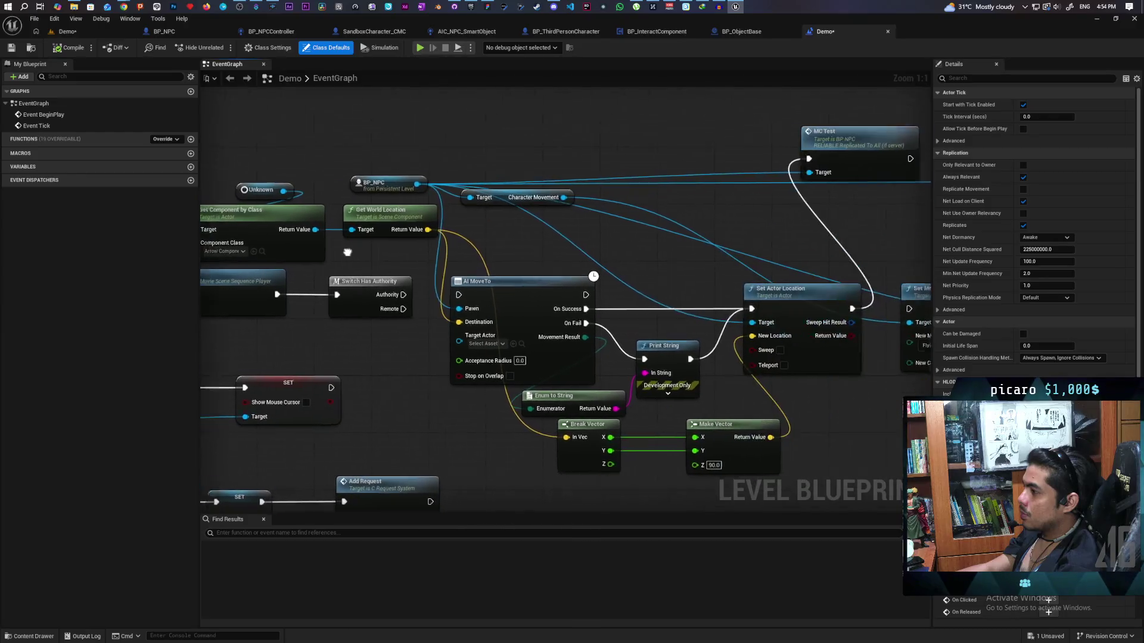
# Move the Get Component by Class node up, out of the way
pyautogui.scroll(-2, 451, 251)
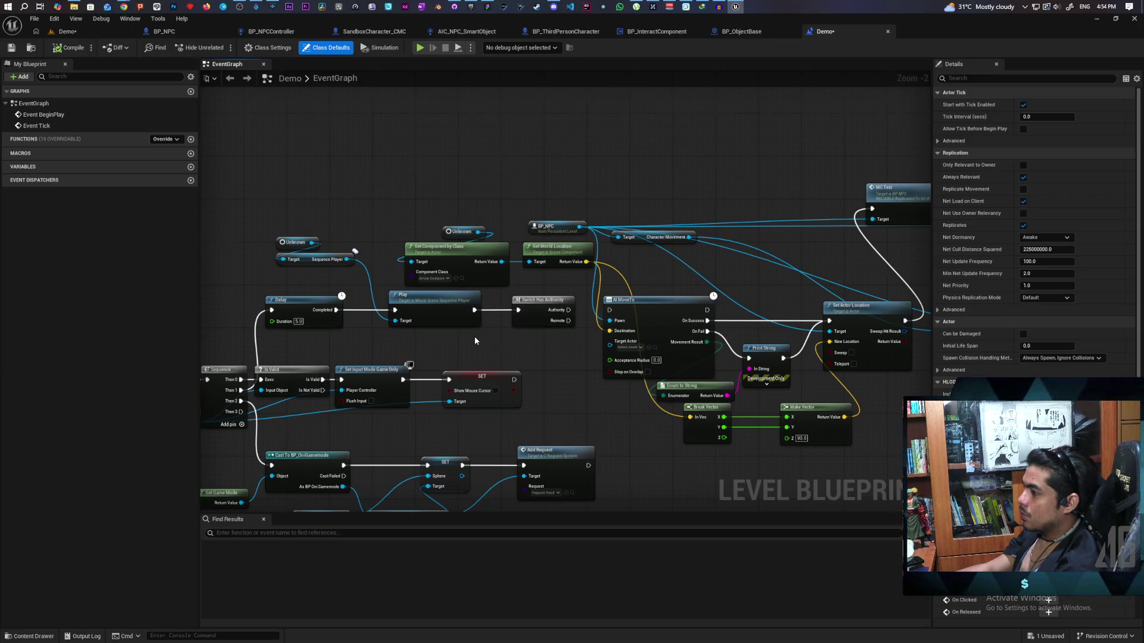
pyautogui.scroll(2, 476, 340)
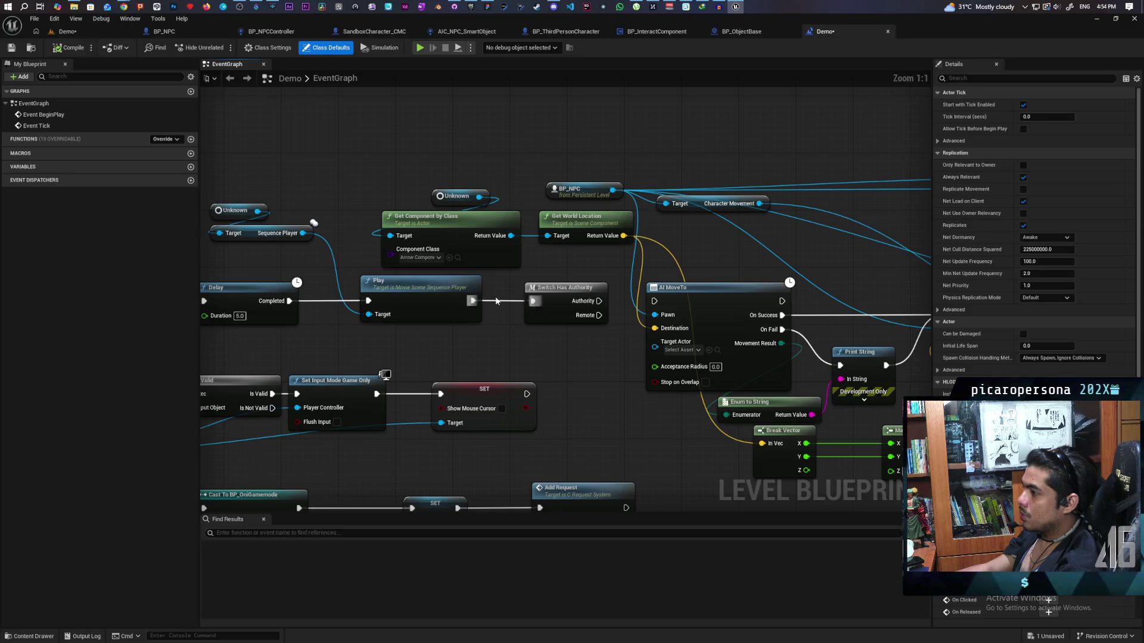
pyautogui.scroll(-2, 532, 278)
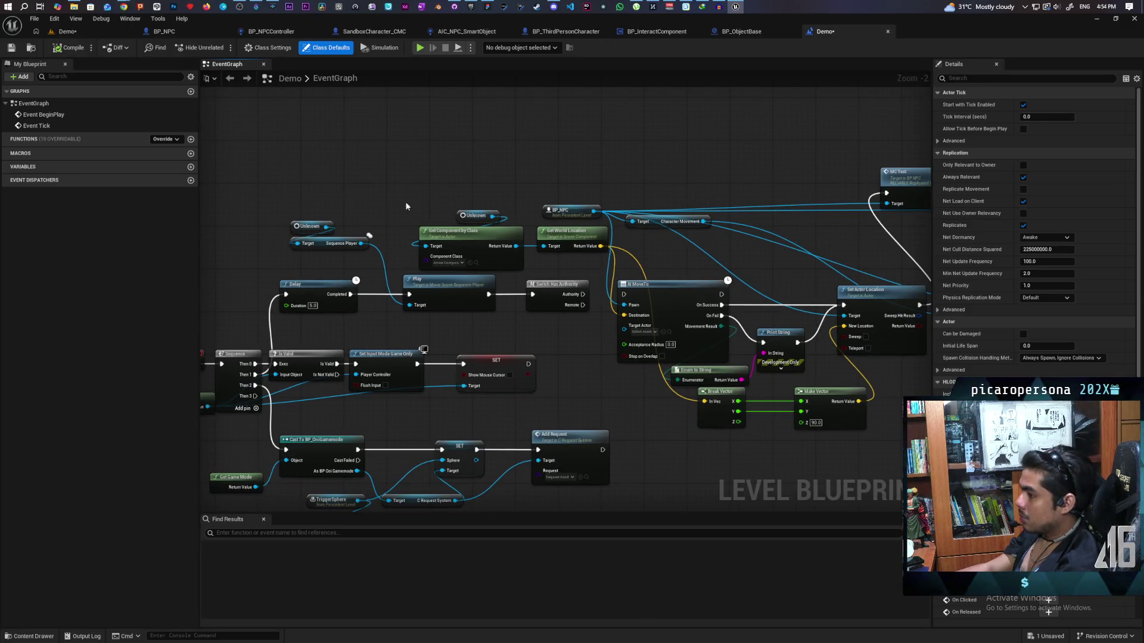
pyautogui.moveTo(462, 316); pyautogui.dragTo(579, 292)
pyautogui.scroll(2, 527, 221)
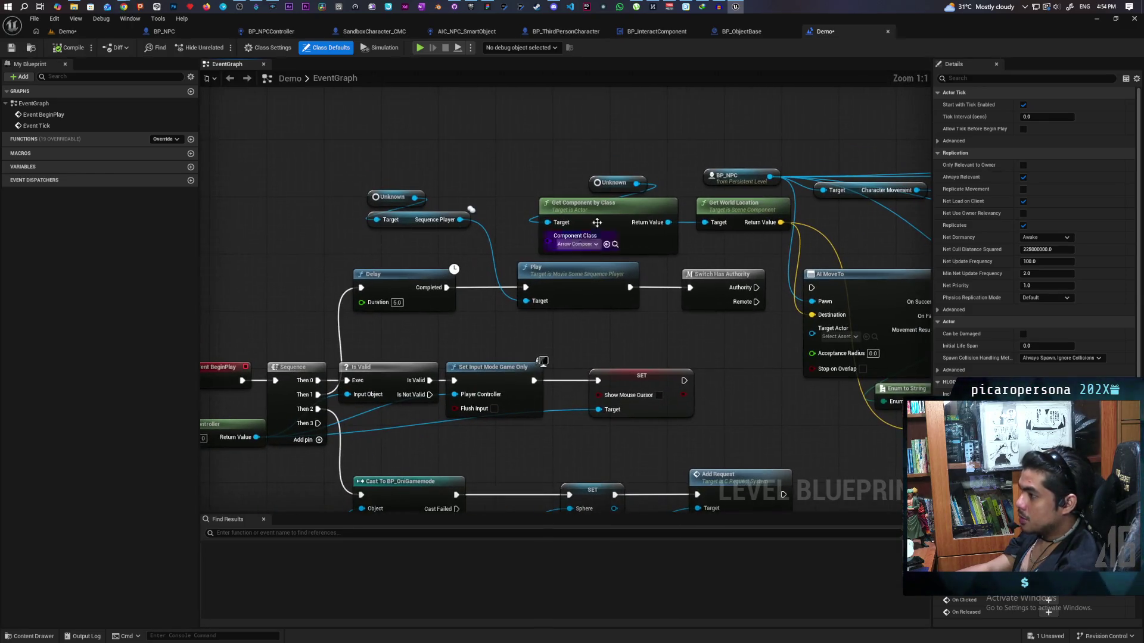
pyautogui.click(596, 206)
pyautogui.moveTo(596, 205); pyautogui.dragTo(600, 114)
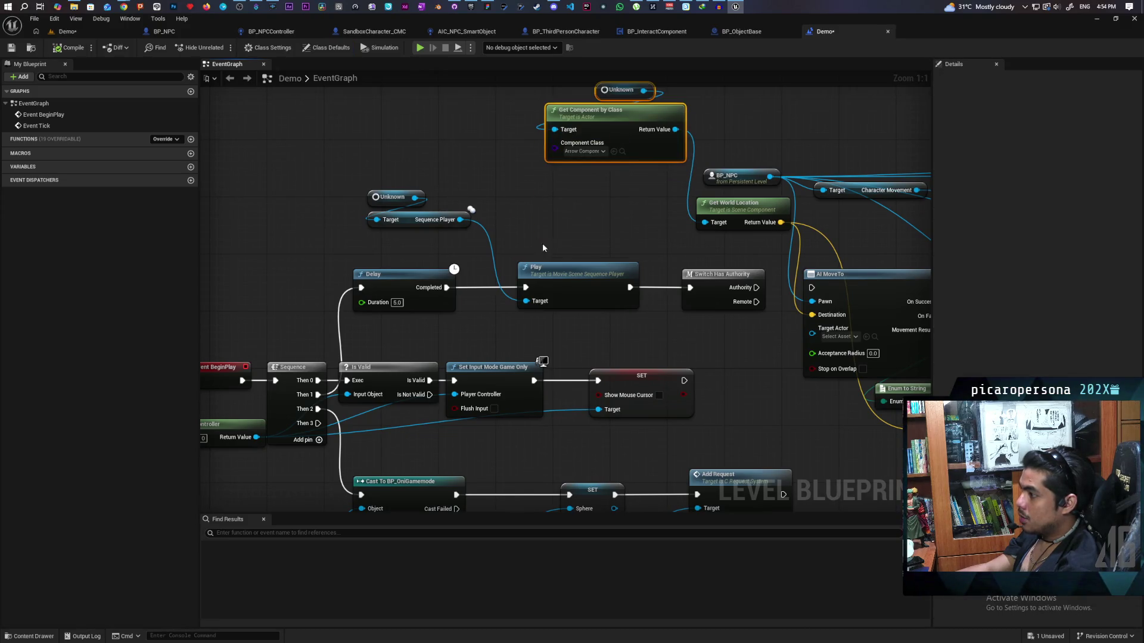
# Unhook Play from Delay and Switch Has Authority, place it above Sequence Player, and compile
pyautogui.click(565, 250)
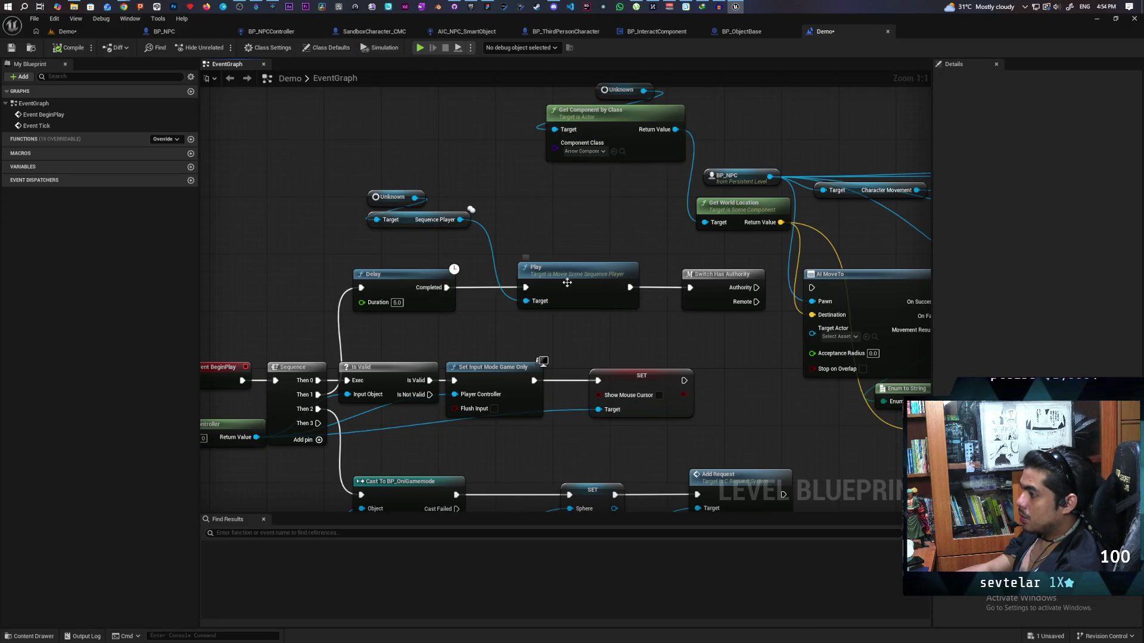
pyautogui.keyDown('alt'); pyautogui.click(523, 288); pyautogui.keyUp('alt')
pyautogui.keyDown('alt'); pyautogui.click(629, 287); pyautogui.keyUp('alt')
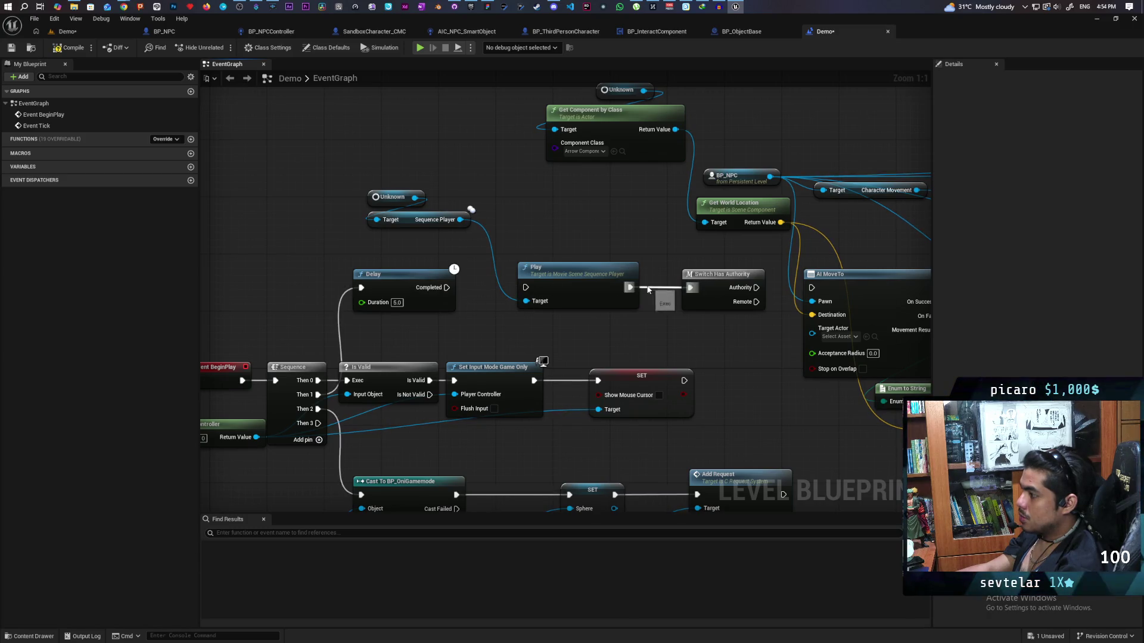
pyautogui.moveTo(626, 292)
pyautogui.mouseDown()
pyautogui.moveTo(441, 154)
pyautogui.moveTo(461, 142)
pyautogui.mouseUp()
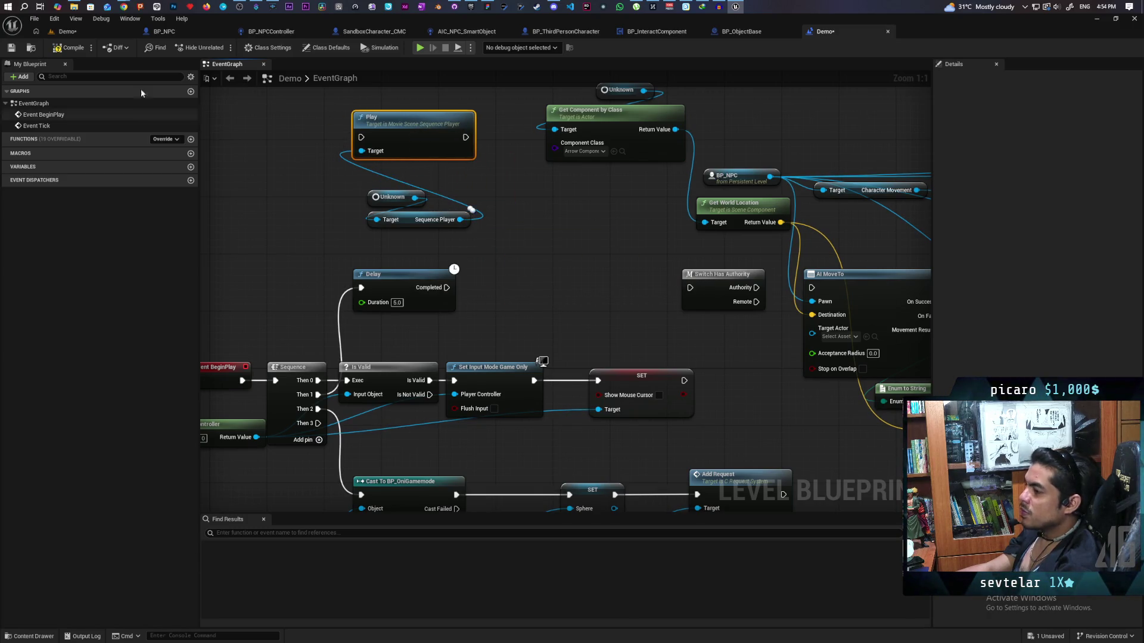
pyautogui.click(71, 51)
# Add a BP_NPC2 reference to the level blueprint below Sequence Player
pyautogui.click(67, 31)
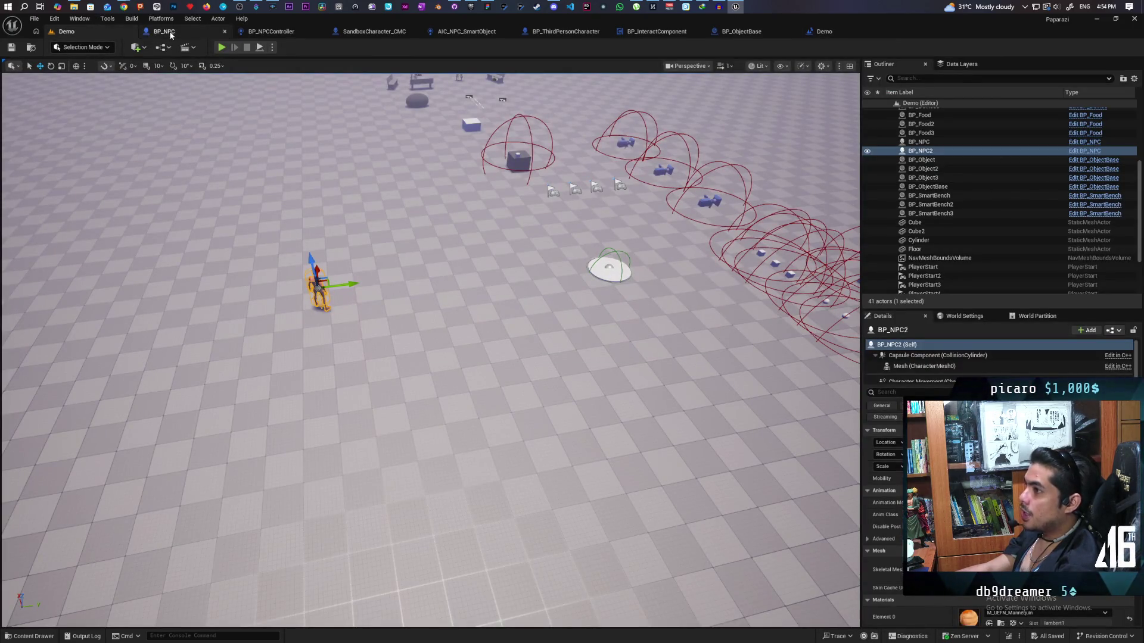
pyautogui.click(822, 31)
pyautogui.rightClick(493, 244)
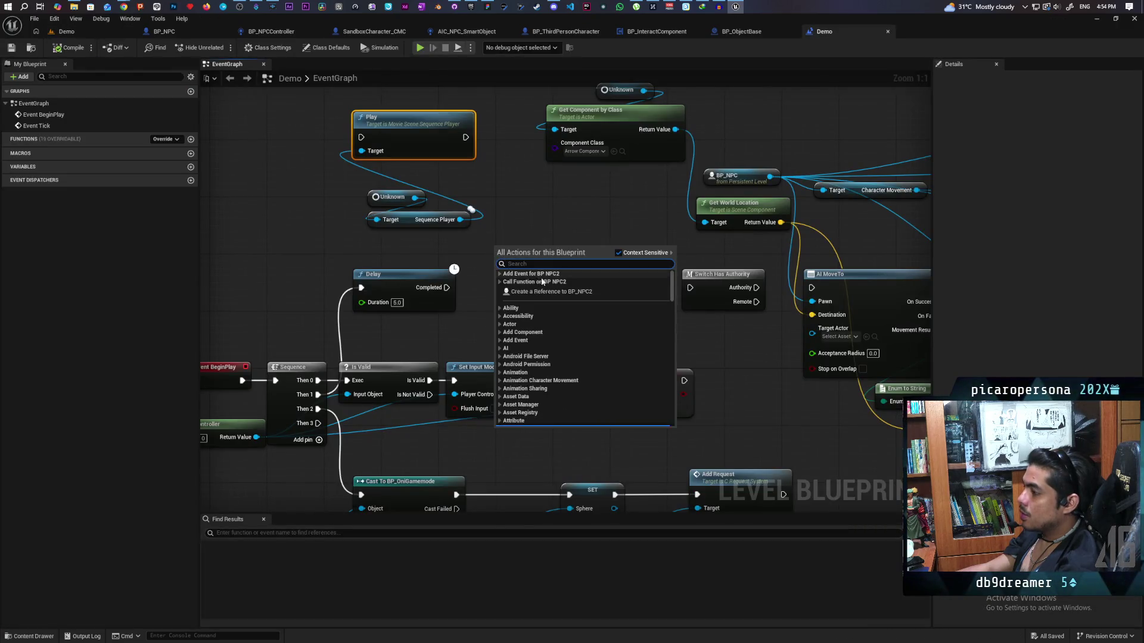
pyautogui.click(562, 292)
pyautogui.moveTo(539, 245)
pyautogui.mouseDown()
pyautogui.moveTo(428, 244)
pyautogui.moveTo(536, 257)
pyautogui.mouseUp()
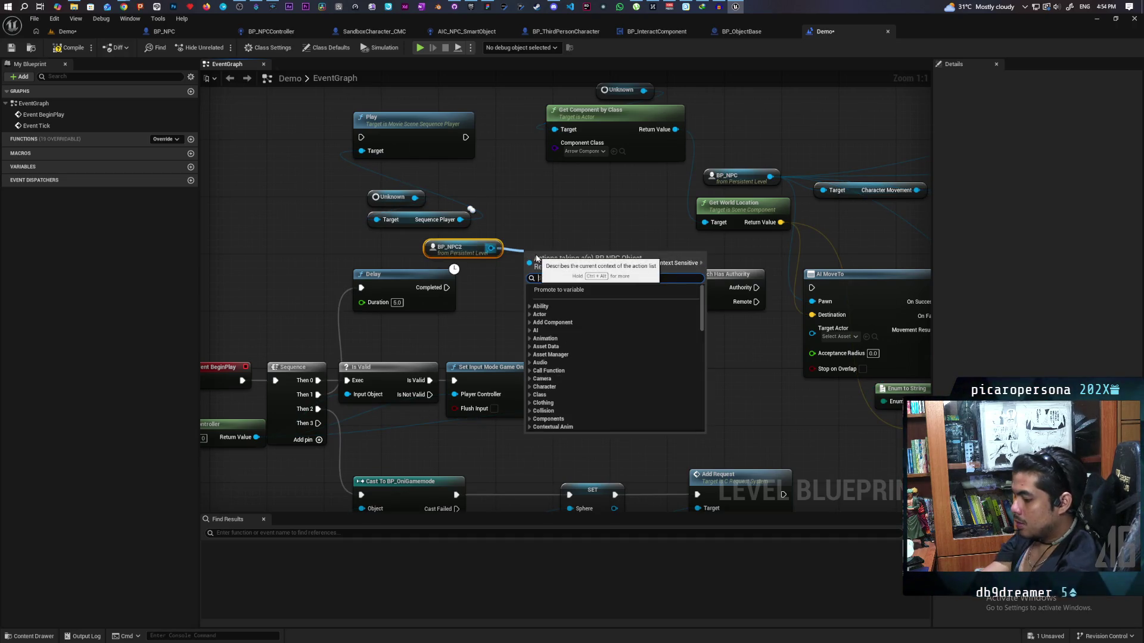
# Add an AI MoveTo node for BP_NPC2 after Delay Completed, then compile
pyautogui.write('ai mo')
pyautogui.click(559, 309)
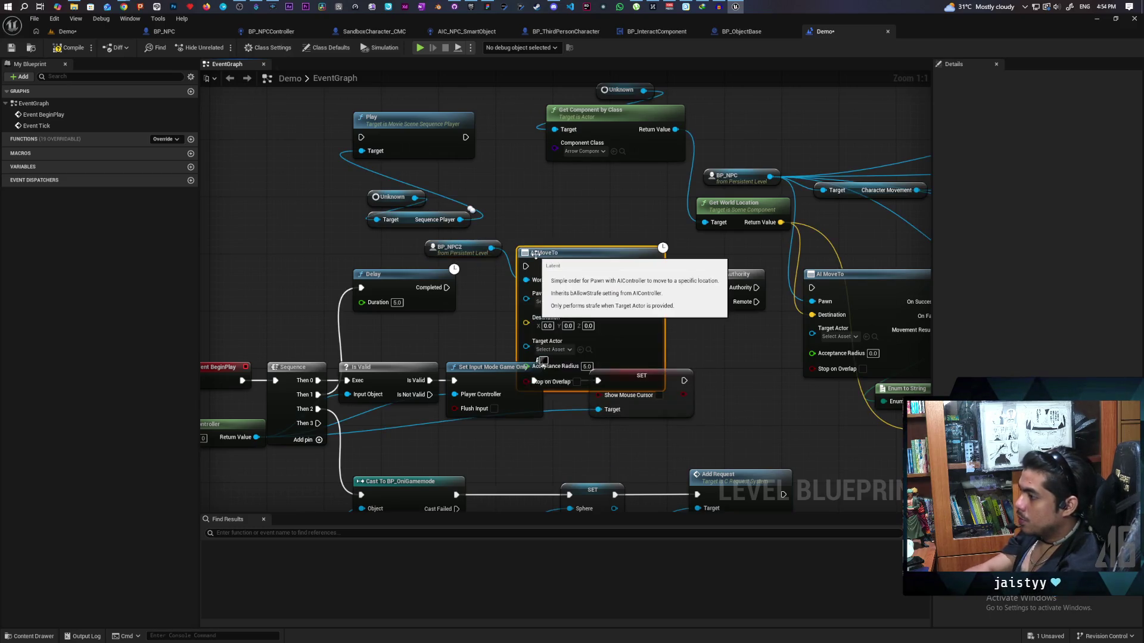
pyautogui.moveTo(561, 254); pyautogui.dragTo(547, 210)
pyautogui.moveTo(447, 287)
pyautogui.mouseDown()
pyautogui.moveTo(519, 223)
pyautogui.moveTo(416, 255)
pyautogui.moveTo(519, 250)
pyautogui.mouseUp()
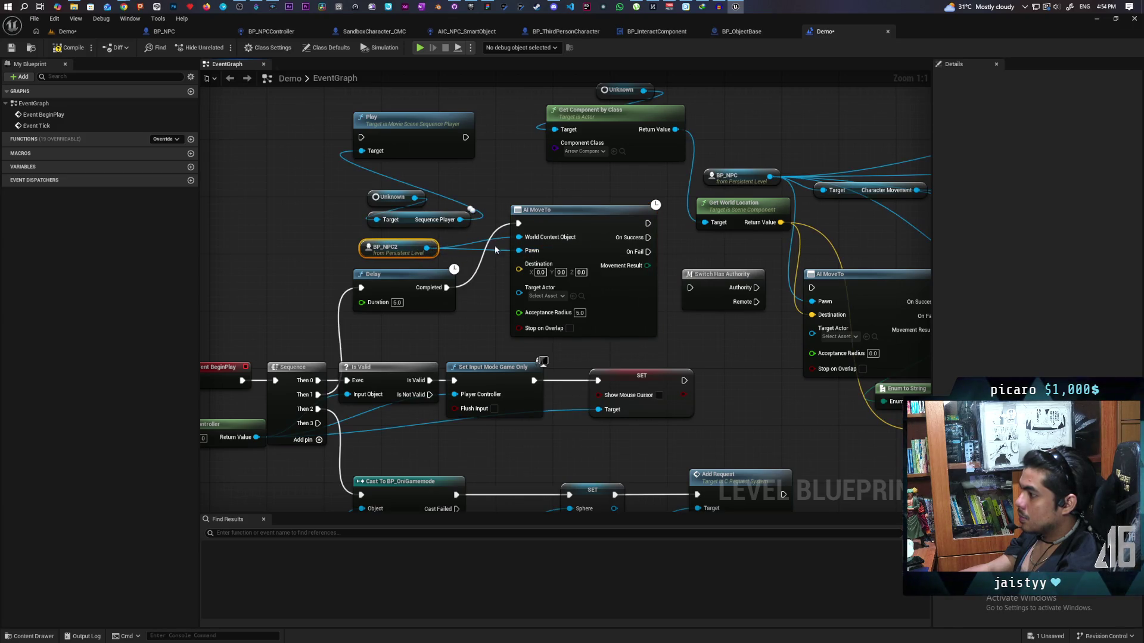
pyautogui.keyDown('alt'); pyautogui.click(519, 237); pyautogui.keyUp('alt')
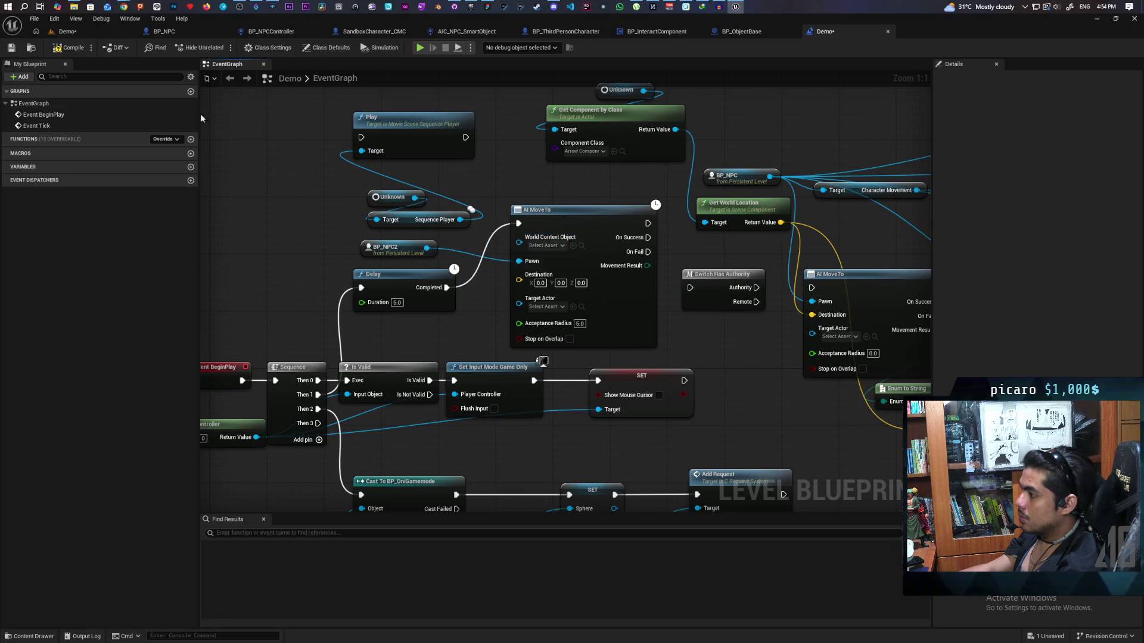
pyautogui.click(55, 50)
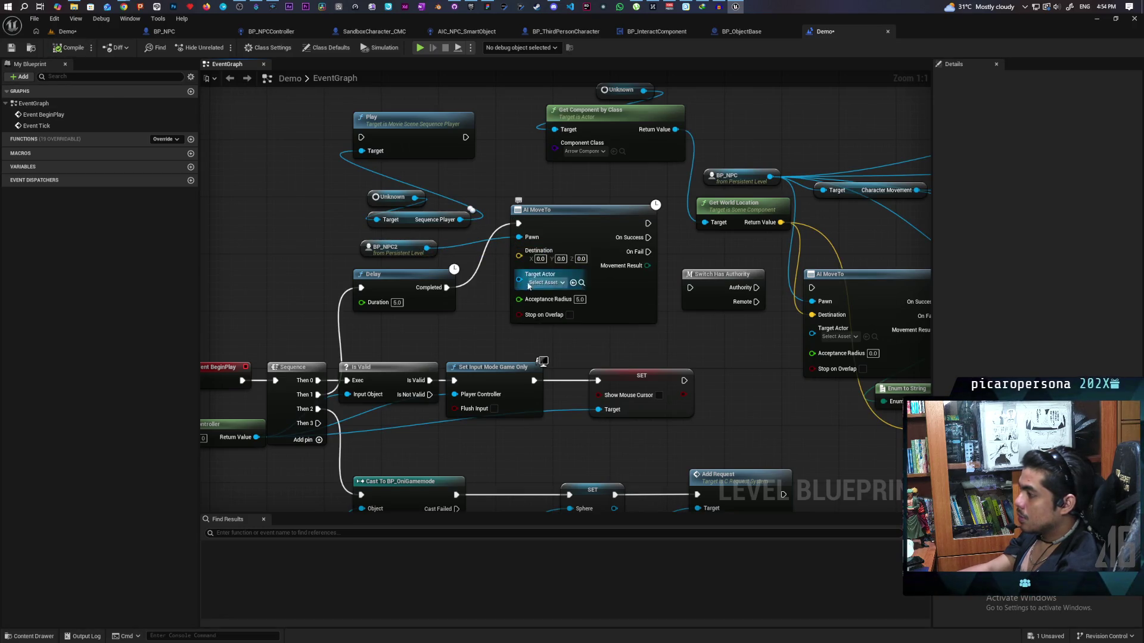
pyautogui.moveTo(591, 228); pyautogui.dragTo(584, 260)
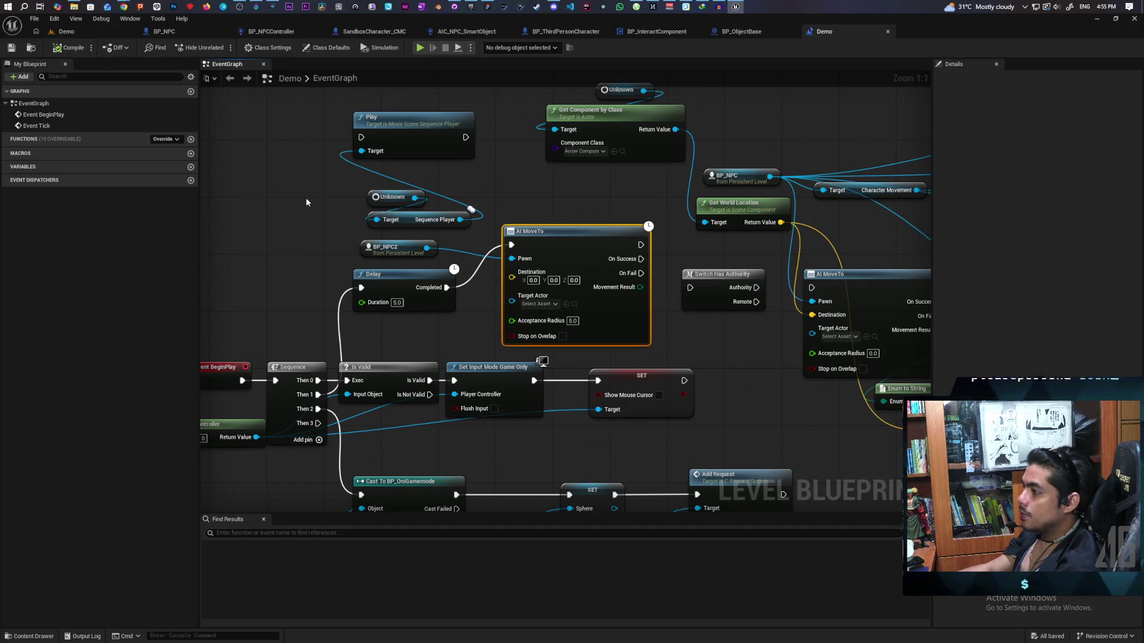
pyautogui.moveTo(305, 198)
pyautogui.mouseDown()
pyautogui.moveTo(392, 105)
pyautogui.moveTo(388, 220)
pyautogui.moveTo(270, 178)
pyautogui.moveTo(306, 164)
pyautogui.mouseUp()
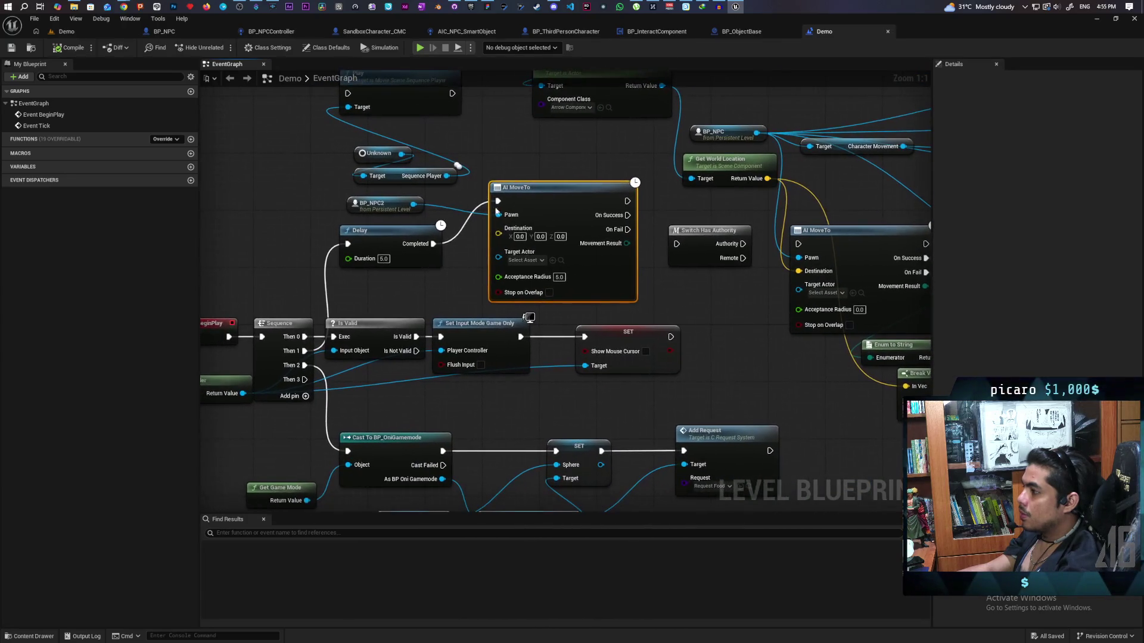
# Place Switch Has Authority beside Delay and feed it from Sequence Then 1
pyautogui.moveTo(567, 221); pyautogui.dragTo(582, 214)
pyautogui.moveTo(701, 239); pyautogui.dragTo(271, 232)
pyautogui.moveTo(301, 356)
pyautogui.mouseDown()
pyautogui.moveTo(250, 262)
pyautogui.moveTo(349, 230)
pyautogui.mouseUp()
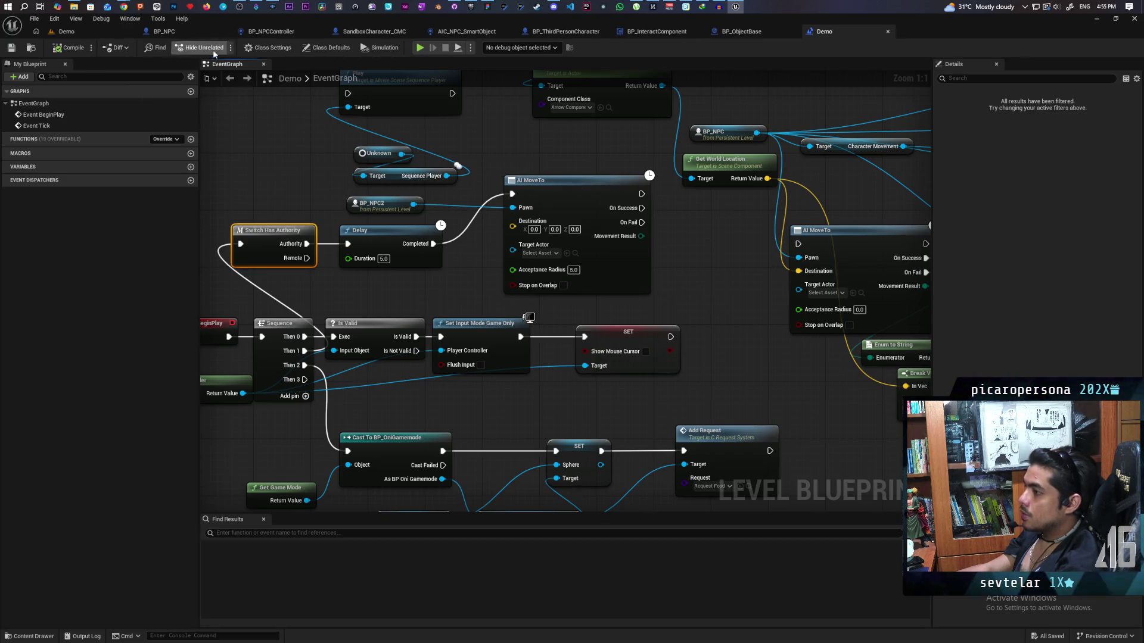
# Alt-drag a BP_NPC2 copy, BP_NPC3, onto the level's disc
pyautogui.click(66, 31)
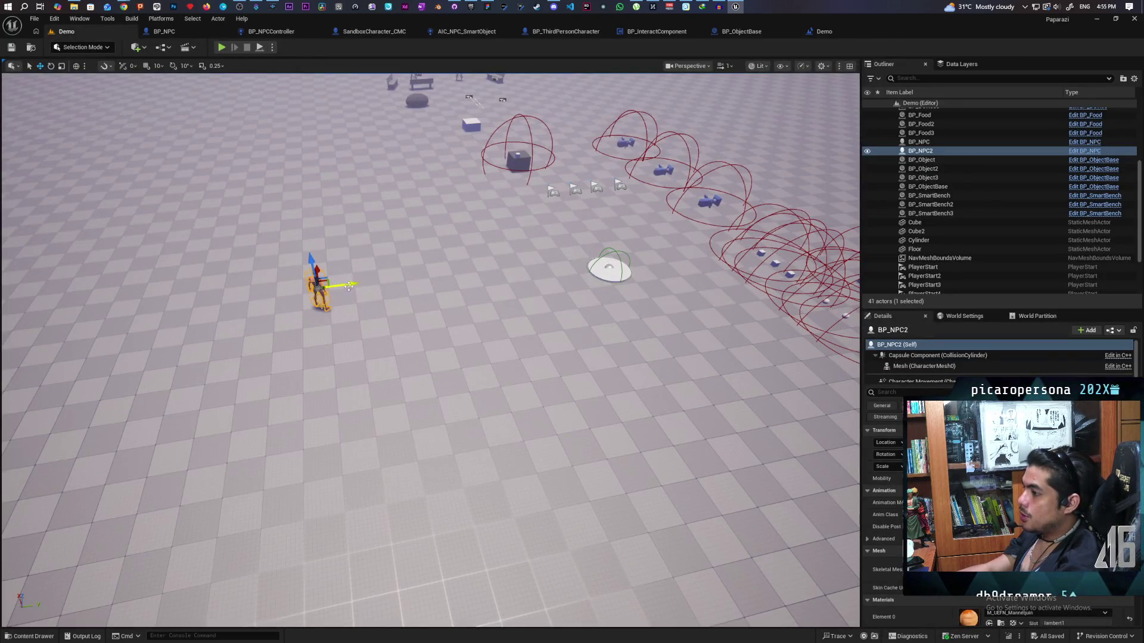
pyautogui.moveTo(349, 288)
pyautogui.keyDown('alt'); pyautogui.mouseDown()
pyautogui.moveTo(594, 255)
pyautogui.moveTo(627, 271)
pyautogui.mouseUp(); pyautogui.keyUp('alt')
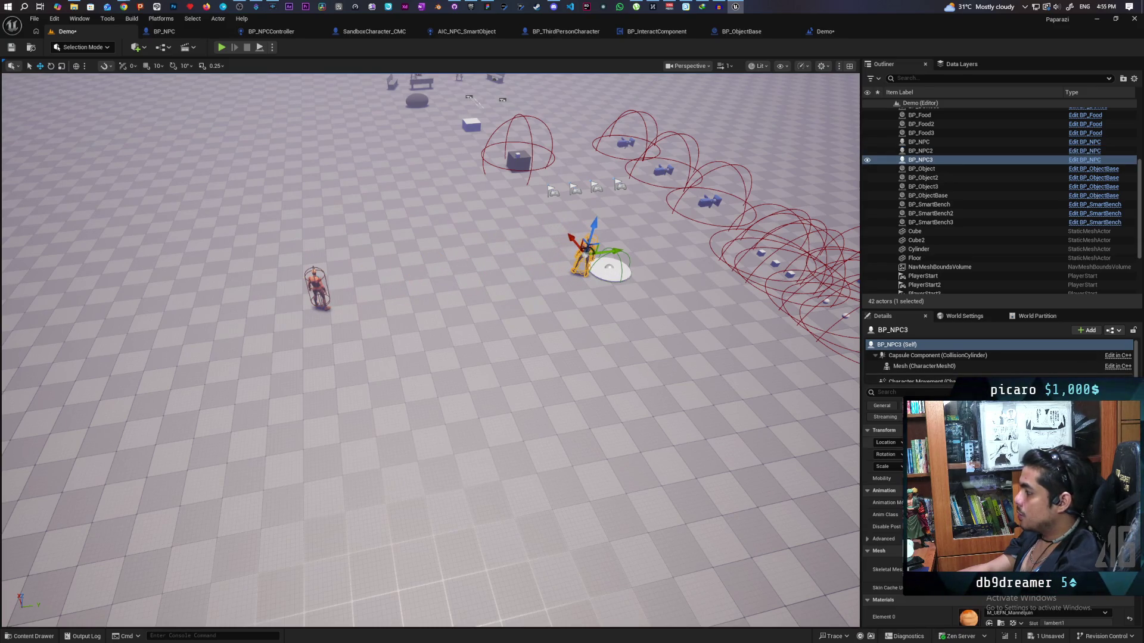
pyautogui.click(824, 31)
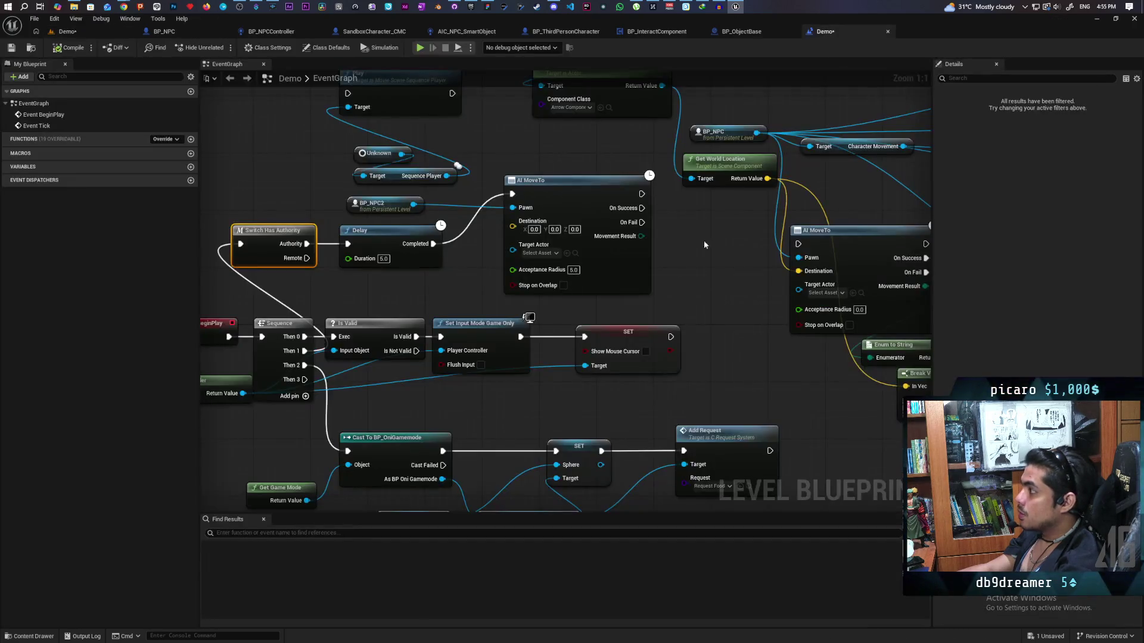
# Paste the copied location into AI MoveTo's Destination value
pyautogui.click(534, 230)
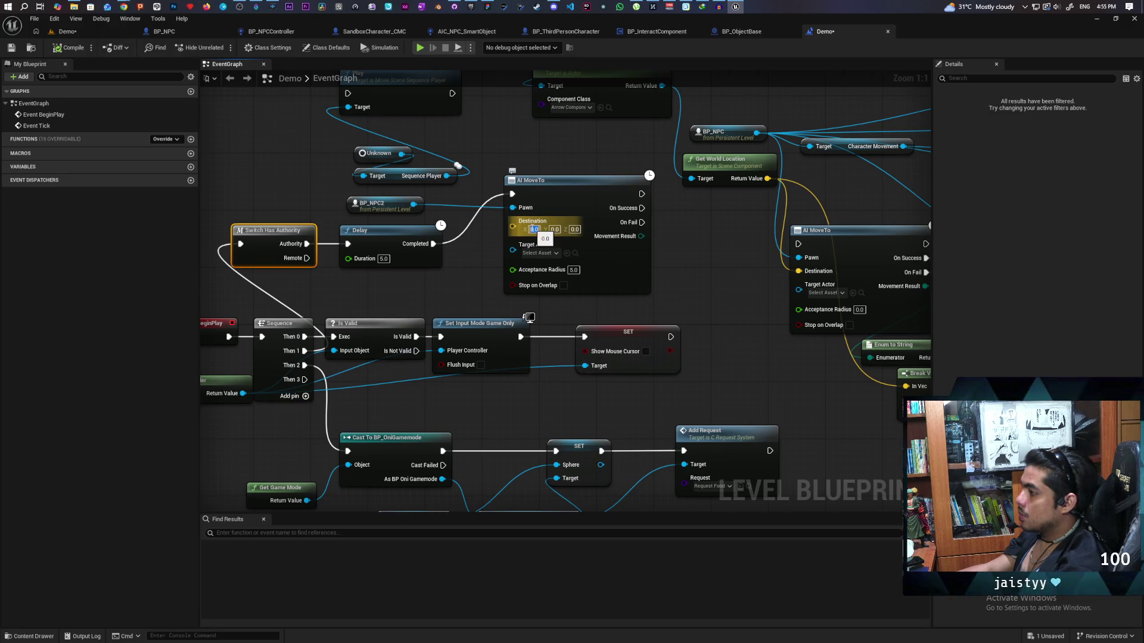
pyautogui.write('(X=-1698.045923,Y=-94.617308,Z=90.000015)')
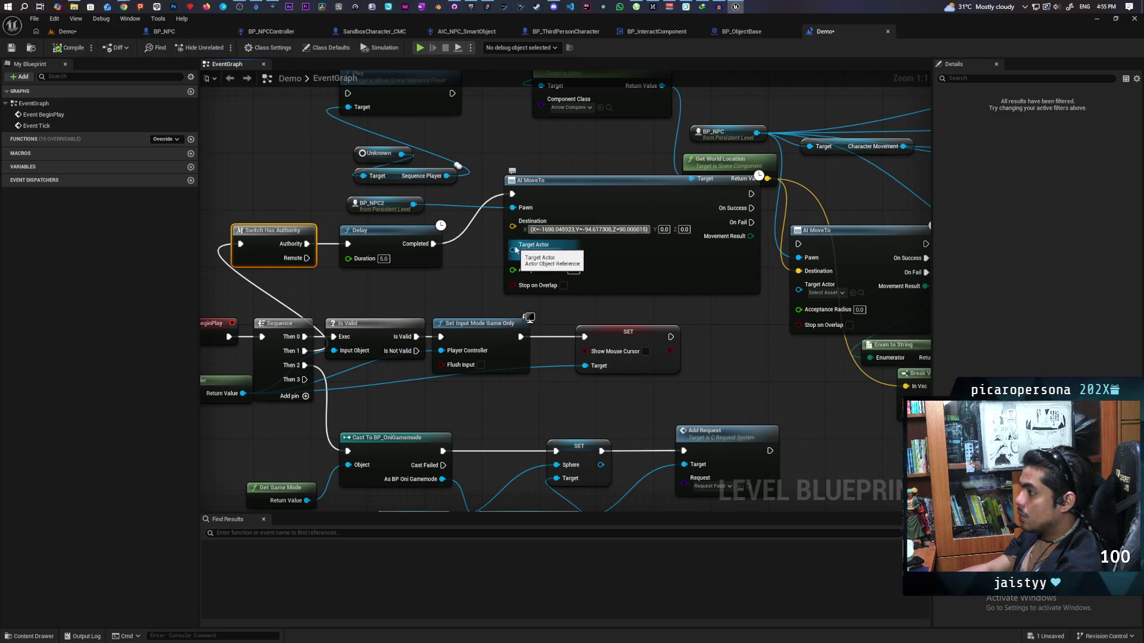
pyautogui.click(493, 255)
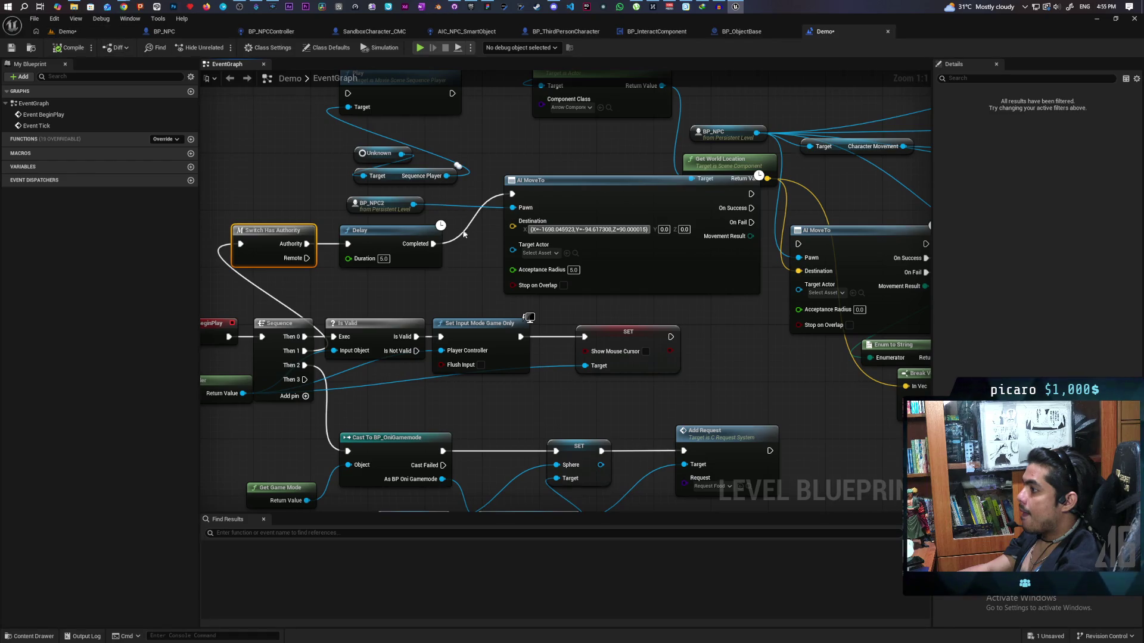
# Promote the Destination pin to a variable named Destination and save all changes
pyautogui.click(523, 229)
pyautogui.moveTo(523, 229); pyautogui.dragTo(456, 293)
pyautogui.click(460, 304)
pyautogui.press('Return')
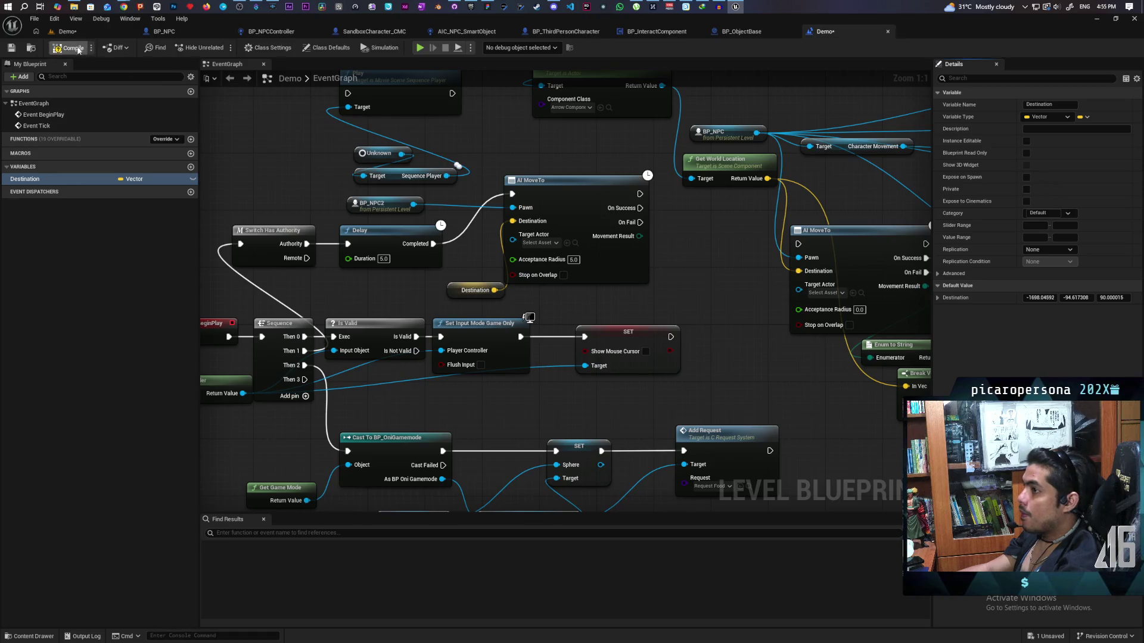
pyautogui.hotkey('ctrl', 's')
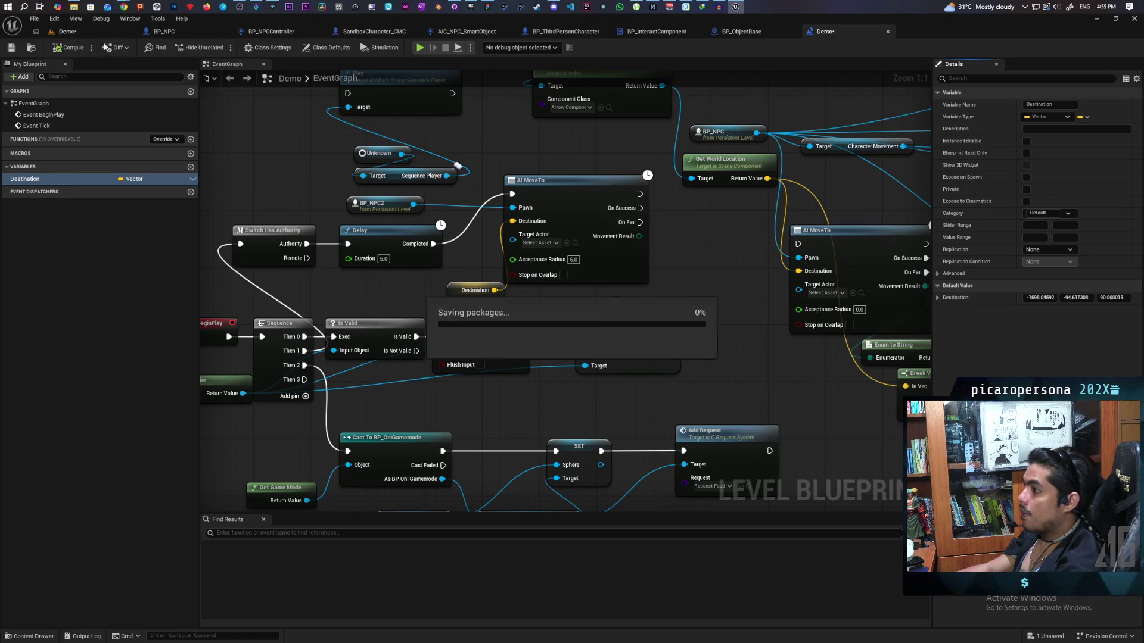
pyautogui.click(83, 36)
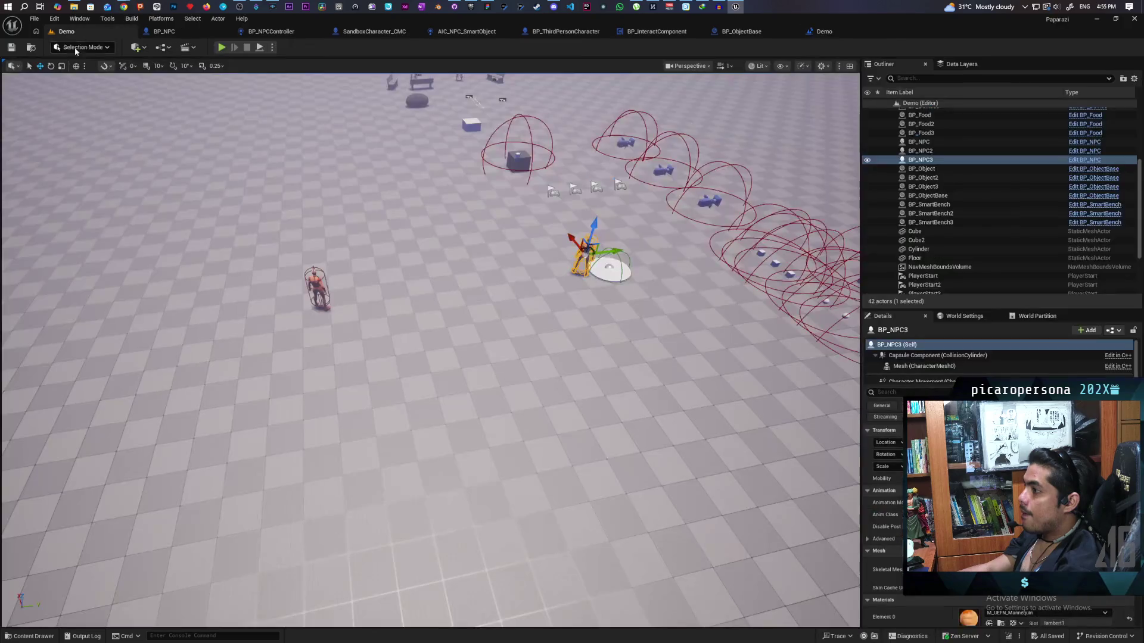
# Delete the BP_NPC3 copy from the Demo level
pyautogui.click(923, 151)
pyautogui.click(924, 160)
pyautogui.press('Delete')
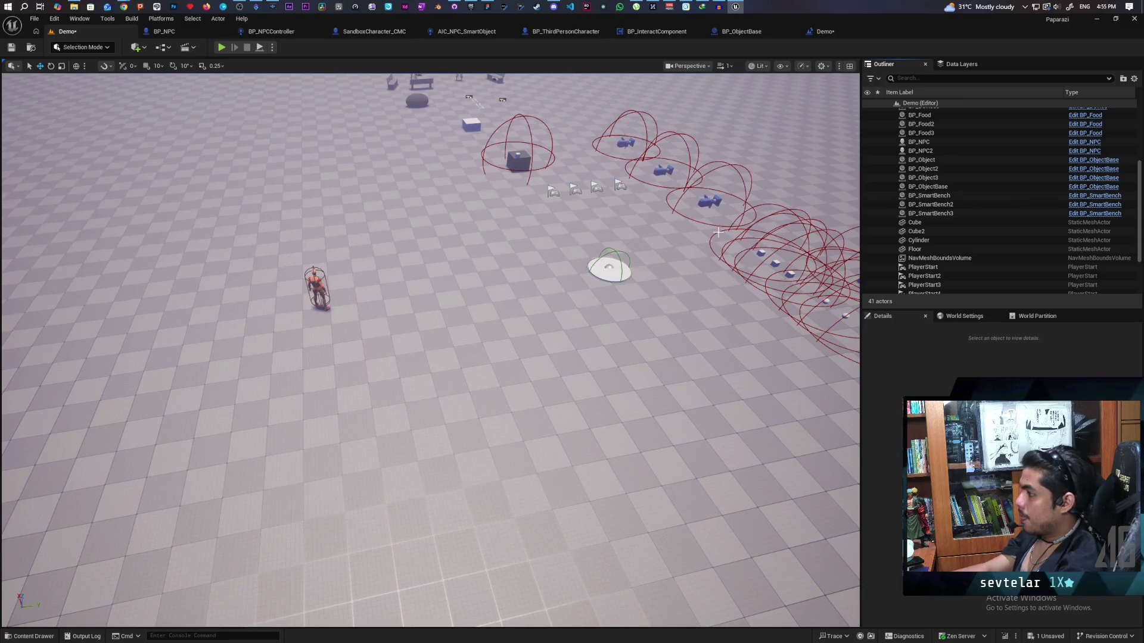
# Check BP_NPC2's AI Controller Class, leave it unchanged, and save the level
pyautogui.click(316, 285)
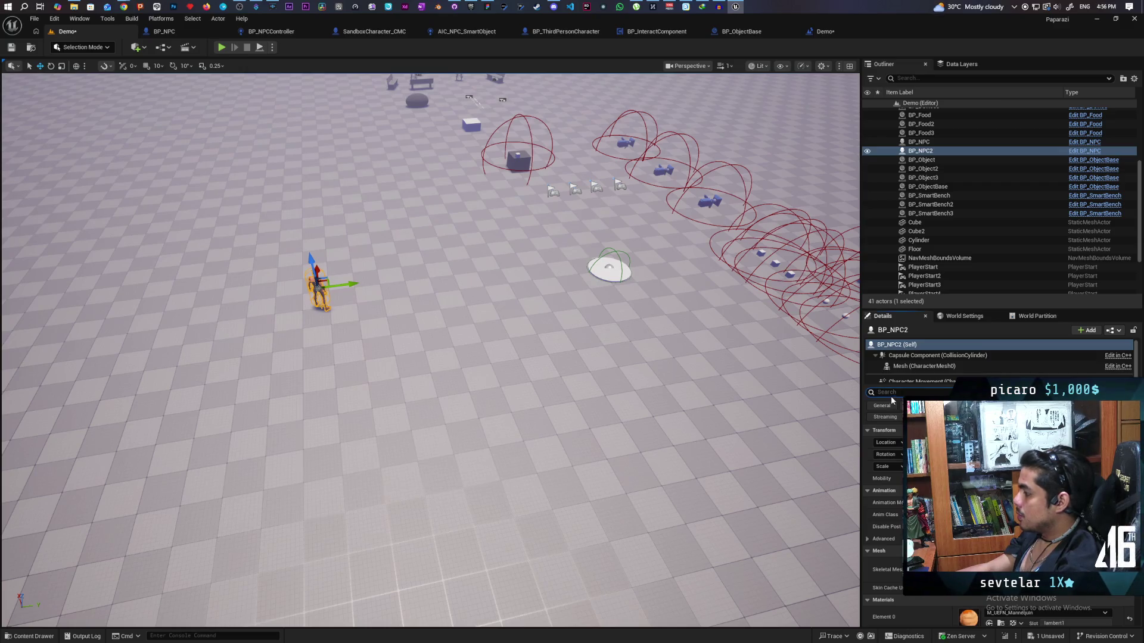
pyautogui.write('ai')
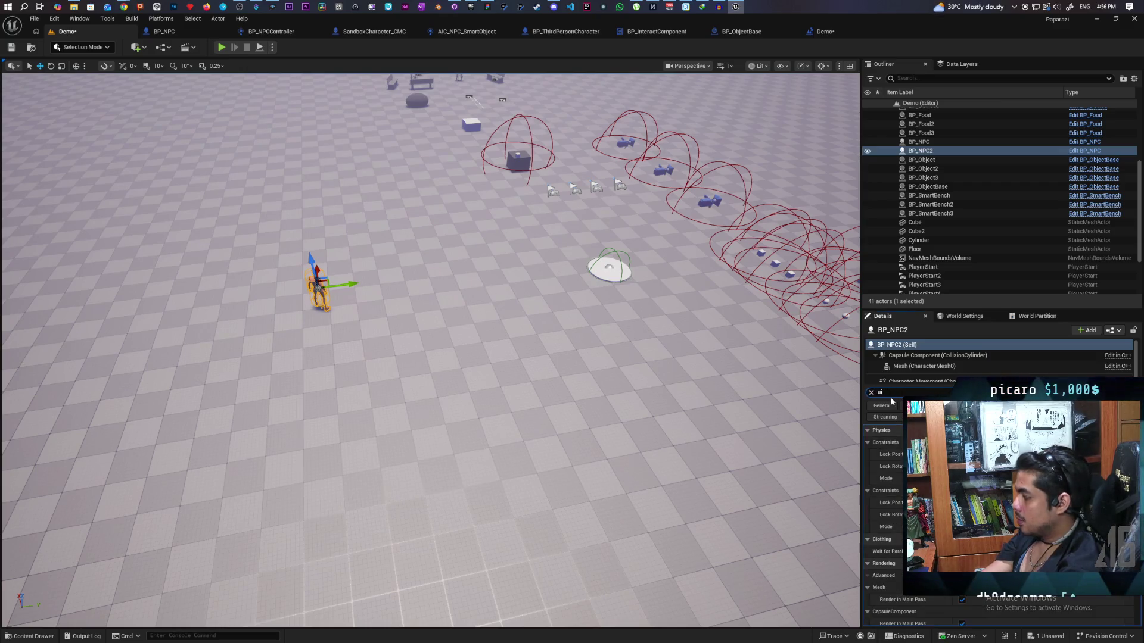
pyautogui.scroll(-5, 881, 512)
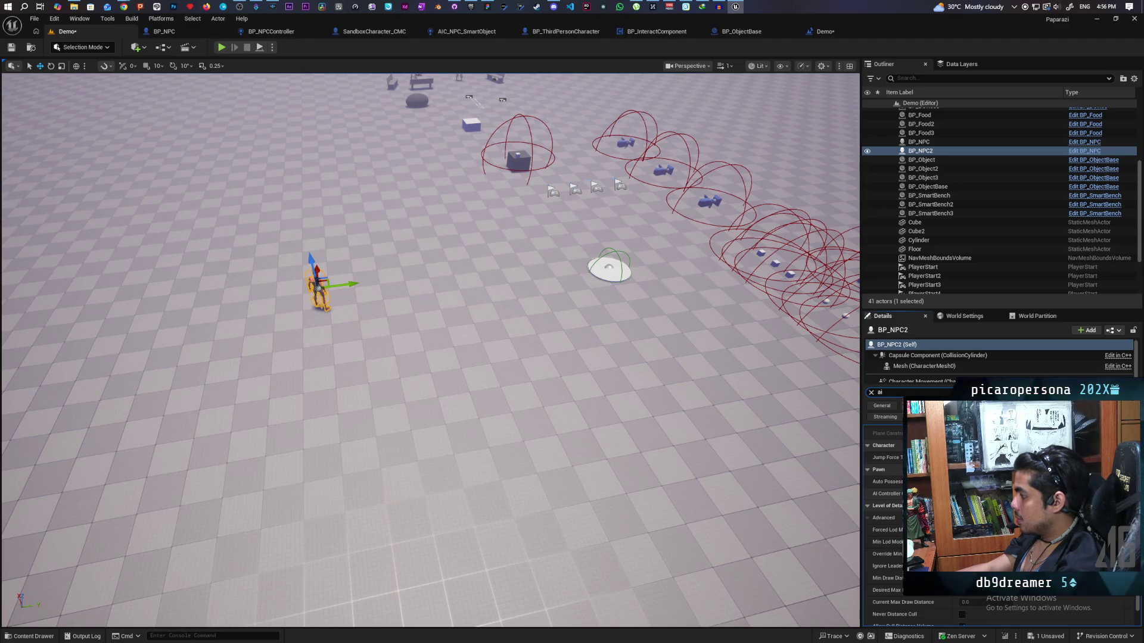
pyautogui.click(989, 493)
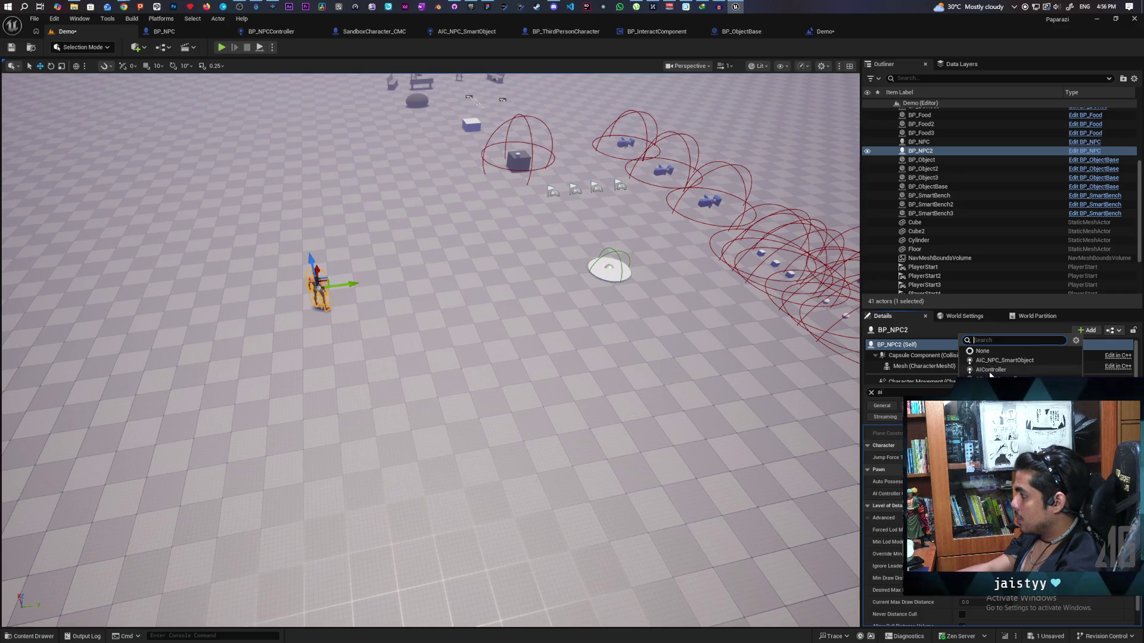
pyautogui.click(640, 337)
pyautogui.click(10, 47)
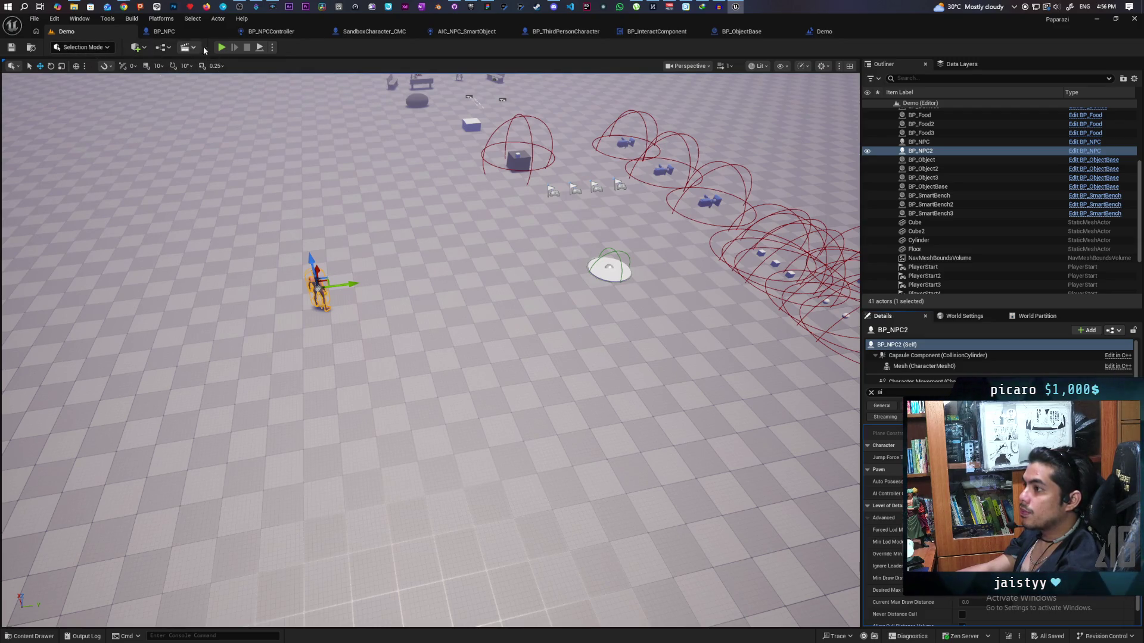
# Run a multiplayer play test in a restored-down editor window, stop it, and raise the camera
pyautogui.click(222, 48)
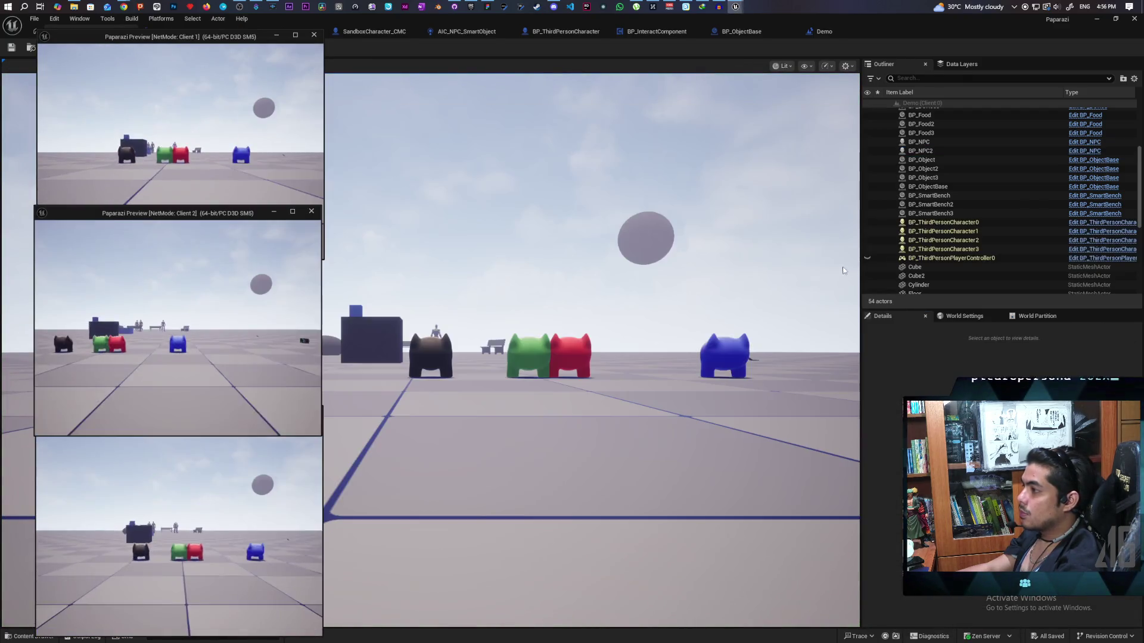
pyautogui.click(842, 272)
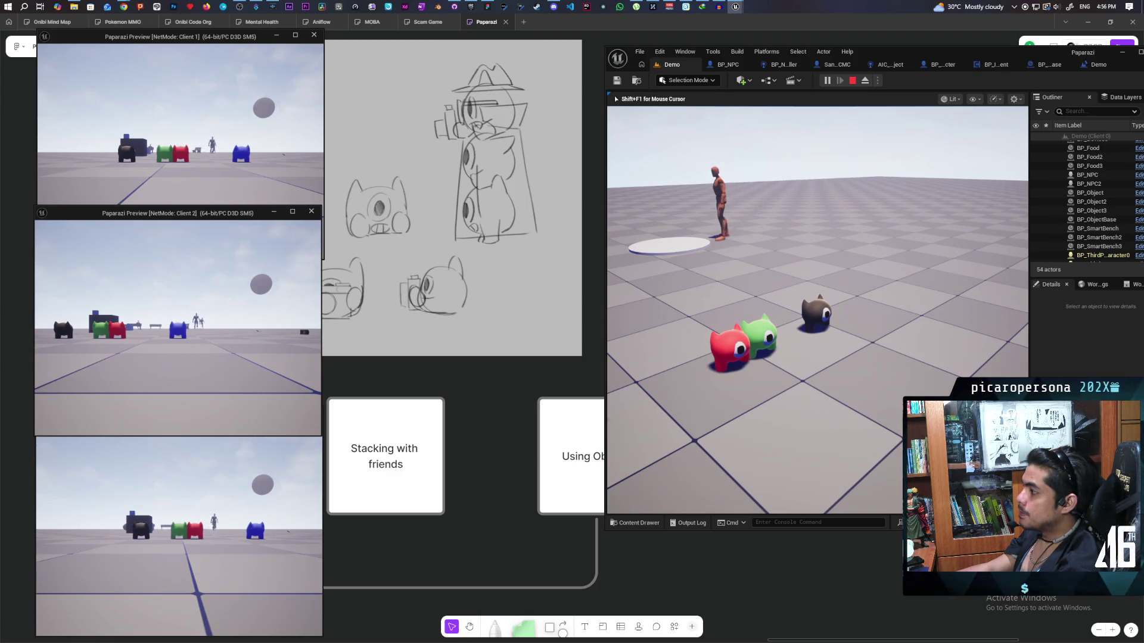
pyautogui.press('Escape')
pyautogui.moveTo(816, 310)
pyautogui.mouseDown()
pyautogui.moveTo(634, 257)
pyautogui.moveTo(655, 262)
pyautogui.mouseUp()
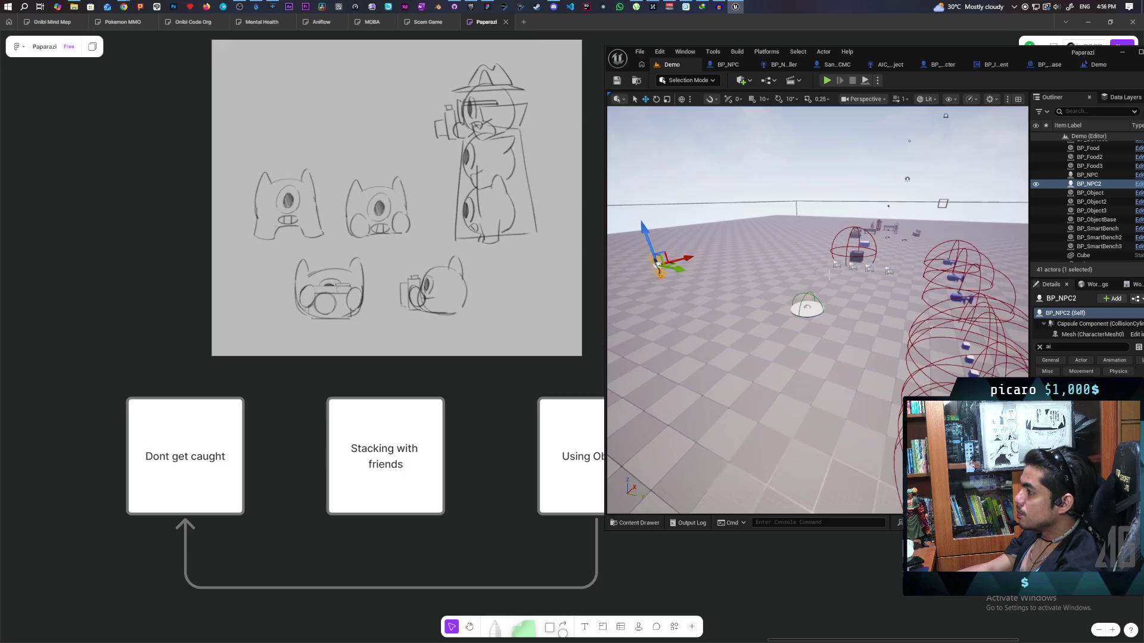
# Maximize the editor, browse to Content > Core > Requests, select WBP_testtext, then select the Capsule Component
pyautogui.click(634, 523)
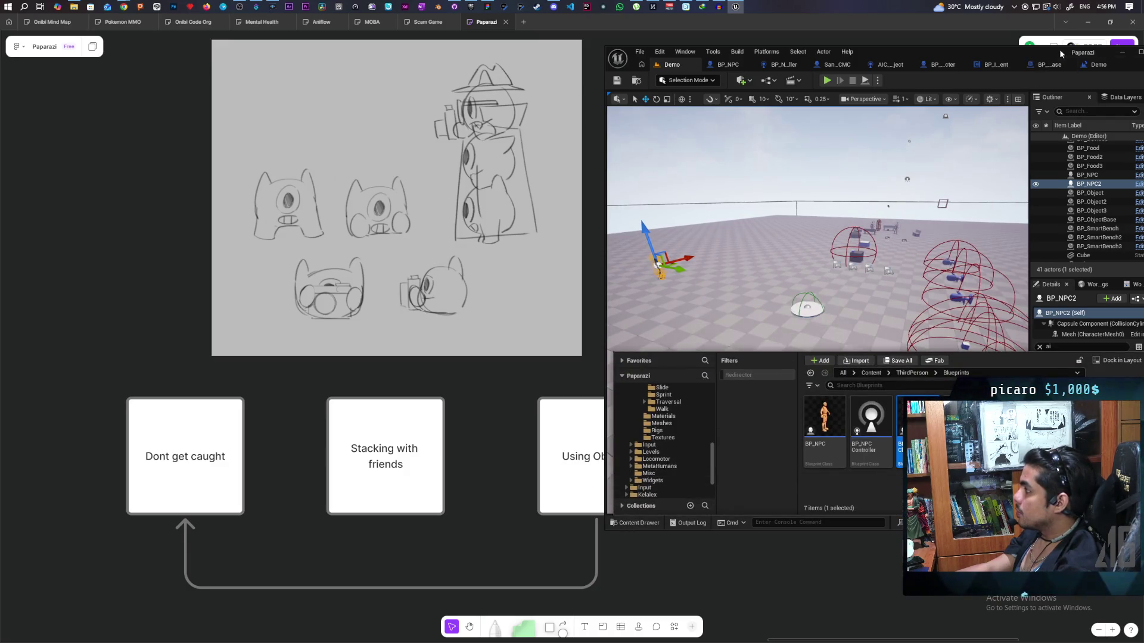
pyautogui.doubleClick(1061, 54)
pyautogui.click(409, 476)
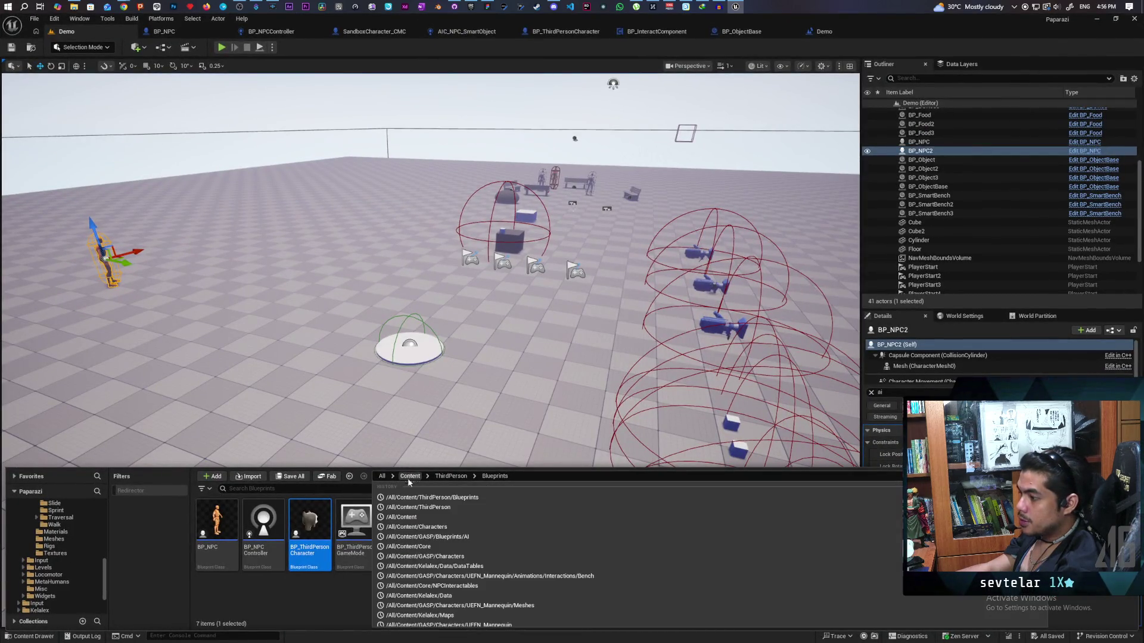
pyautogui.click(417, 497)
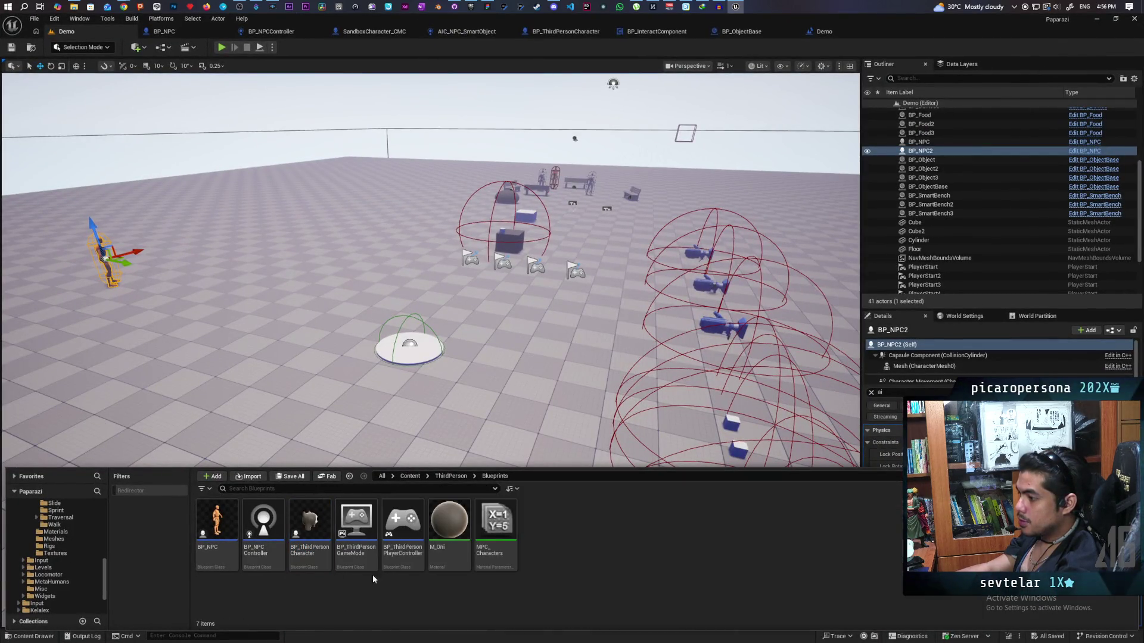
pyautogui.click(410, 476)
pyautogui.doubleClick(309, 519)
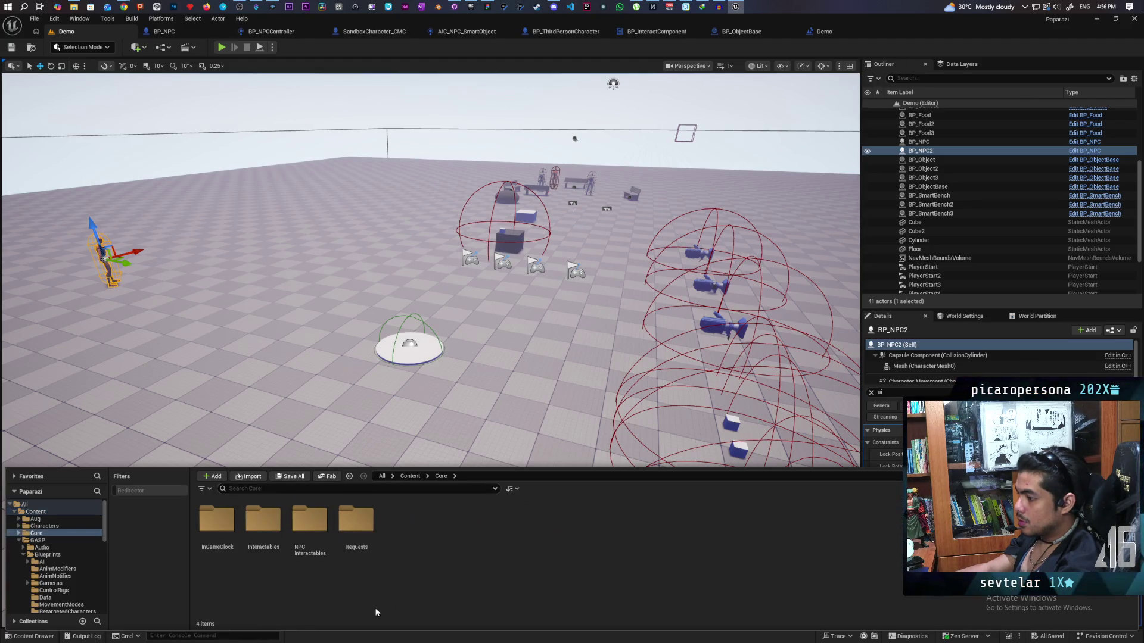
pyautogui.doubleClick(356, 519)
pyautogui.click(403, 527)
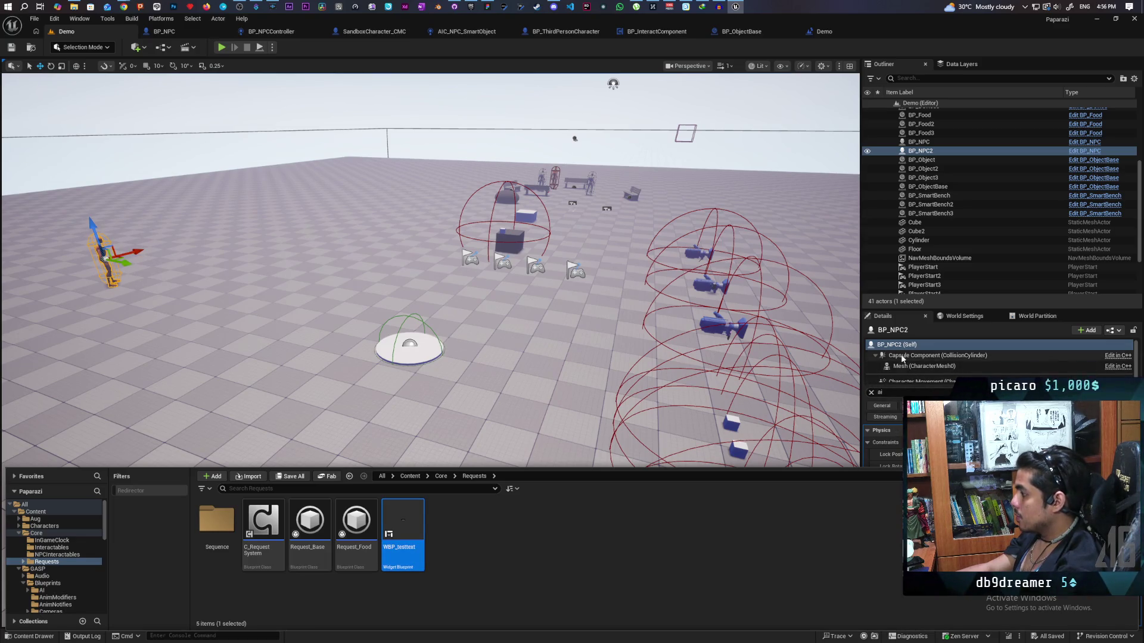
pyautogui.click(874, 393)
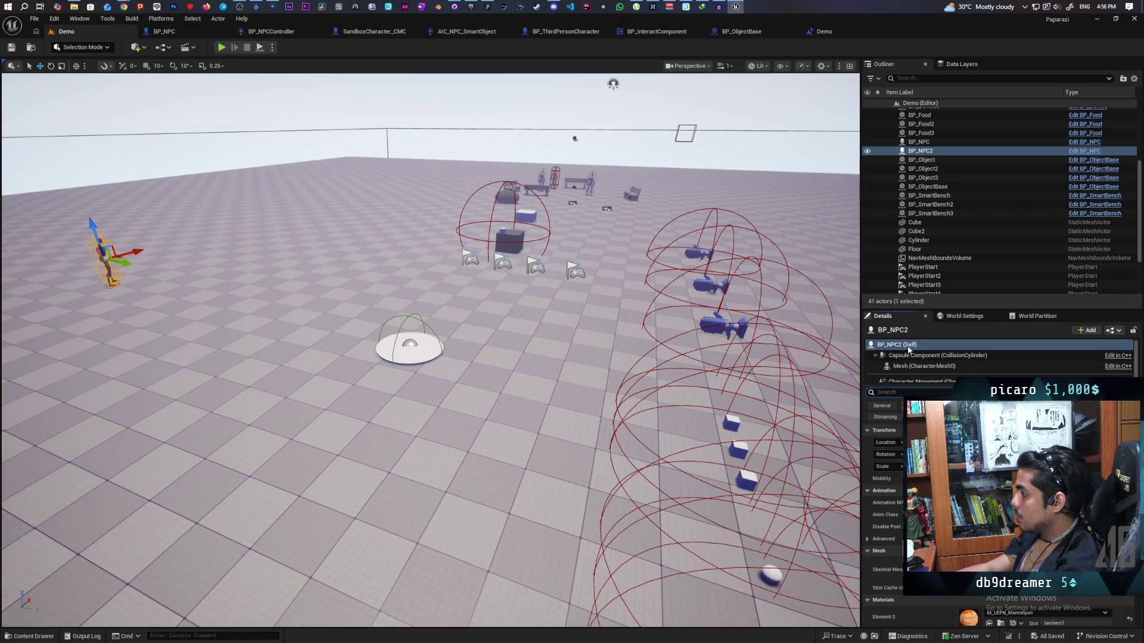
pyautogui.click(1061, 355)
# Add a Widget component named Widget to BP_NPC2 and review its User Interface settings
pyautogui.click(1086, 330)
pyautogui.write('widget')
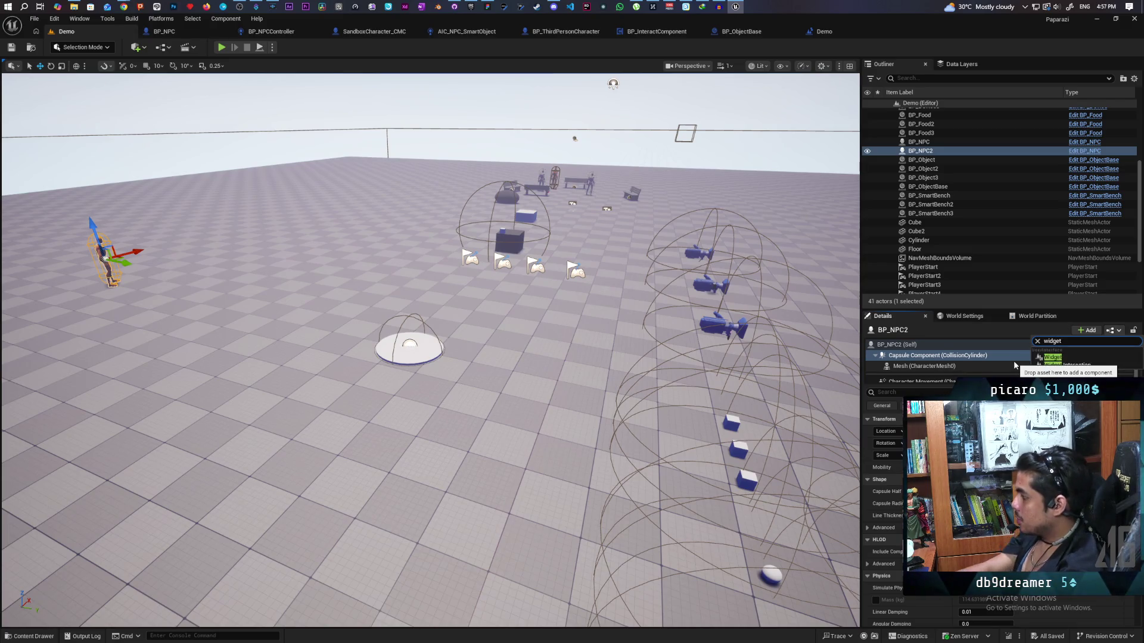
pyautogui.press('Escape')
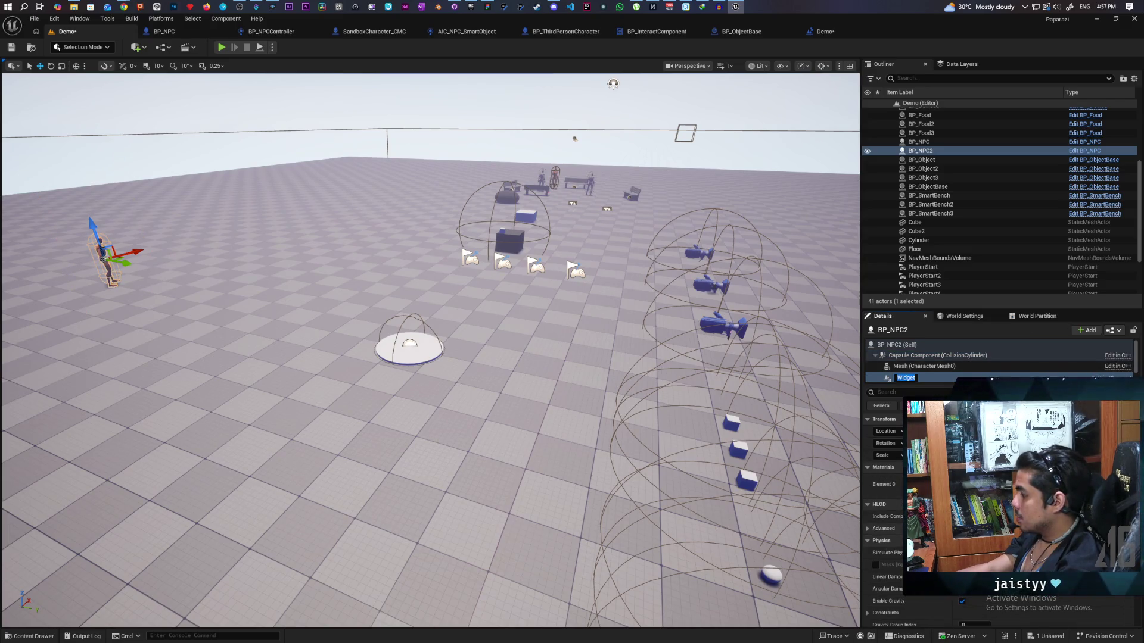
pyautogui.press('Return')
pyautogui.scroll(-6, 884, 506)
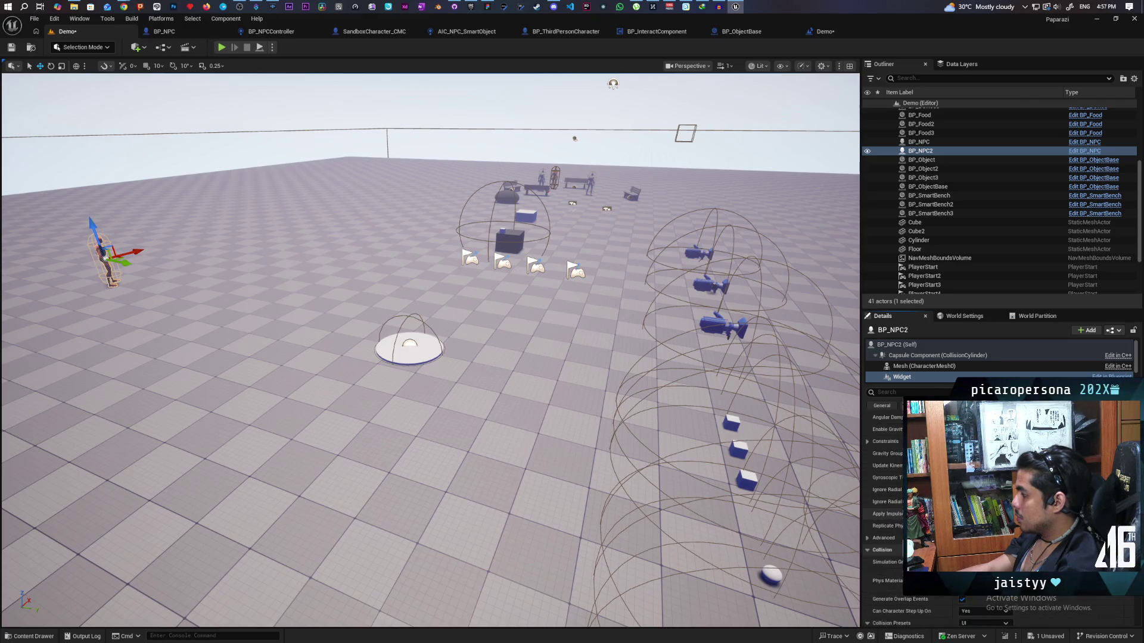
pyautogui.scroll(-10, 885, 506)
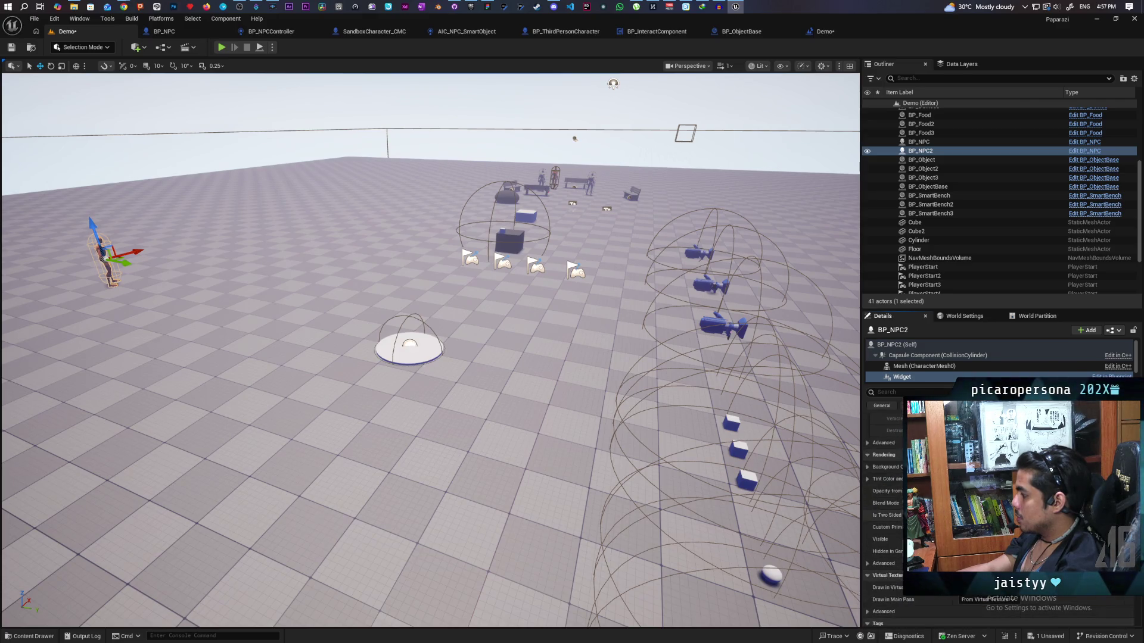
pyautogui.scroll(-2, 884, 506)
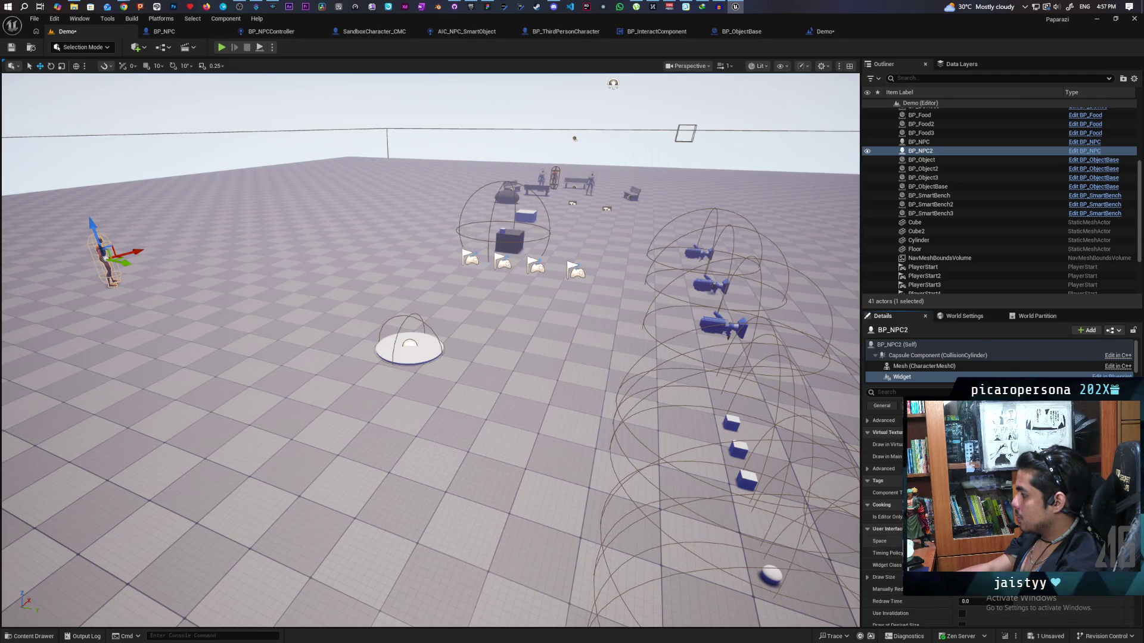
pyautogui.scroll(-6, 884, 506)
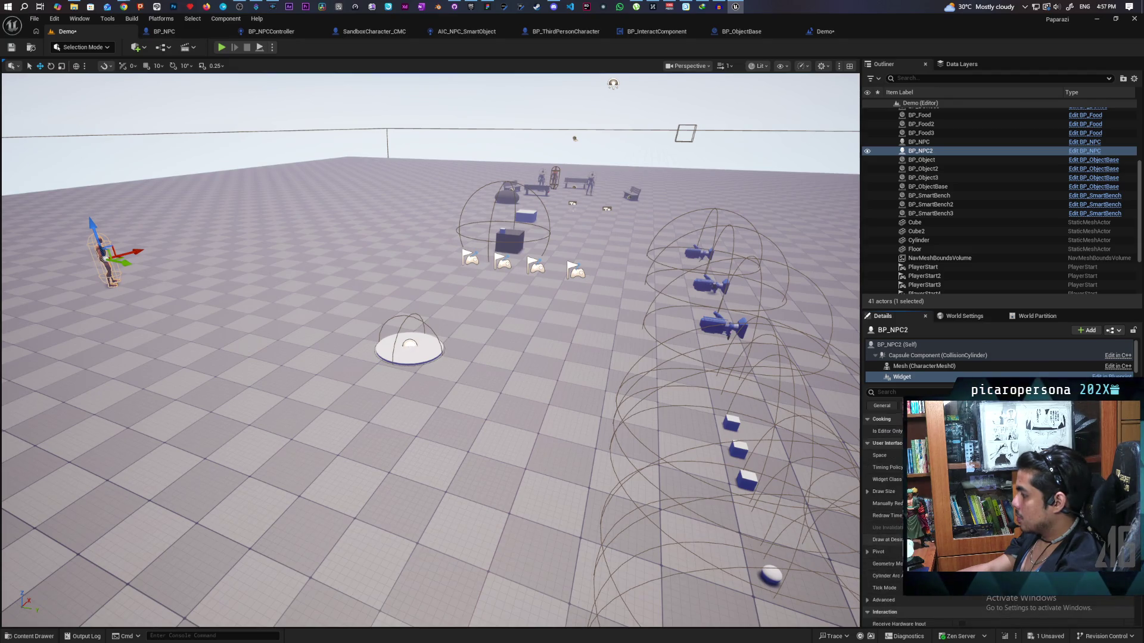
pyautogui.scroll(-3, 884, 506)
pyautogui.scroll(5, 885, 506)
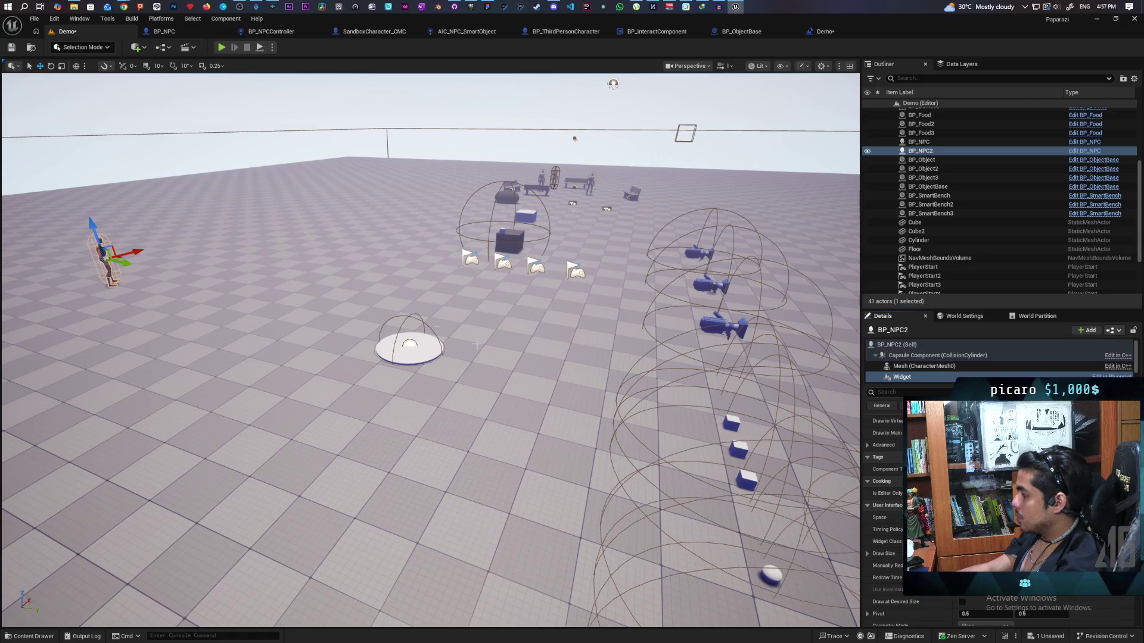
# Raise the widget above the NPC's head on Z and save the level
pyautogui.click(11, 47)
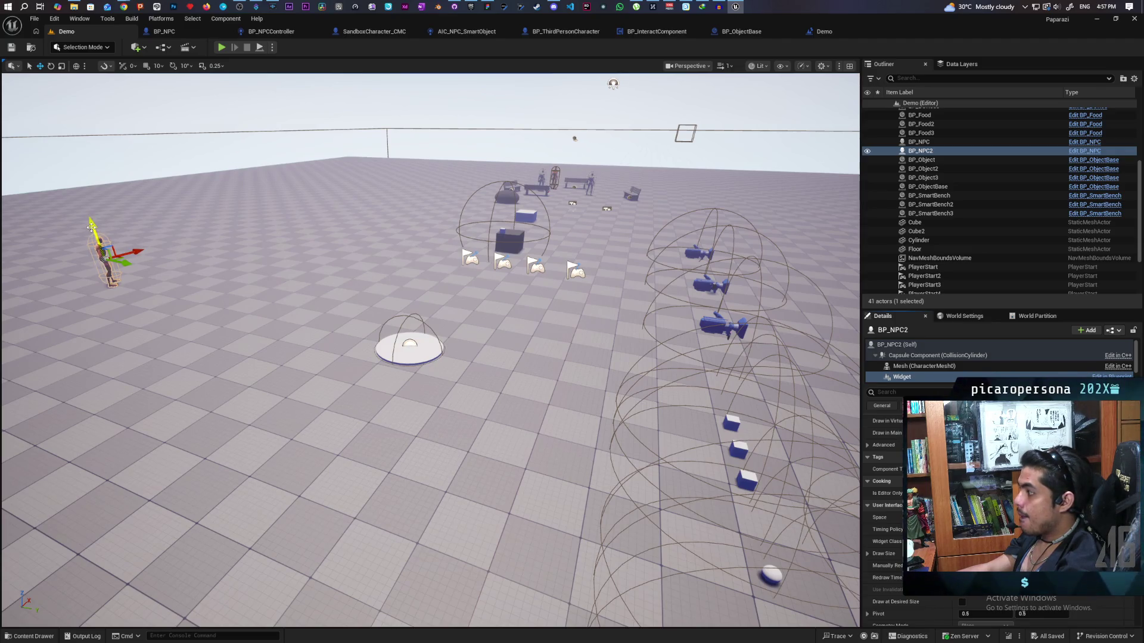
pyautogui.moveTo(91, 228); pyautogui.dragTo(90, 204)
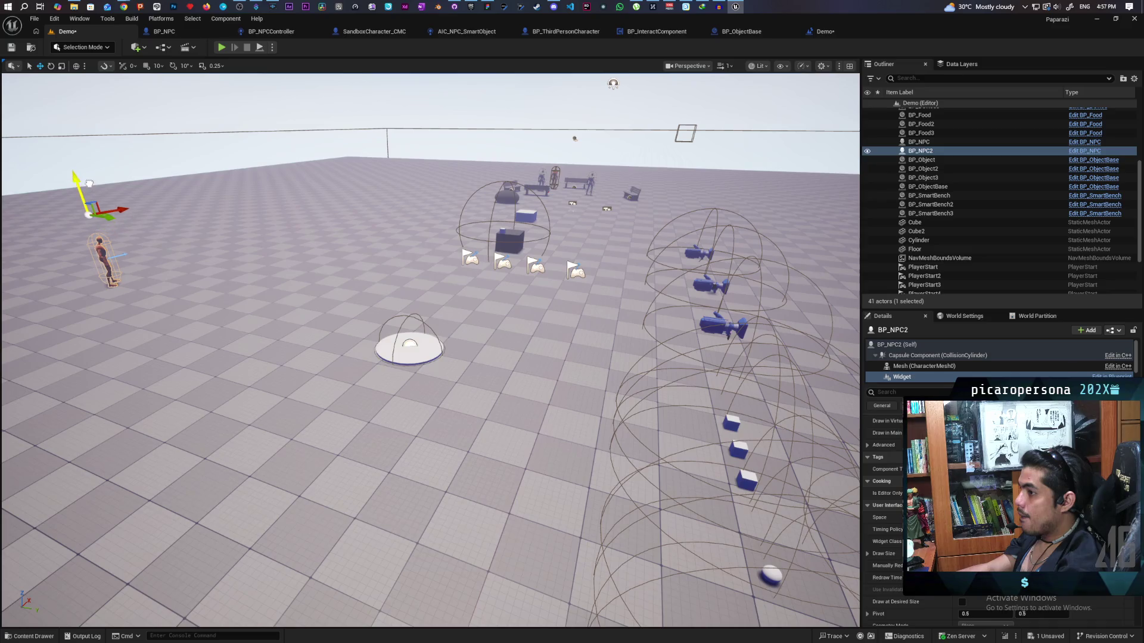
pyautogui.click(29, 51)
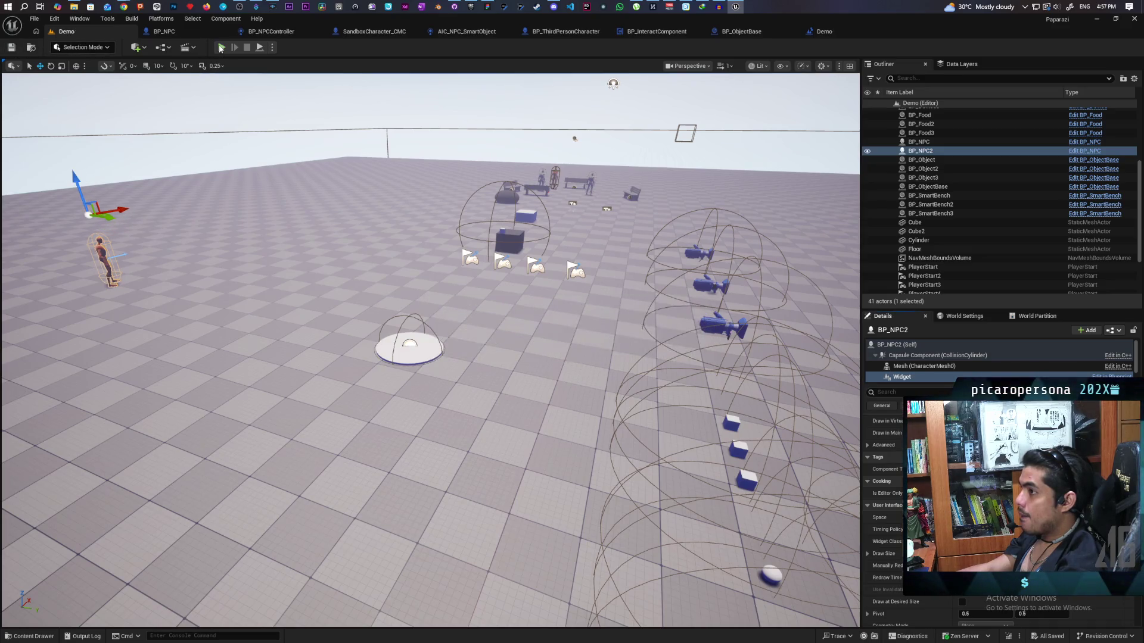
pyautogui.hotkey('alt', 'p')
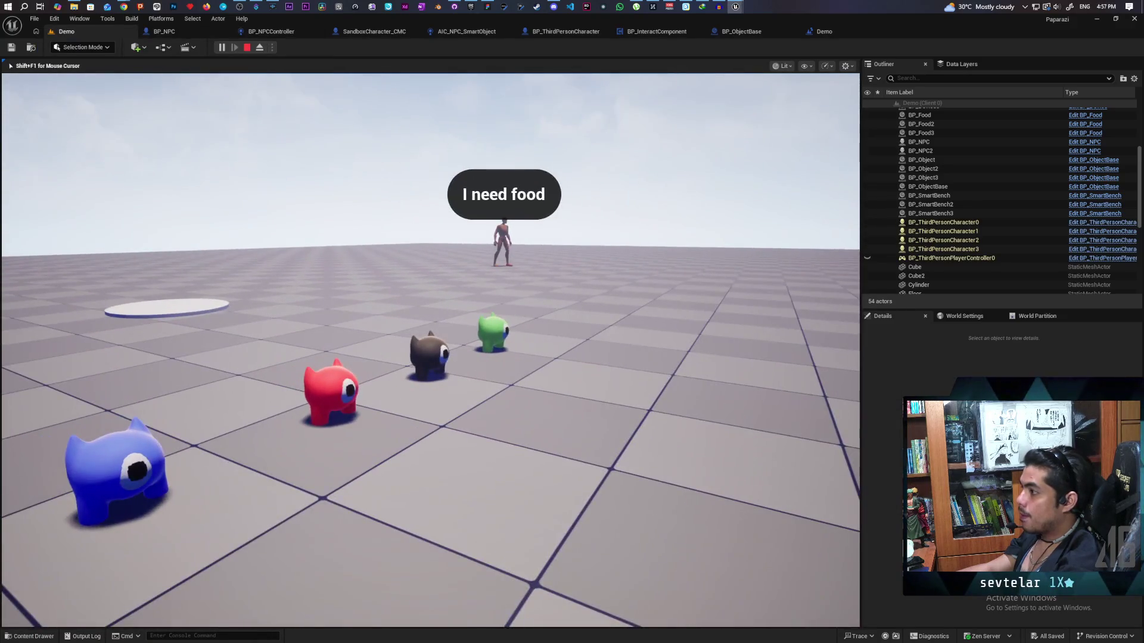
# Walk the player creature to the NPC to see its 'I need food' bubble, then stop playing
pyautogui.press('w')
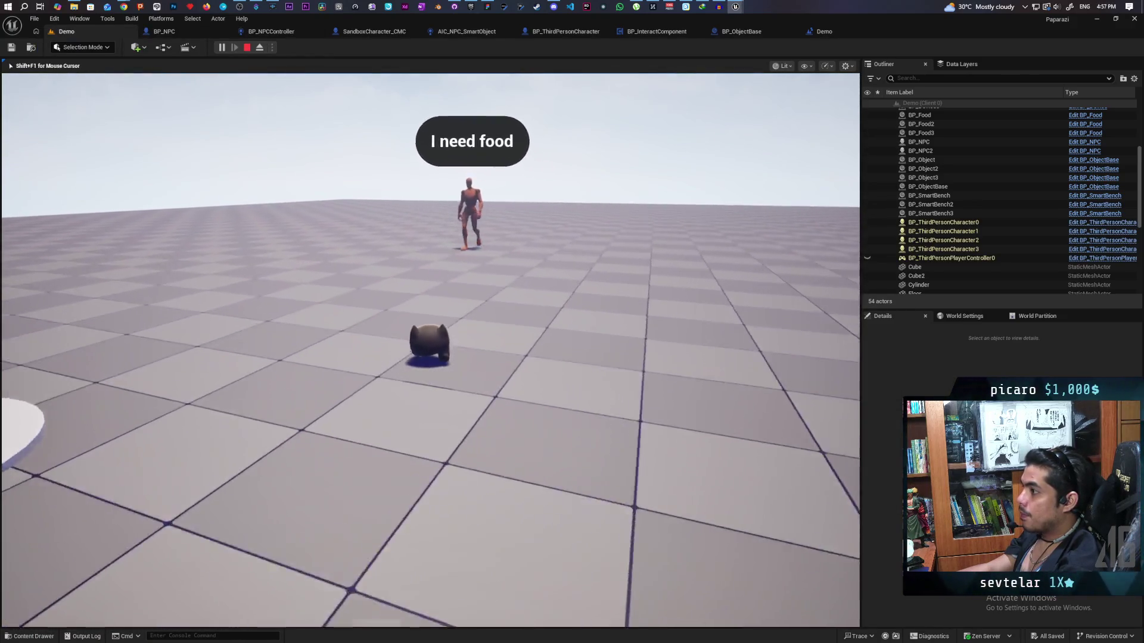
pyautogui.press('s')
pyautogui.press('s')
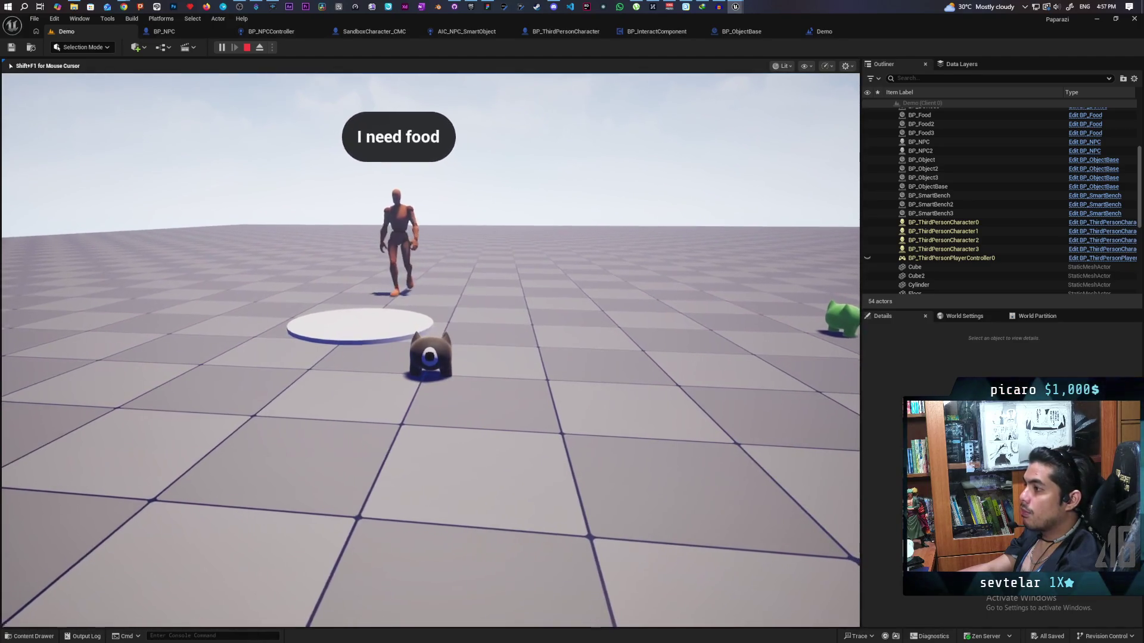
pyautogui.press('d')
pyautogui.press('w')
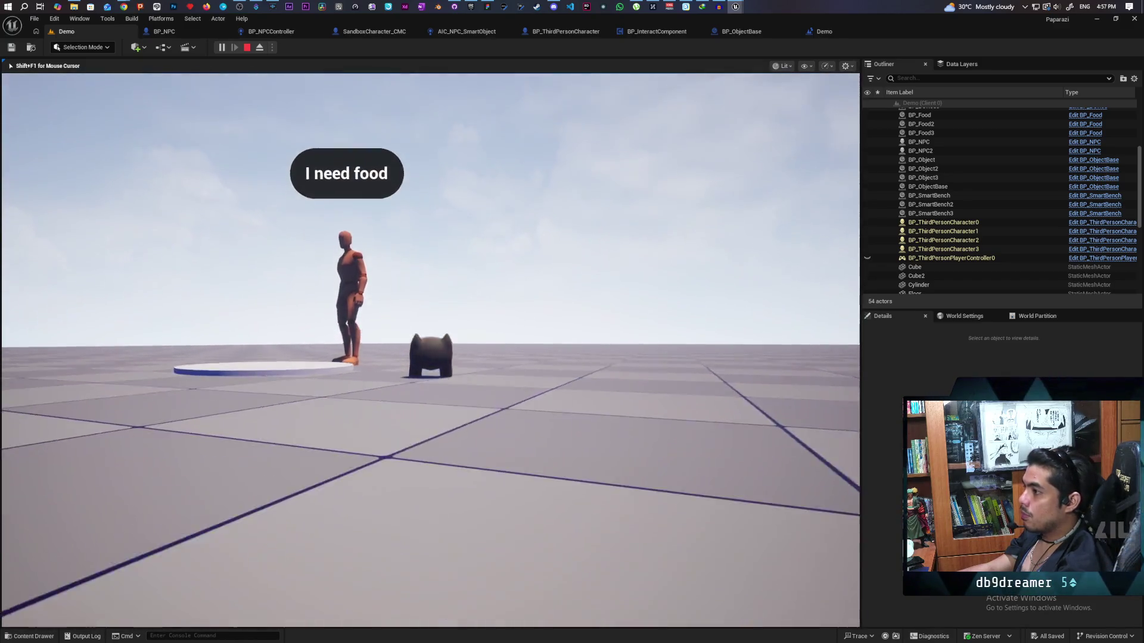
pyautogui.moveTo(430, 350)
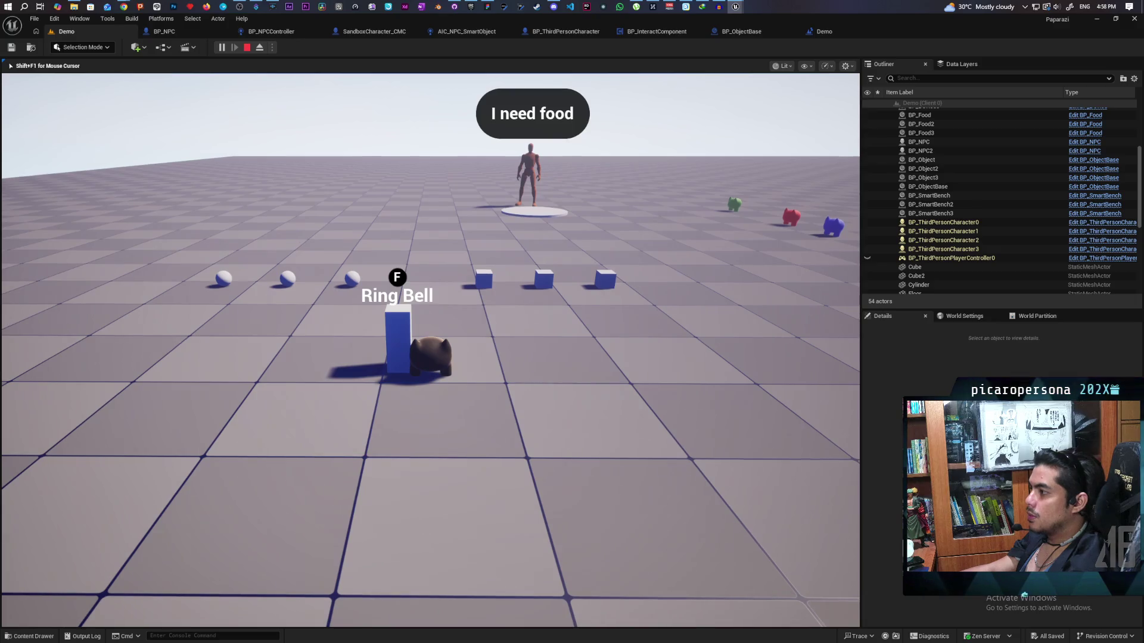
pyautogui.hotkey('shift', 'F1')
pyautogui.press('Escape')
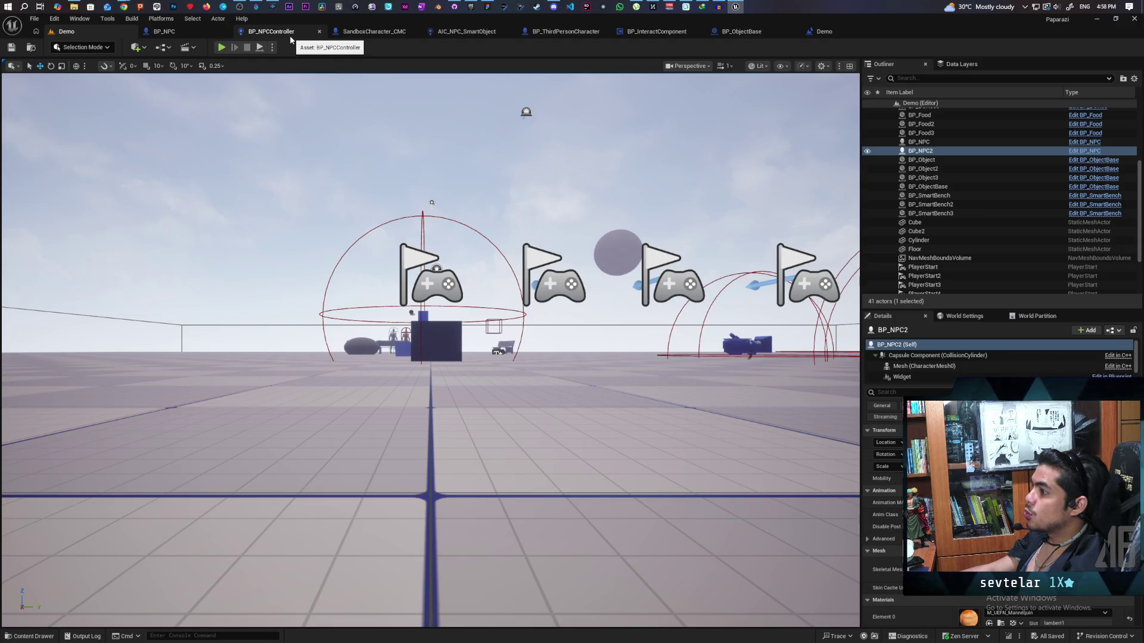
# Move the Play, Unknown and Sequence Player nodes up and left, then save the Demo level
pyautogui.click(821, 32)
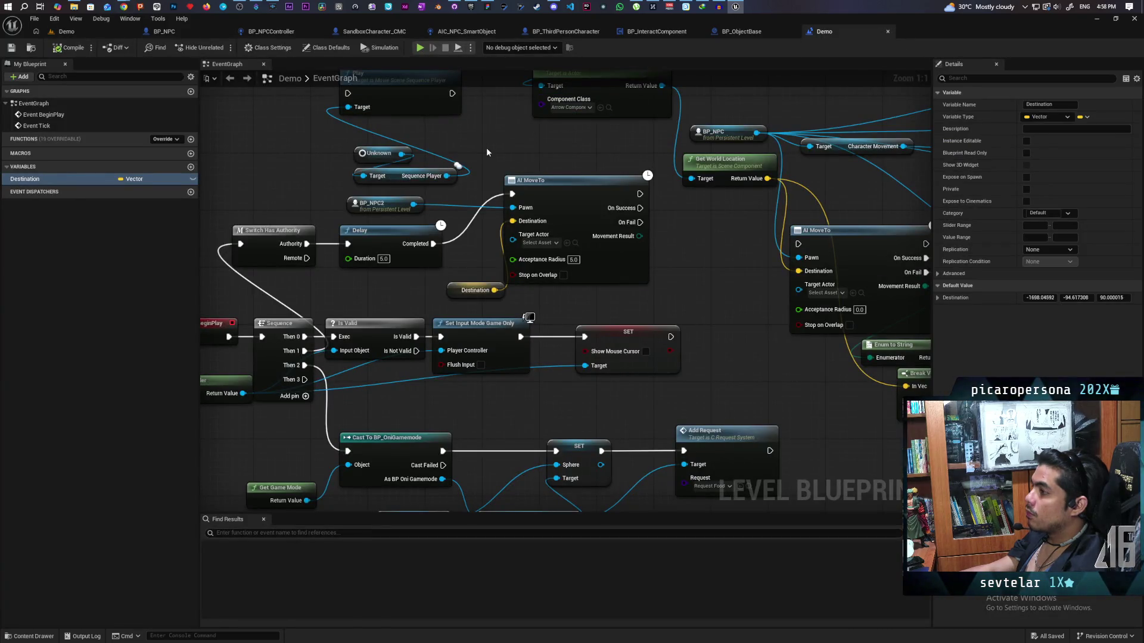
pyautogui.scroll(-4, 489, 155)
pyautogui.scroll(1, 495, 160)
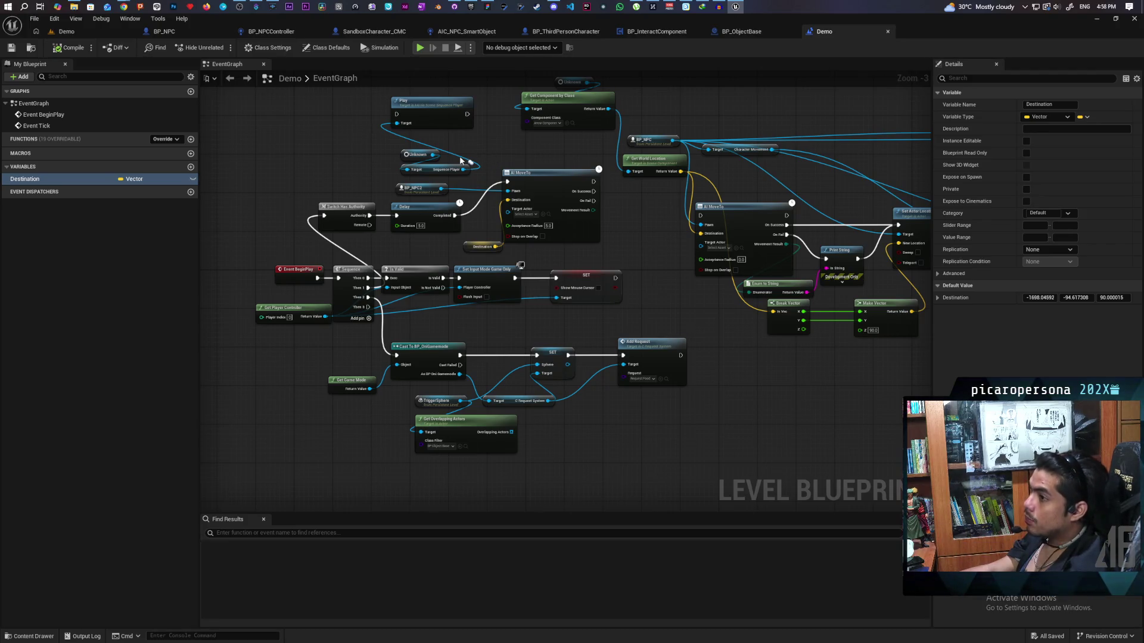
pyautogui.scroll(2, 475, 189)
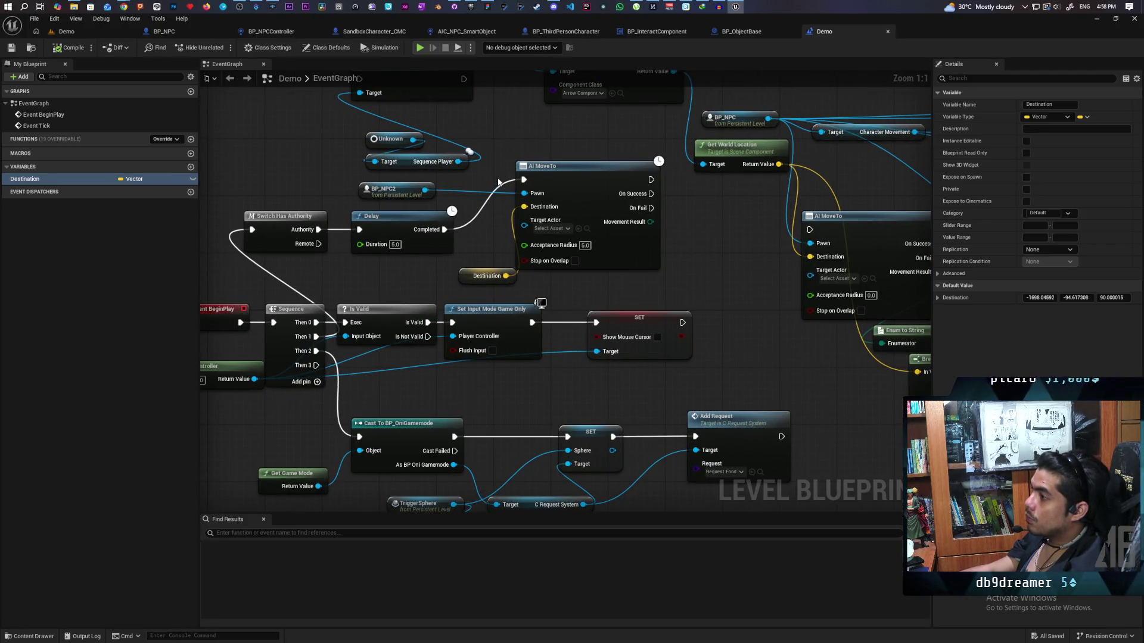
pyautogui.scroll(1, 474, 190)
pyautogui.moveTo(332, 134); pyautogui.dragTo(484, 254)
pyautogui.moveTo(417, 156); pyautogui.dragTo(331, 113)
pyautogui.click(432, 133)
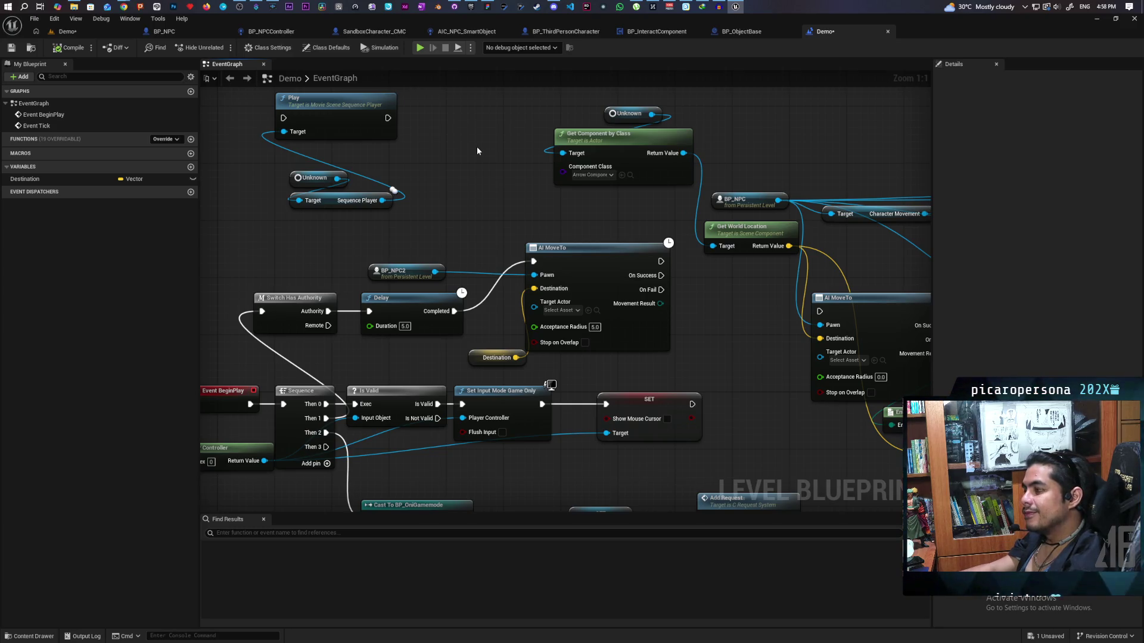
pyautogui.hotkey('ctrl', 's')
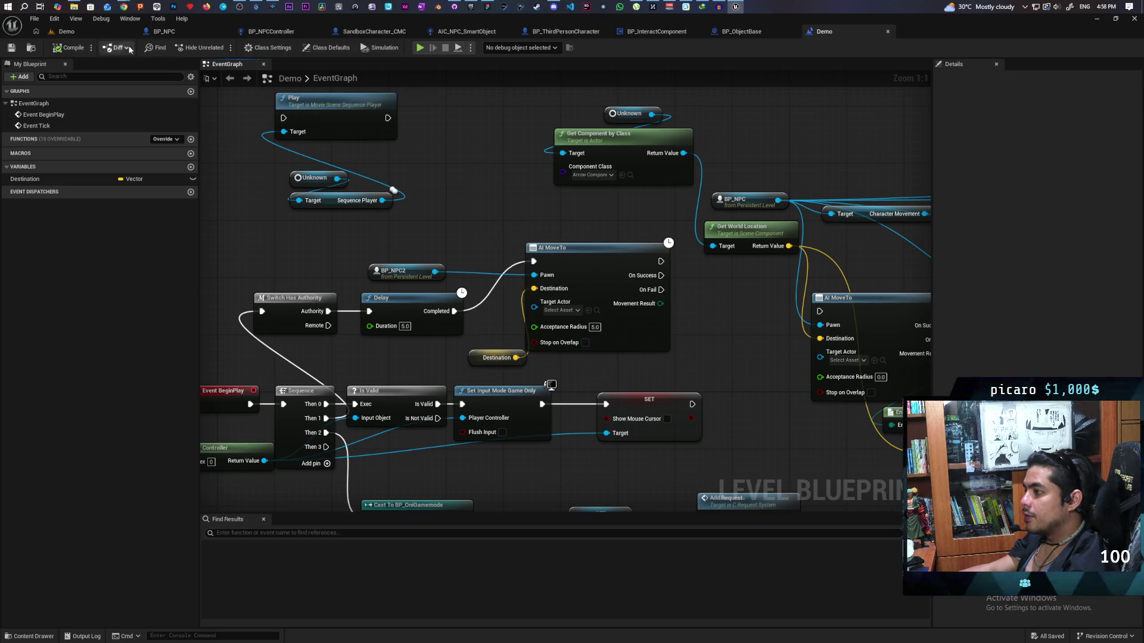
pyautogui.click(71, 37)
pyautogui.moveTo(428, 346)
pyautogui.mouseDown()
pyautogui.moveTo(429, 376)
pyautogui.moveTo(429, 357)
pyautogui.moveTo(387, 322)
pyautogui.moveTo(363, 342)
pyautogui.moveTo(346, 330)
pyautogui.mouseUp()
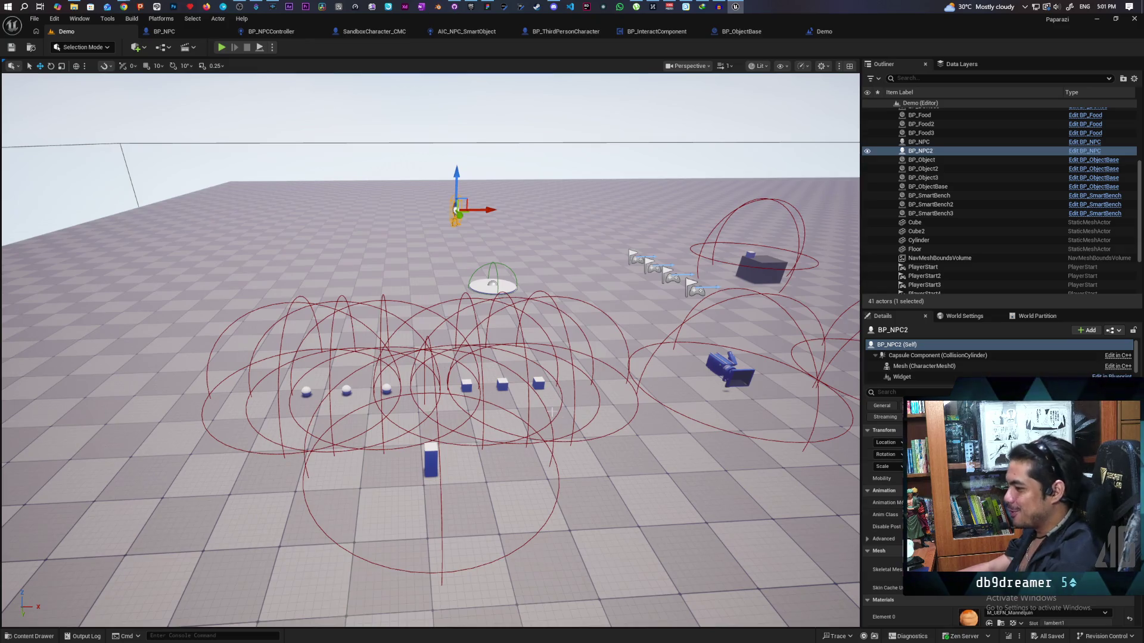
# Select the Cylinder disc and the TriggerSphere in the level, then pull back to see all trigger spheres
pyautogui.scroll(5, 564, 421)
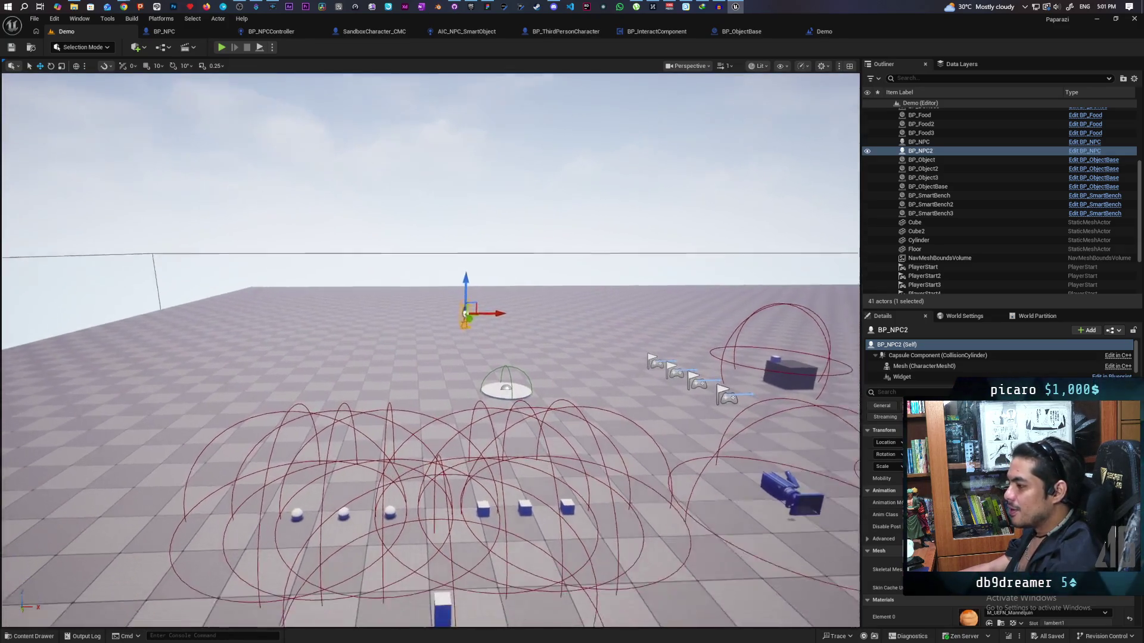
pyautogui.scroll(5, 430, 351)
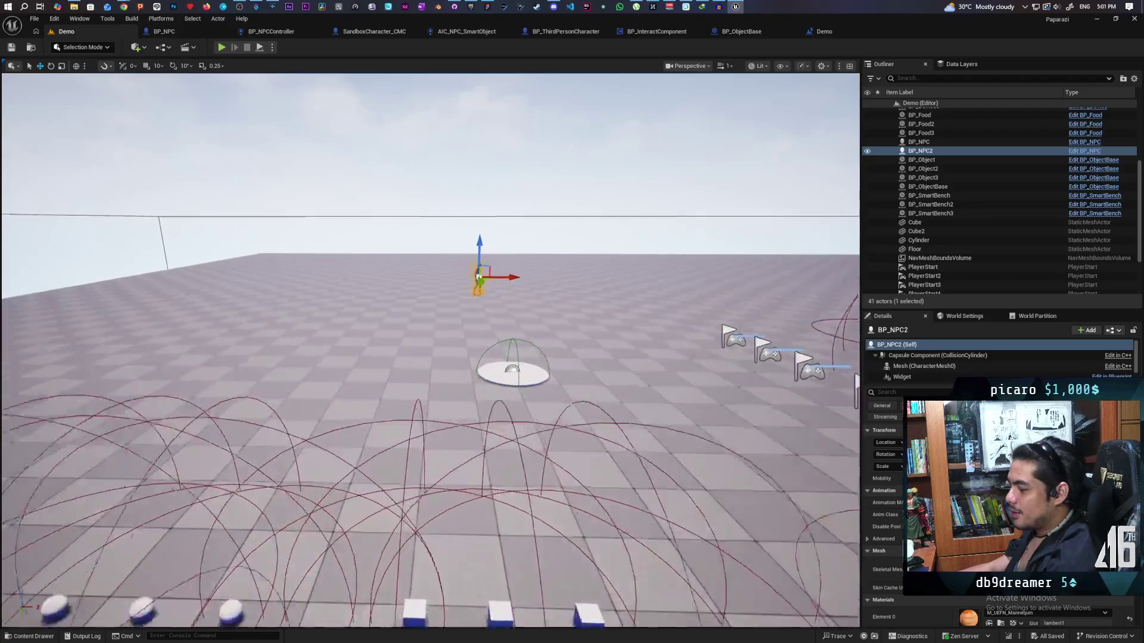
pyautogui.click(592, 414)
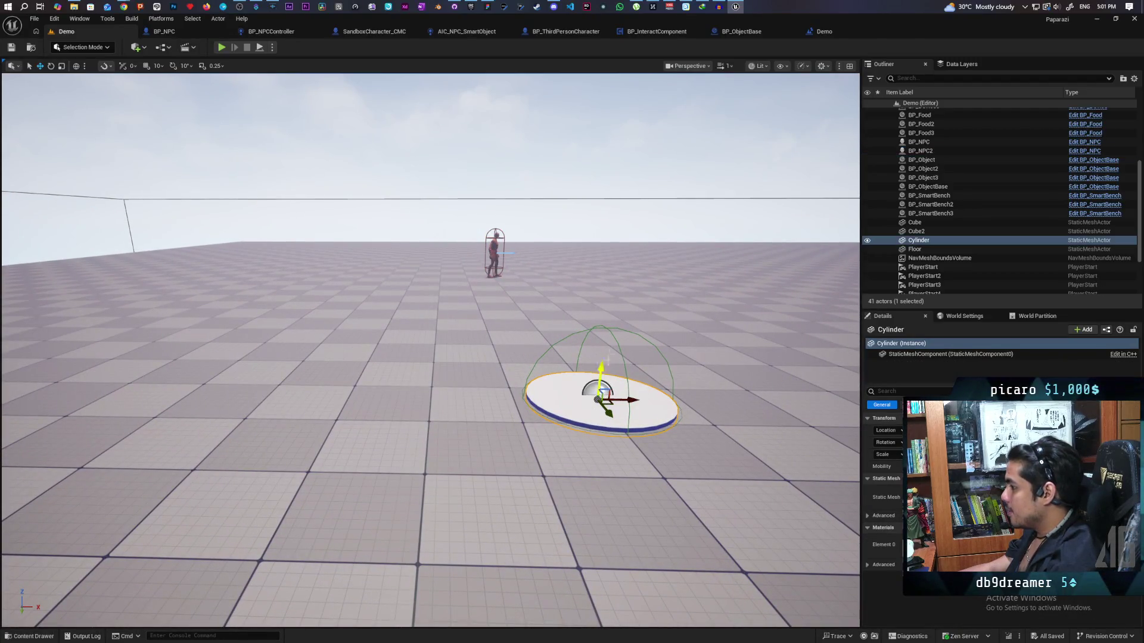
pyautogui.click(608, 329)
pyautogui.moveTo(575, 408)
pyautogui.mouseDown()
pyautogui.moveTo(571, 429)
pyautogui.moveTo(516, 486)
pyautogui.mouseUp()
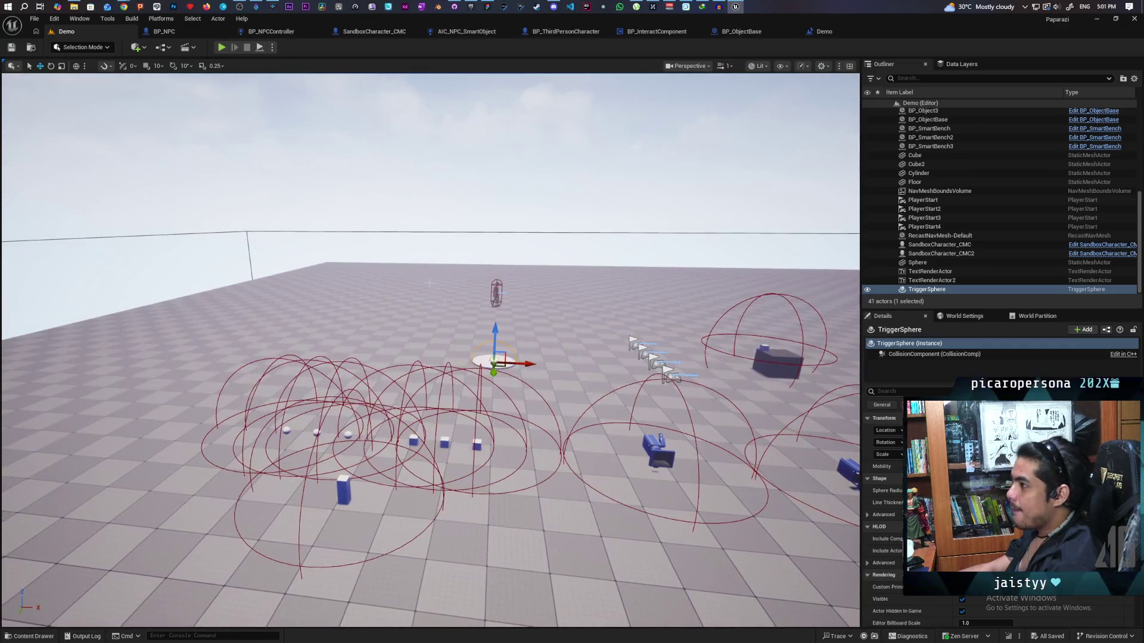
# Open BP_OniGamemode from the Blueprints toolbar's GameMode menu and select its C_RequestSystem component
pyautogui.click(162, 47)
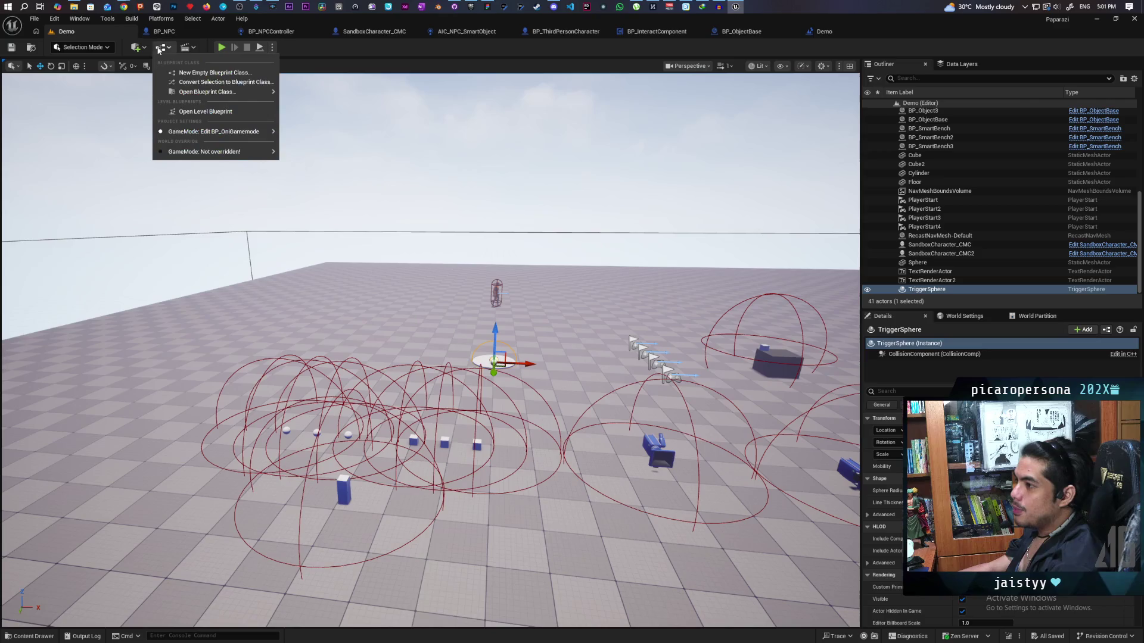
pyautogui.moveTo(256, 131)
pyautogui.click(352, 136)
pyautogui.click(66, 115)
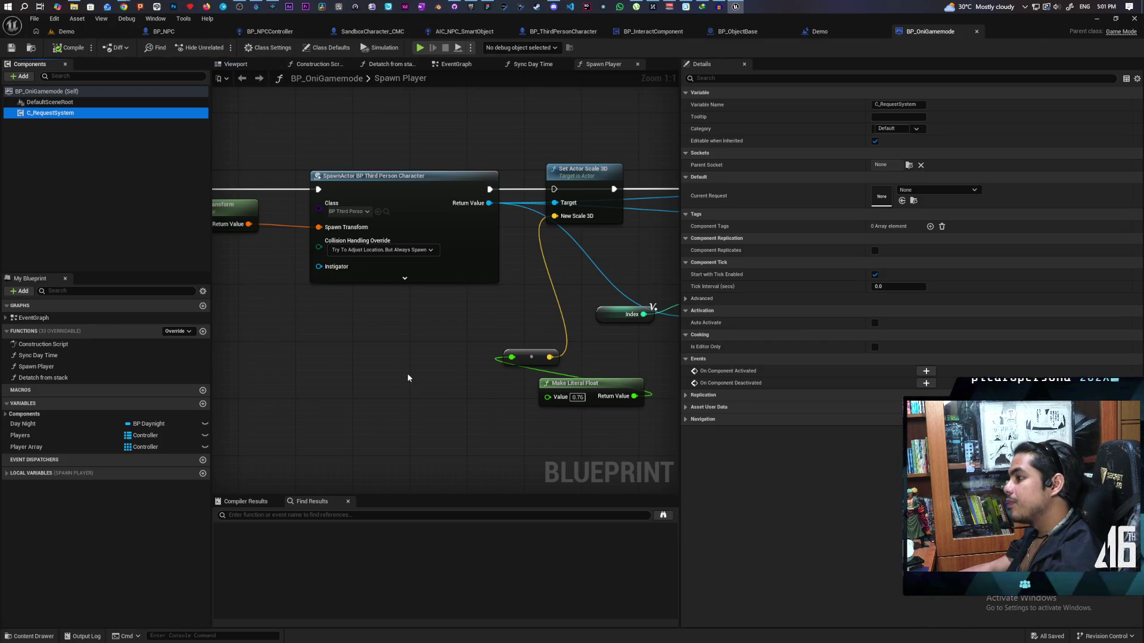
# Show BP_OniGamemode's EventGraph with all three event rows, and bring up C_RequestSystem's action list
pyautogui.scroll(-5, 381, 360)
pyautogui.moveTo(350, 373); pyautogui.dragTo(434, 324)
pyautogui.scroll(1, 433, 323)
pyautogui.scroll(-1, 431, 323)
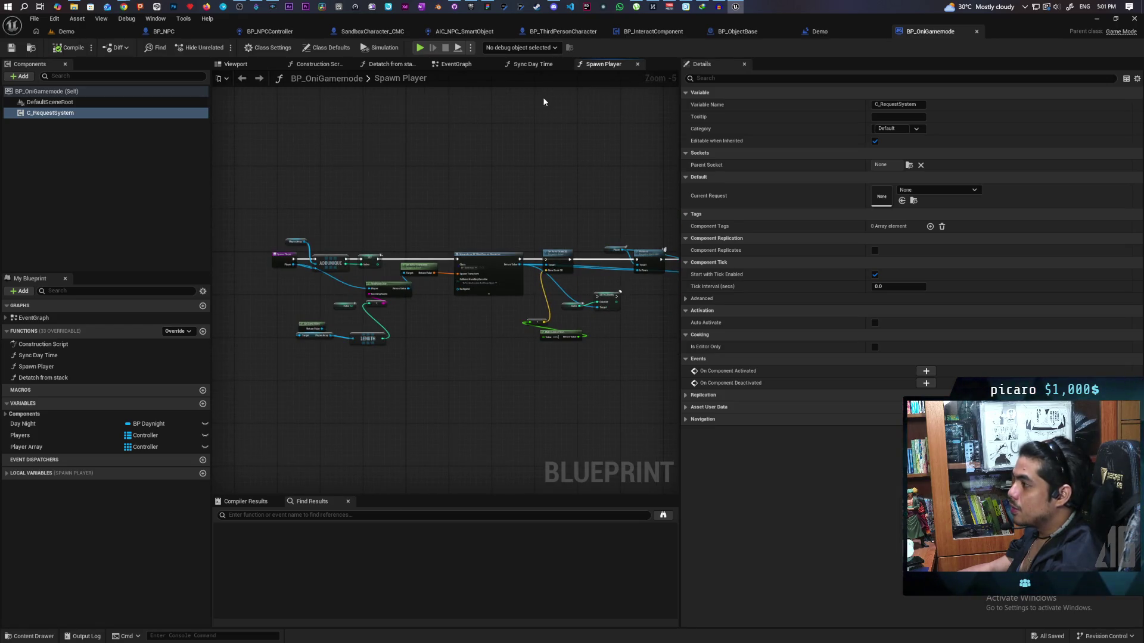
pyautogui.click(468, 67)
pyautogui.scroll(-4, 479, 244)
pyautogui.moveTo(477, 215)
pyautogui.mouseDown()
pyautogui.moveTo(439, 347)
pyautogui.moveTo(357, 179)
pyautogui.moveTo(383, 240)
pyautogui.mouseUp()
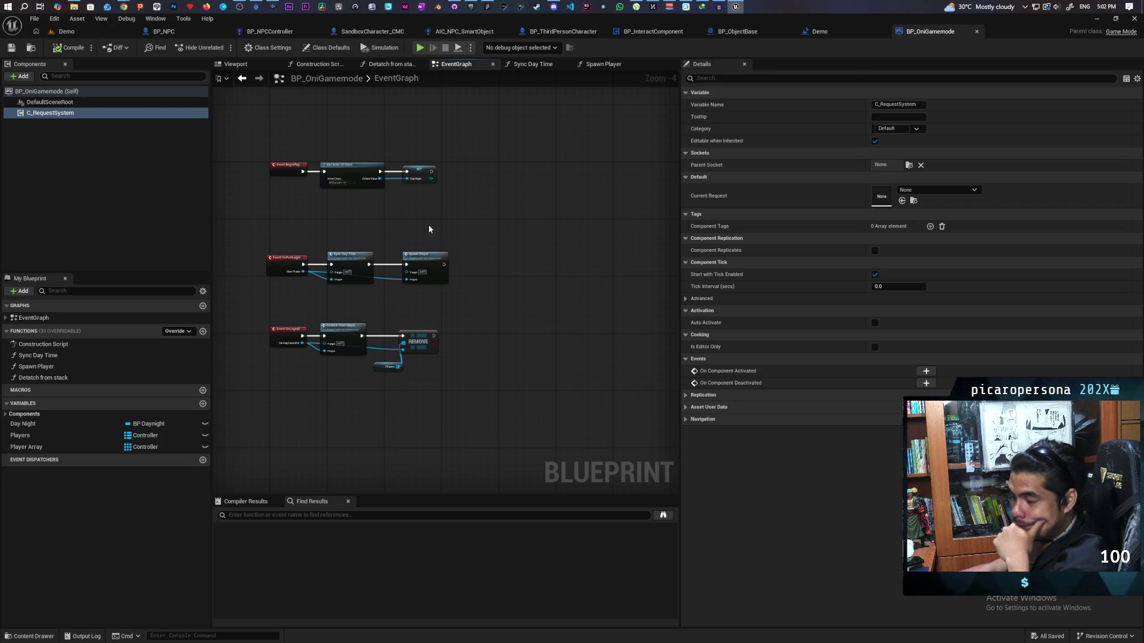
pyautogui.rightClick(74, 113)
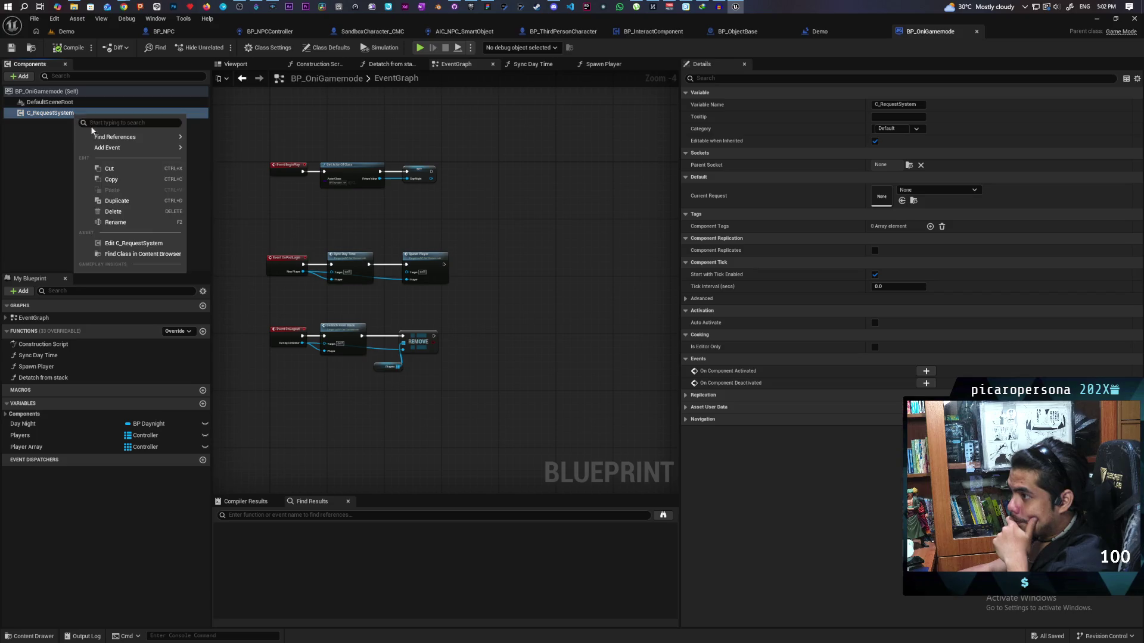
# Open C_RequestSystem for editing and view its Request Completed / Request Denied print nodes
pyautogui.click(142, 244)
pyautogui.scroll(-3, 531, 291)
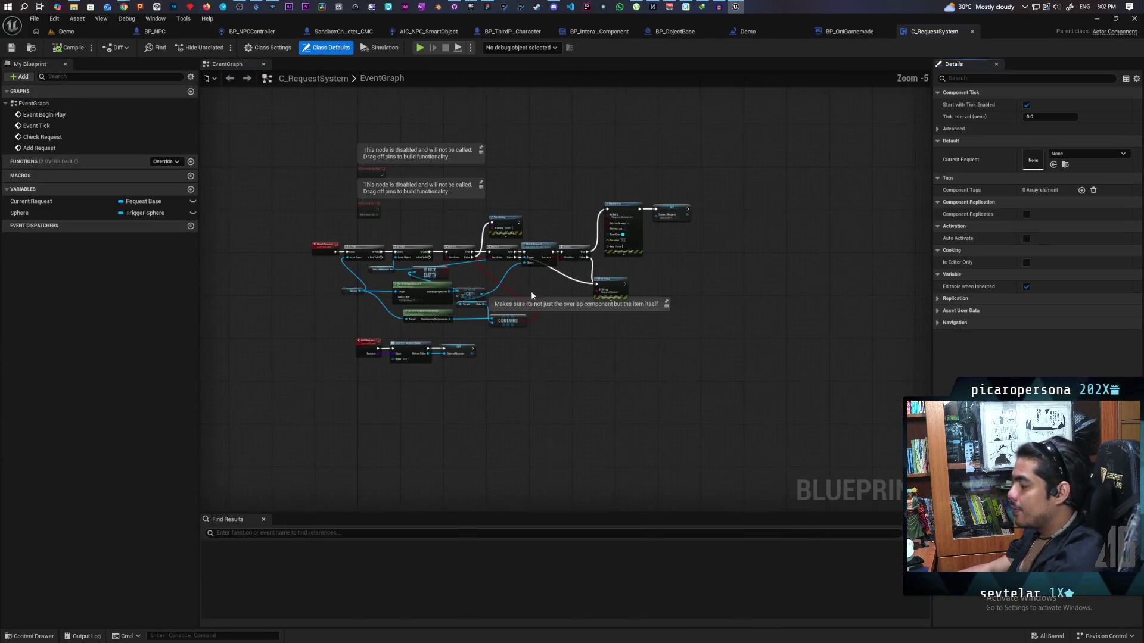
pyautogui.scroll(2, 543, 298)
pyautogui.scroll(-1, 544, 298)
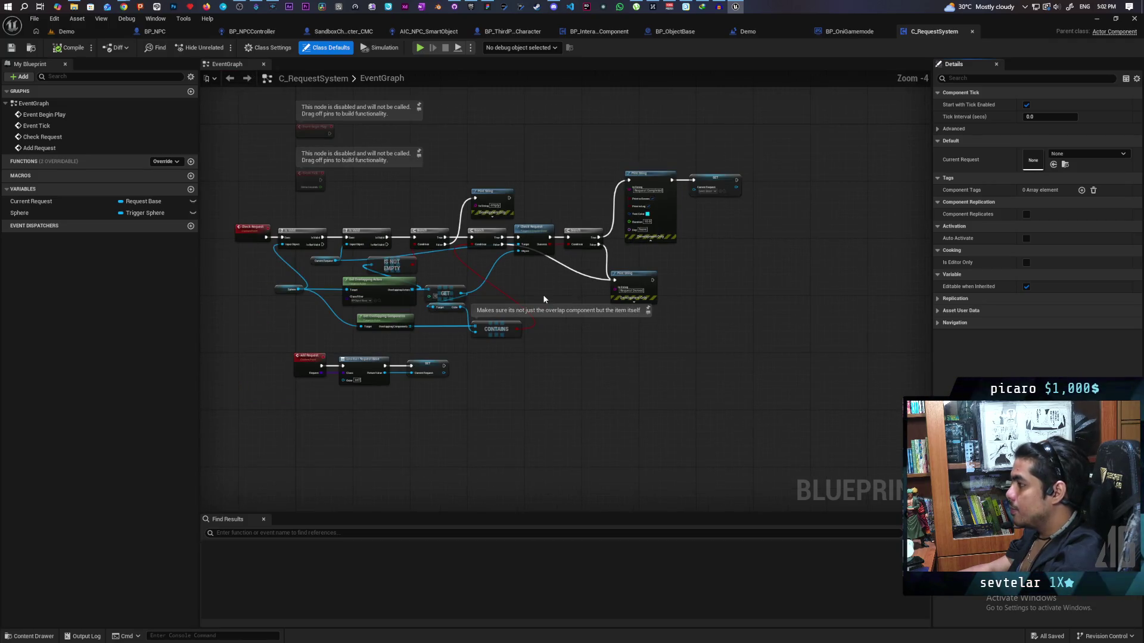
pyautogui.scroll(2, 599, 299)
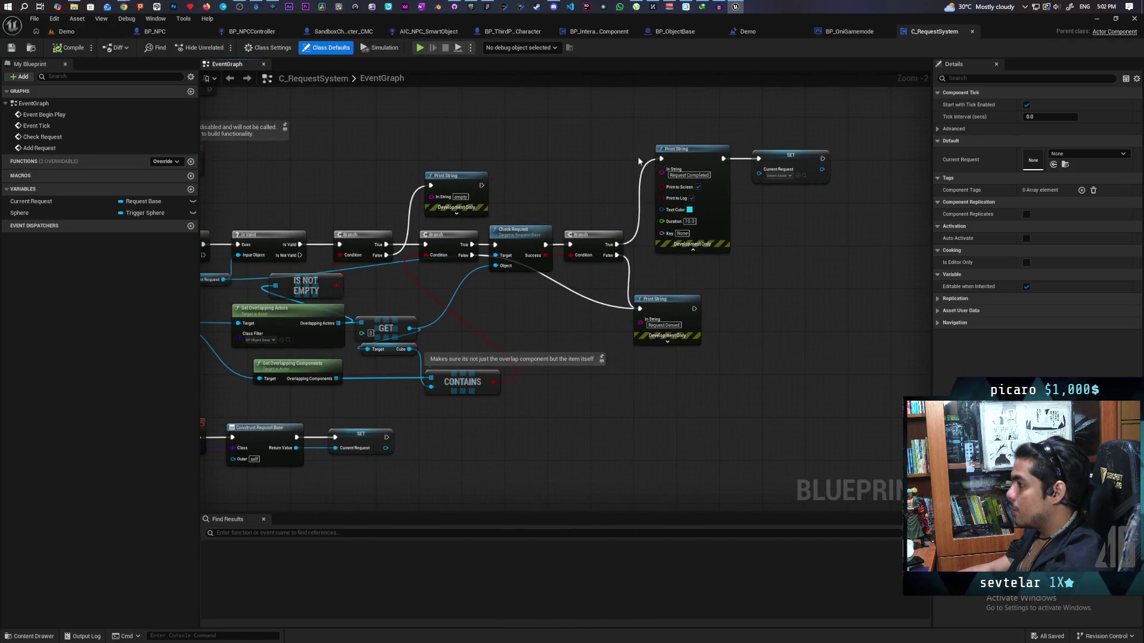
pyautogui.moveTo(630, 141); pyautogui.dragTo(702, 384)
pyautogui.click(702, 384)
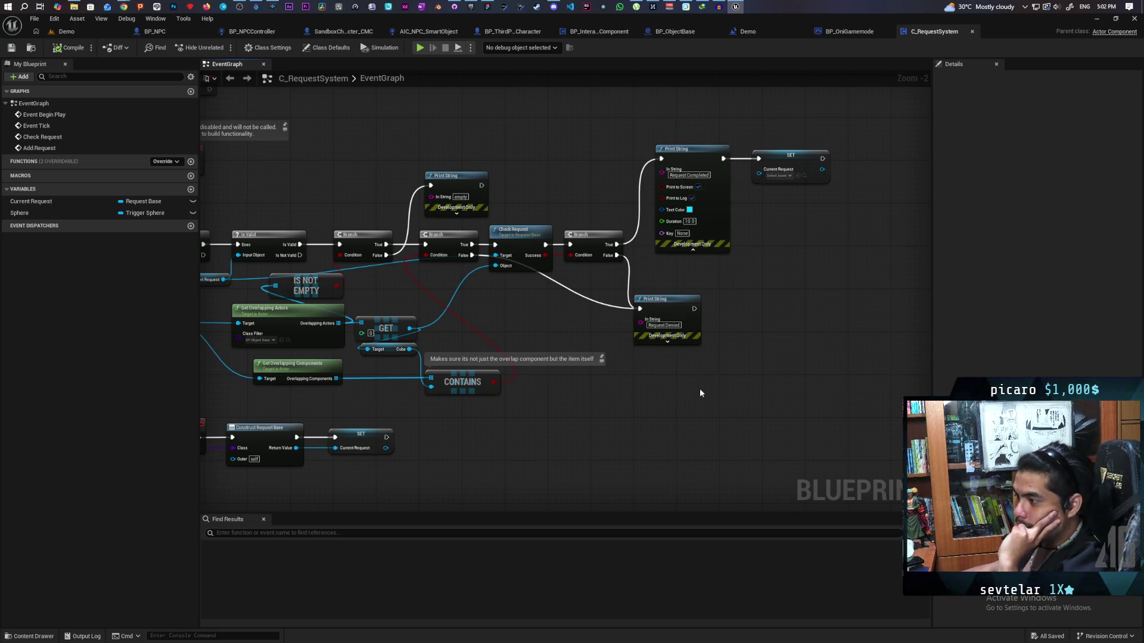
pyautogui.moveTo(651, 417); pyautogui.dragTo(699, 402)
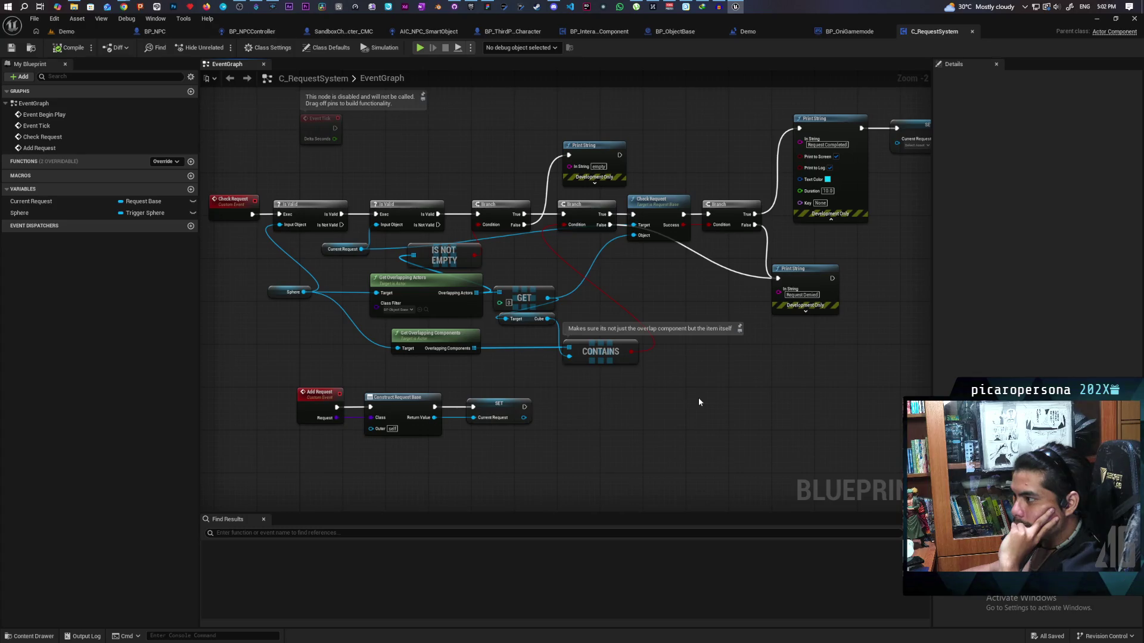
# Move the final Branch, Print String and SET nodes of the Check Request logic further right
pyautogui.moveTo(227, 181)
pyautogui.mouseDown()
pyautogui.moveTo(403, 323)
pyautogui.moveTo(607, 373)
pyautogui.mouseUp()
pyautogui.click(648, 198)
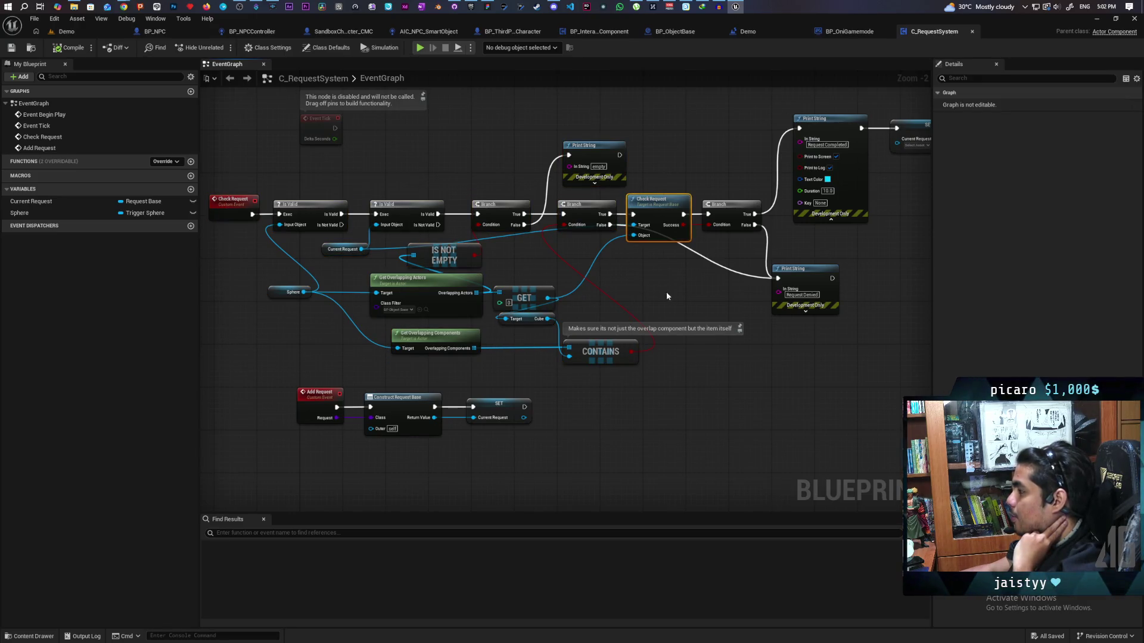
pyautogui.moveTo(657, 167)
pyautogui.mouseDown()
pyautogui.moveTo(685, 291)
pyautogui.moveTo(664, 290)
pyautogui.moveTo(646, 174)
pyautogui.moveTo(671, 286)
pyautogui.moveTo(465, 291)
pyautogui.mouseUp()
pyautogui.moveTo(810, 113)
pyautogui.mouseDown()
pyautogui.moveTo(605, 331)
pyautogui.moveTo(576, 336)
pyautogui.mouseUp()
pyautogui.moveTo(542, 229); pyautogui.dragTo(666, 229)
pyautogui.moveTo(472, 280)
pyautogui.mouseDown()
pyautogui.moveTo(628, 280)
pyautogui.moveTo(637, 238)
pyautogui.mouseUp()
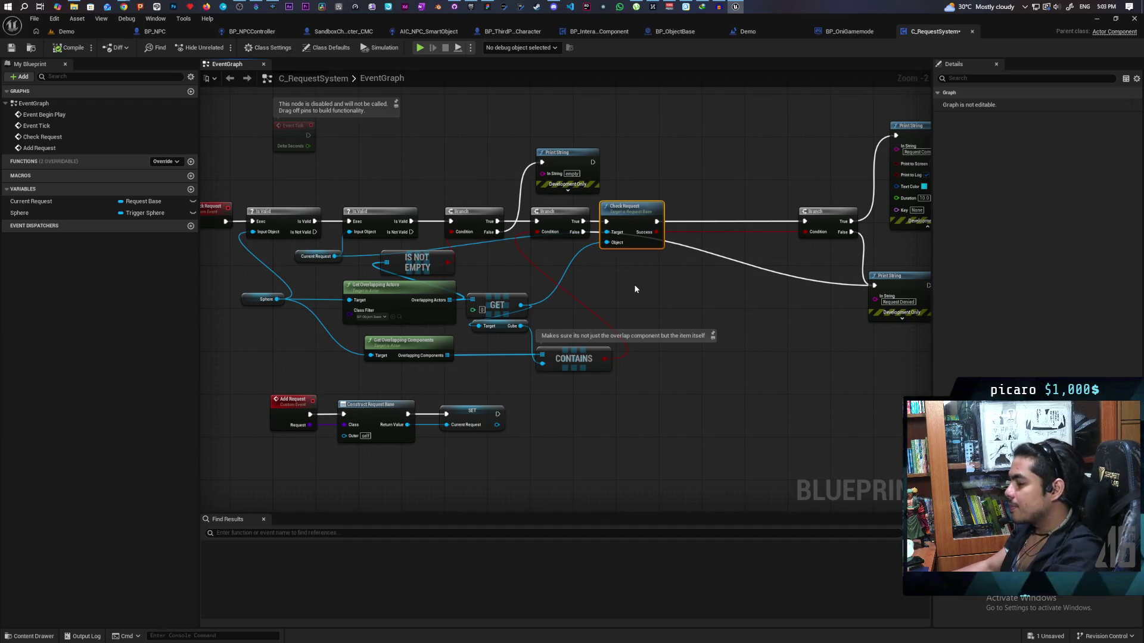
pyautogui.moveTo(624, 184); pyautogui.dragTo(637, 285)
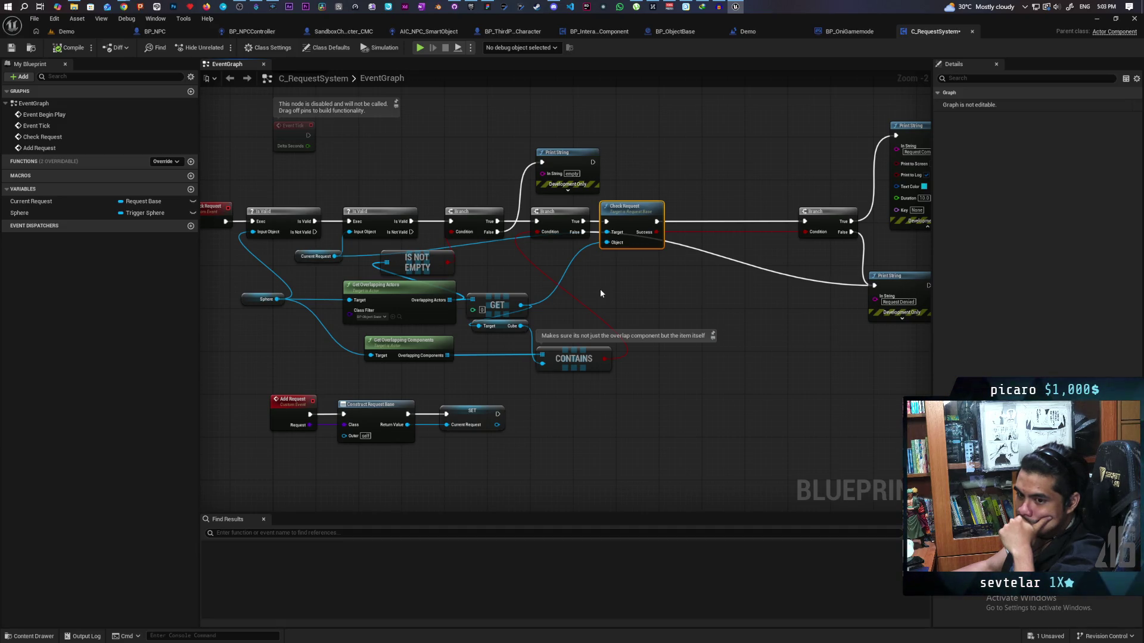
pyautogui.click(645, 303)
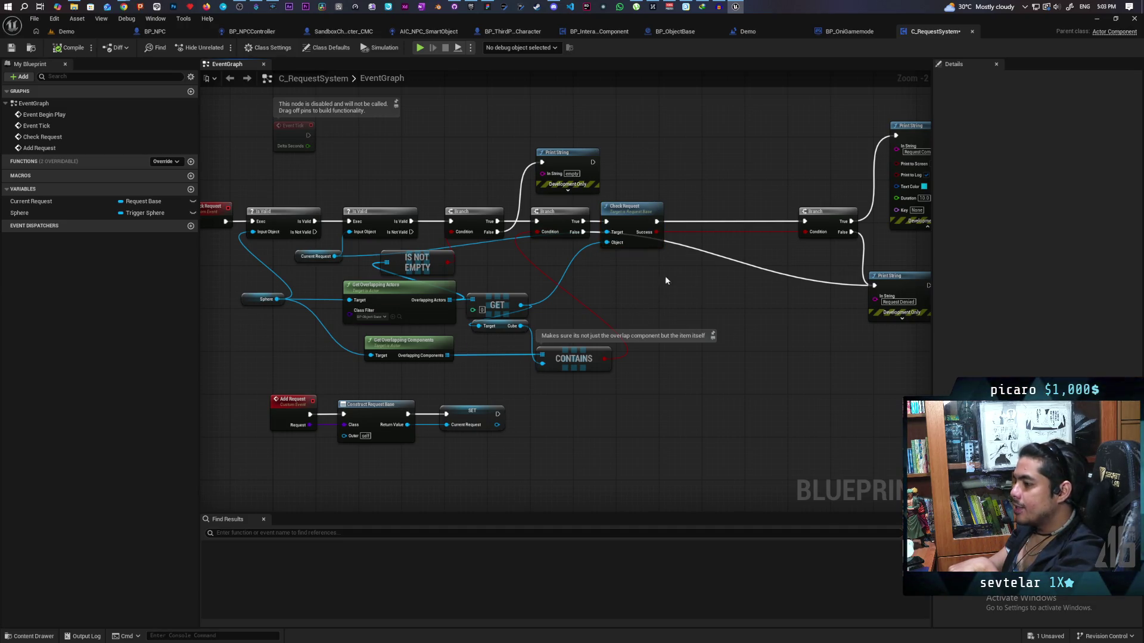
pyautogui.moveTo(644, 174); pyautogui.dragTo(647, 289)
pyautogui.click(633, 285)
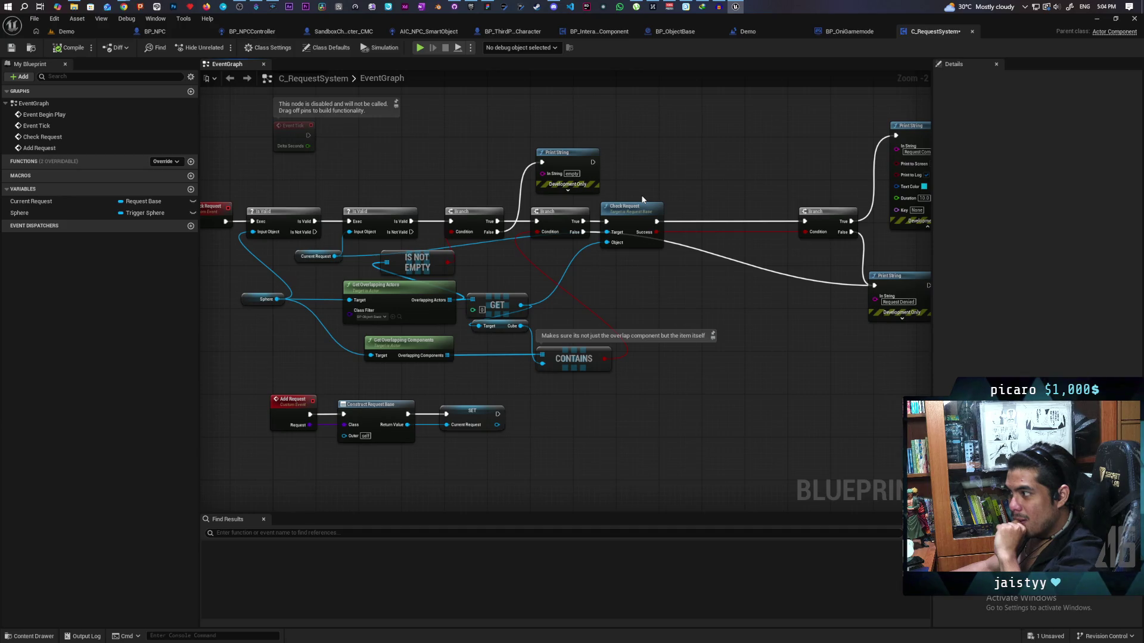
pyautogui.moveTo(691, 196); pyautogui.dragTo(531, 249)
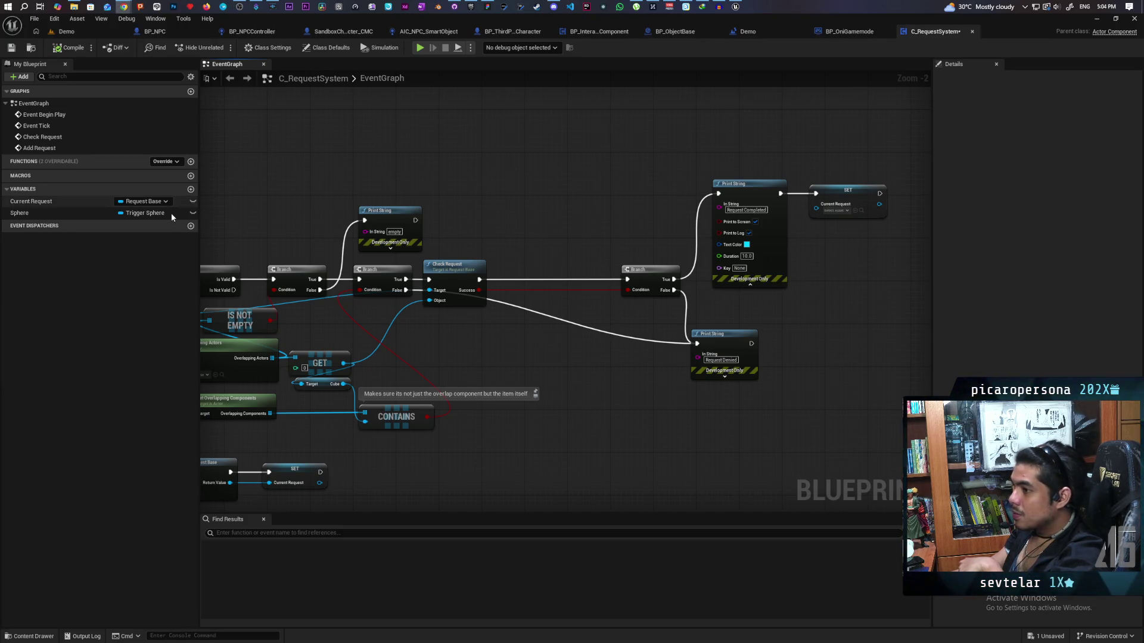
# Add a 'Request Completed' event dispatcher to C_RequestSystem, then compile and save
pyautogui.click(191, 226)
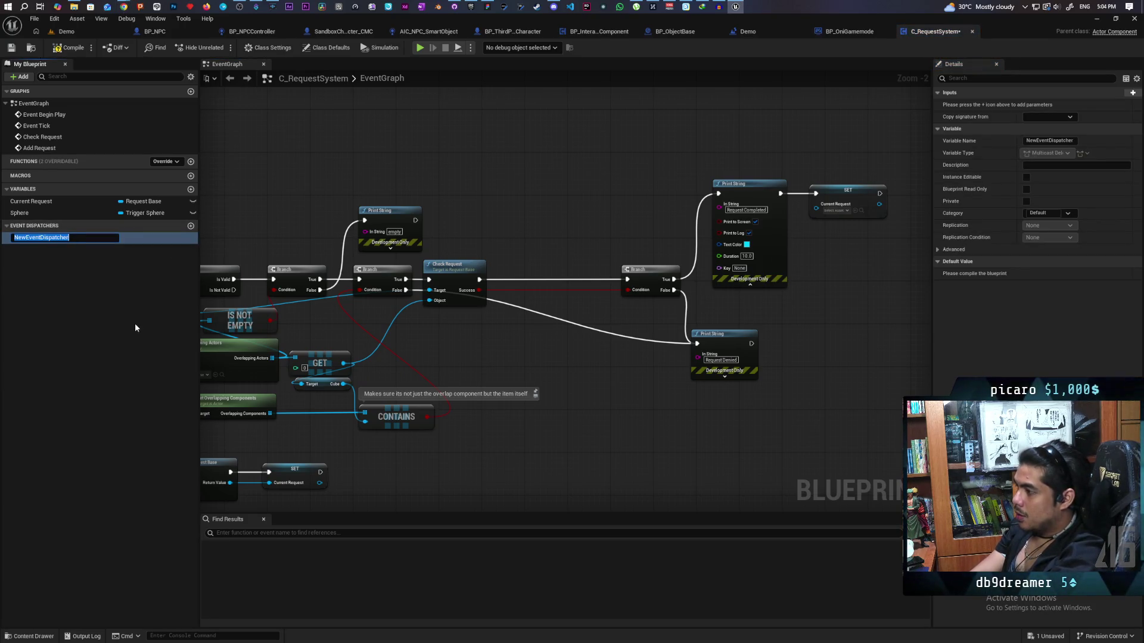
pyautogui.write('Requ')
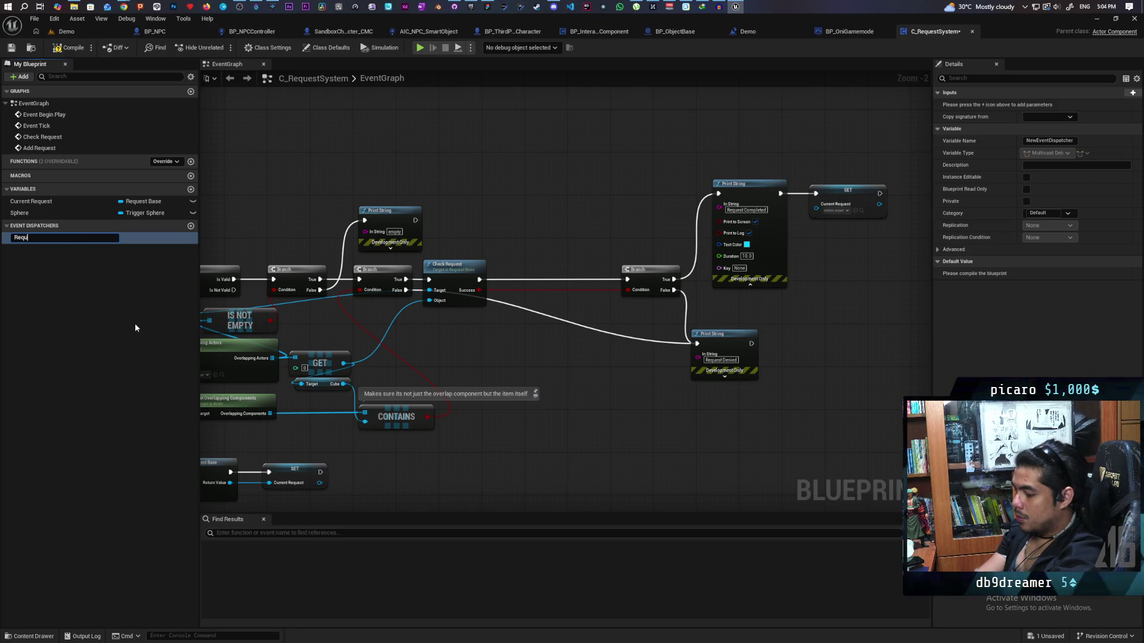
pyautogui.write('est Completed')
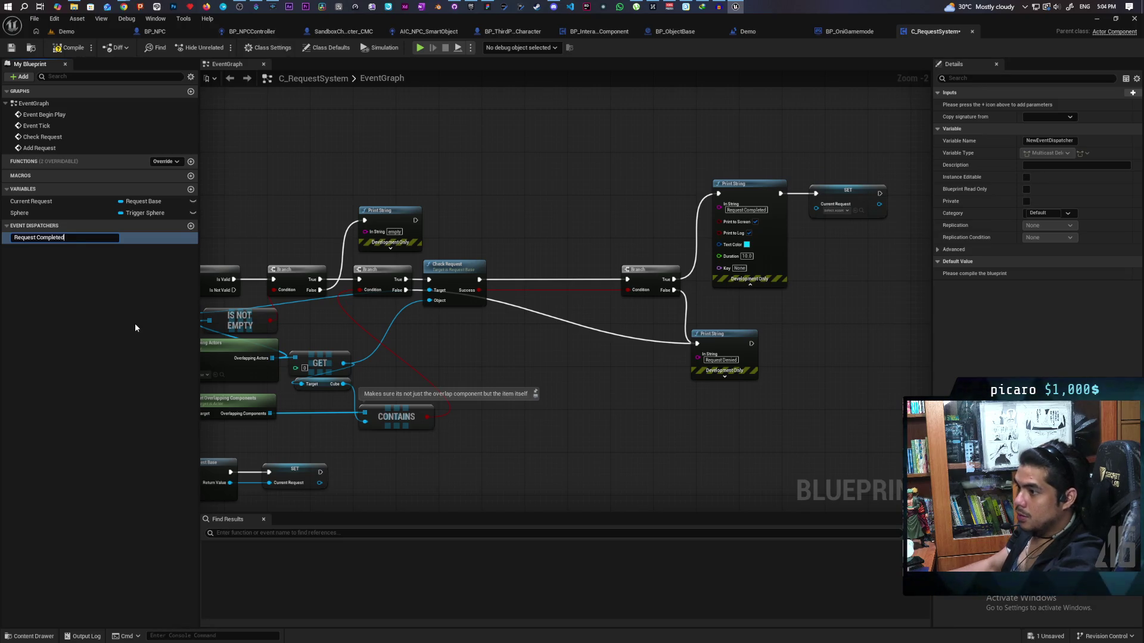
pyautogui.press('Return')
pyautogui.click(62, 47)
pyautogui.click(11, 47)
# Wire a Call Request Completed node between the Branch and the success Print String, and save
pyautogui.click(38, 238)
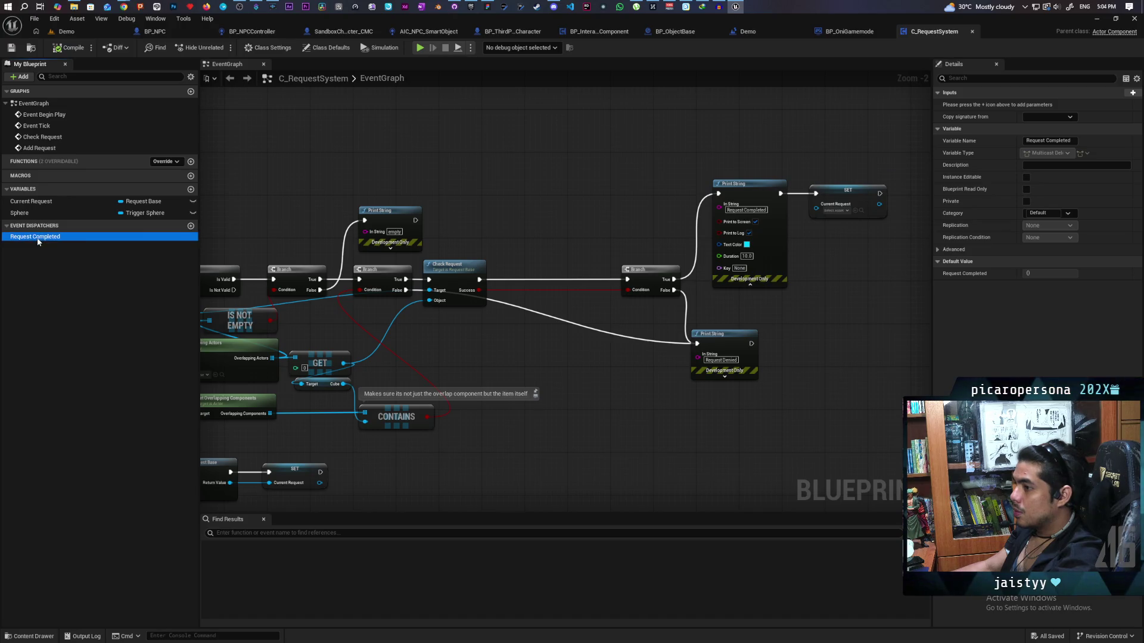
pyautogui.moveTo(539, 252); pyautogui.dragTo(559, 182)
pyautogui.click(593, 218)
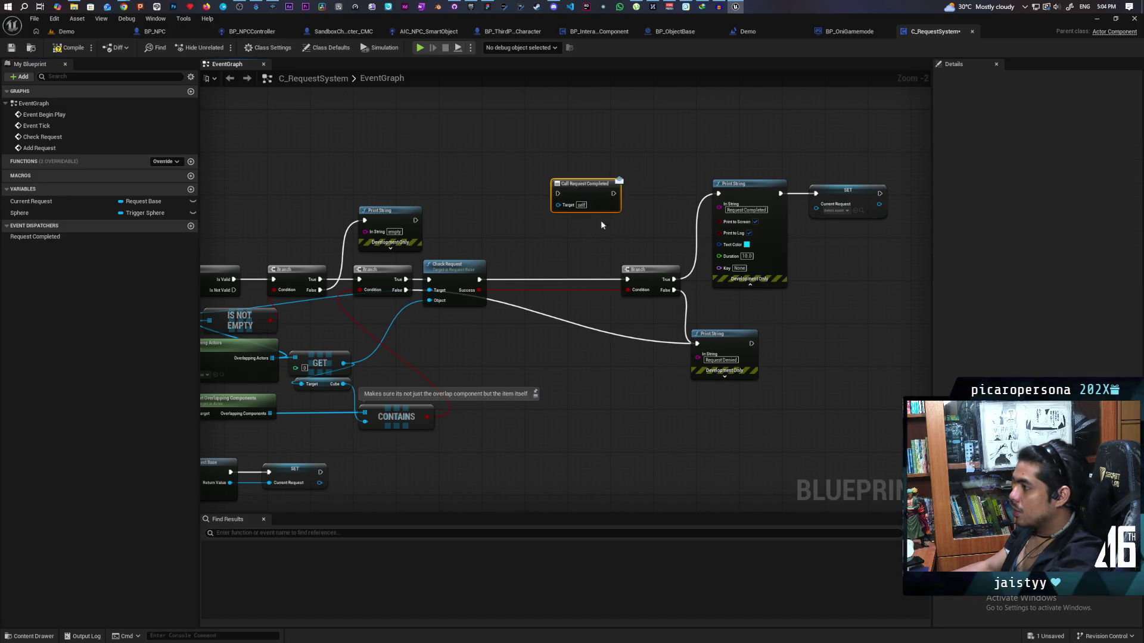
pyautogui.moveTo(655, 277); pyautogui.dragTo(536, 281)
pyautogui.moveTo(573, 210)
pyautogui.mouseDown()
pyautogui.moveTo(587, 253)
pyautogui.moveTo(610, 269)
pyautogui.moveTo(594, 252)
pyautogui.moveTo(718, 194)
pyautogui.mouseUp()
pyautogui.moveTo(632, 249); pyautogui.dragTo(651, 192)
pyautogui.click(69, 47)
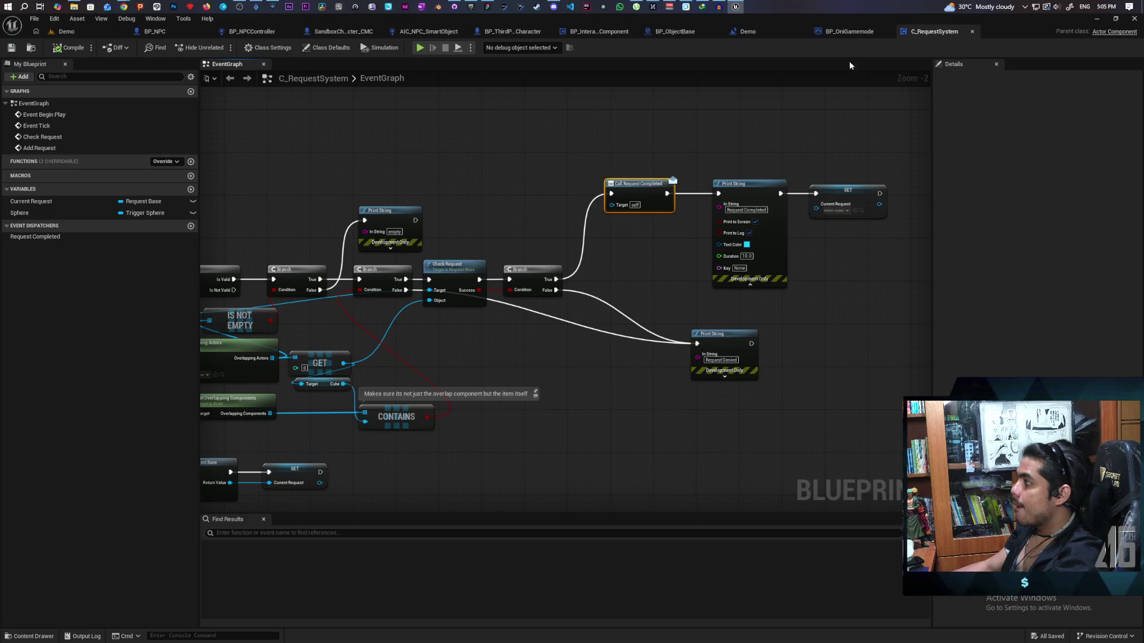
# Look through the BP_OniGamemode and C_RequestSystem tabs, then open the Demo level blueprint's EventGraph
pyautogui.click(866, 33)
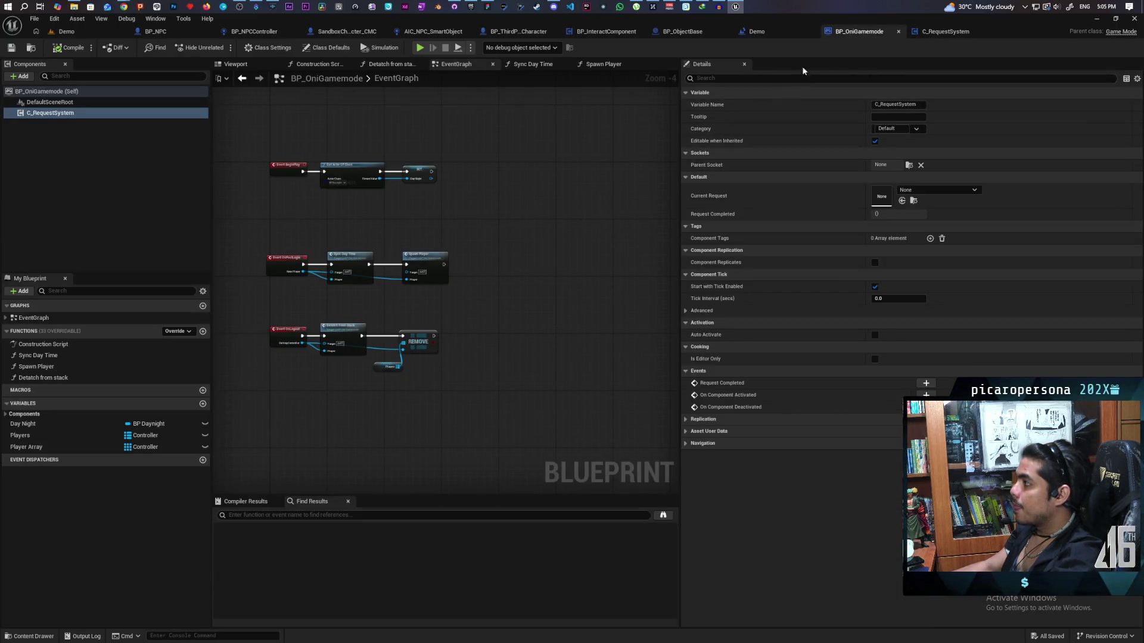
pyautogui.click(941, 32)
pyautogui.scroll(-4, 492, 196)
pyautogui.scroll(4, 497, 198)
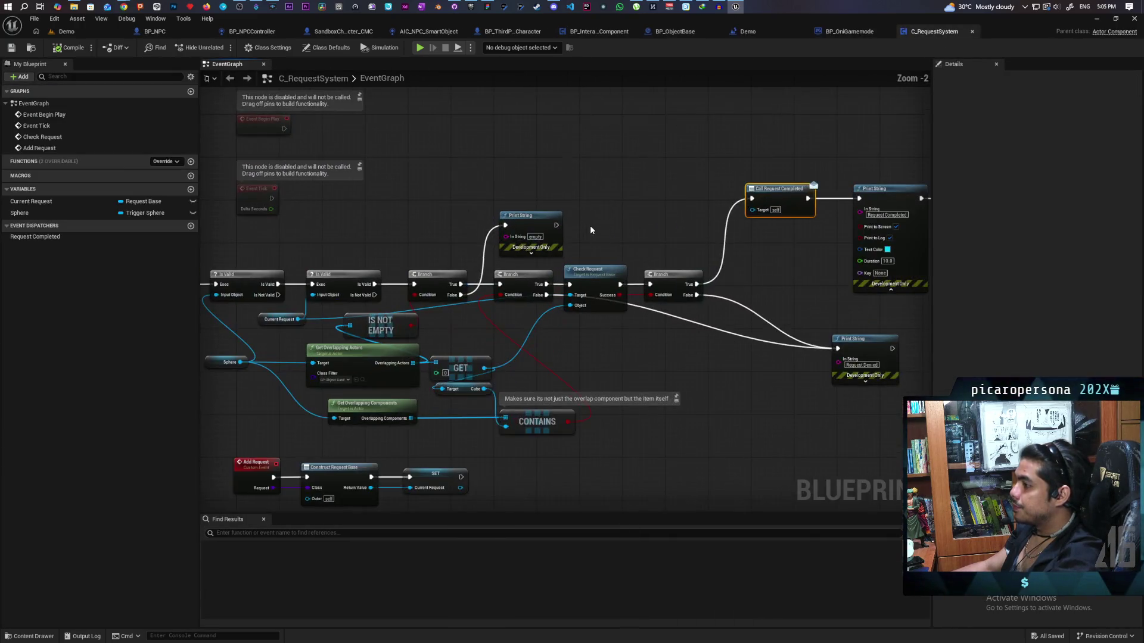
pyautogui.scroll(-1, 567, 220)
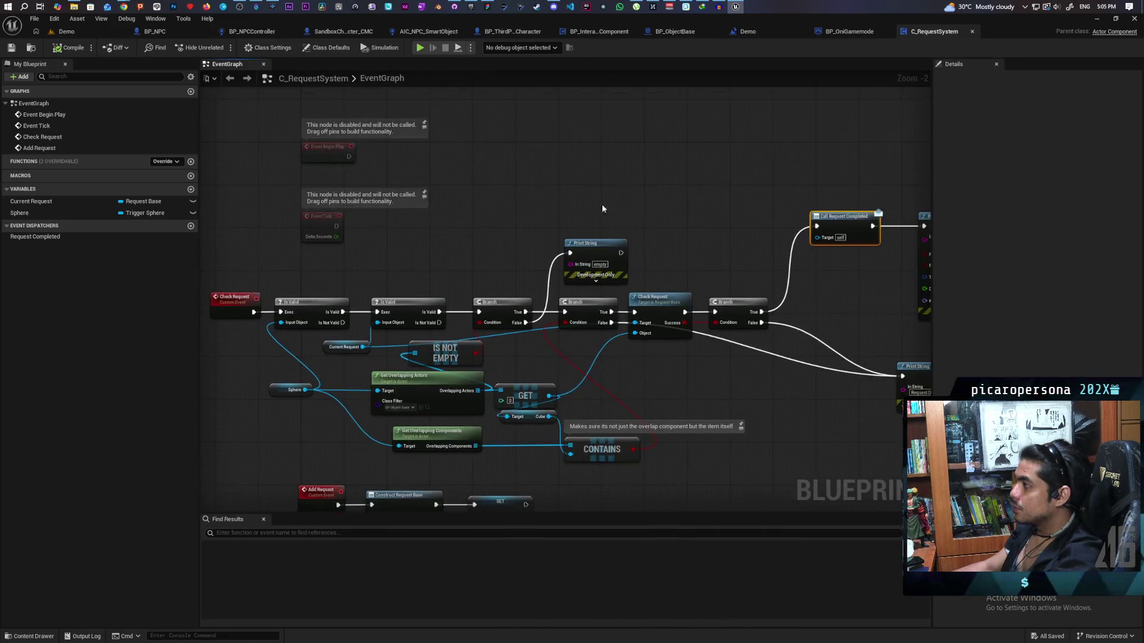
pyautogui.click(858, 33)
pyautogui.click(770, 34)
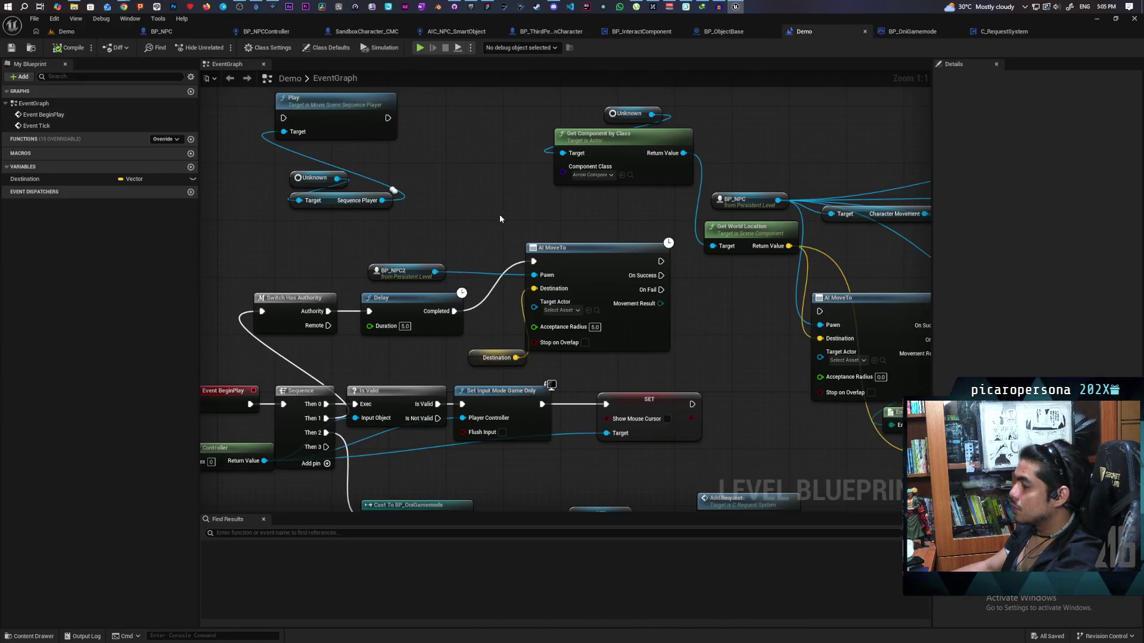
# Move the Delay/AI MoveTo chain beside BP_NPC2 and route Switch Has Authority into a new Sequence before Delay
pyautogui.scroll(-2, 502, 213)
pyautogui.scroll(2, 565, 317)
pyautogui.moveTo(539, 146)
pyautogui.mouseDown()
pyautogui.moveTo(533, 279)
pyautogui.moveTo(517, 302)
pyautogui.moveTo(457, 246)
pyautogui.moveTo(463, 220)
pyautogui.moveTo(423, 219)
pyautogui.moveTo(673, 113)
pyautogui.moveTo(736, 114)
pyautogui.mouseUp()
pyautogui.scroll(-2, 569, 284)
pyautogui.moveTo(464, 308); pyautogui.dragTo(594, 395)
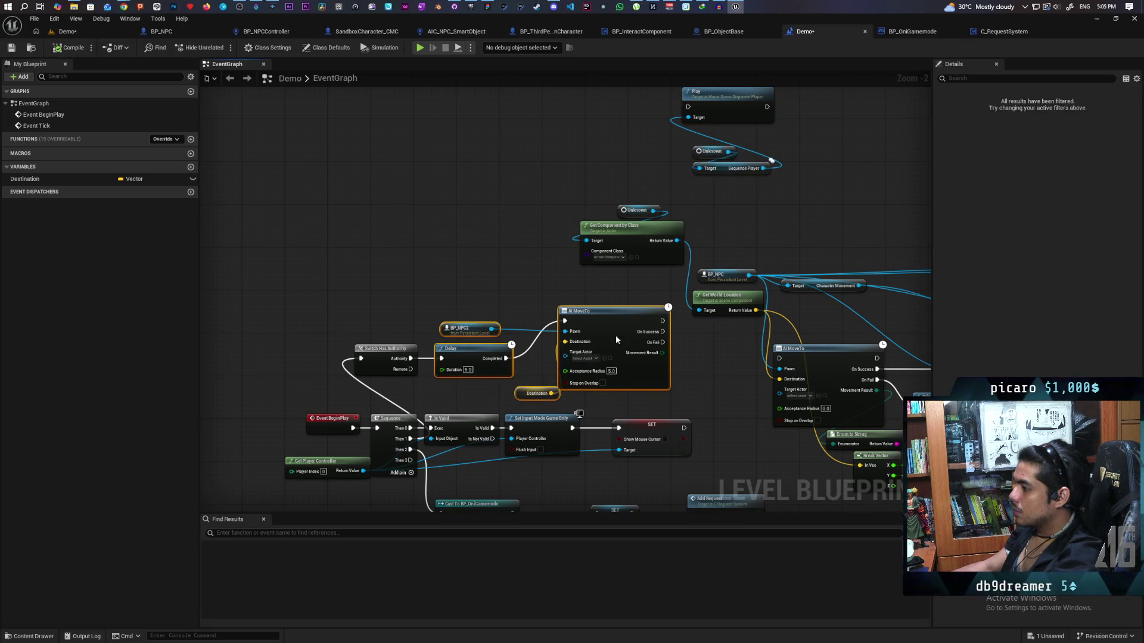
pyautogui.moveTo(617, 336); pyautogui.dragTo(545, 156)
pyautogui.click(467, 256)
pyautogui.moveTo(405, 169)
pyautogui.mouseDown()
pyautogui.moveTo(318, 128)
pyautogui.moveTo(345, 133)
pyautogui.mouseUp()
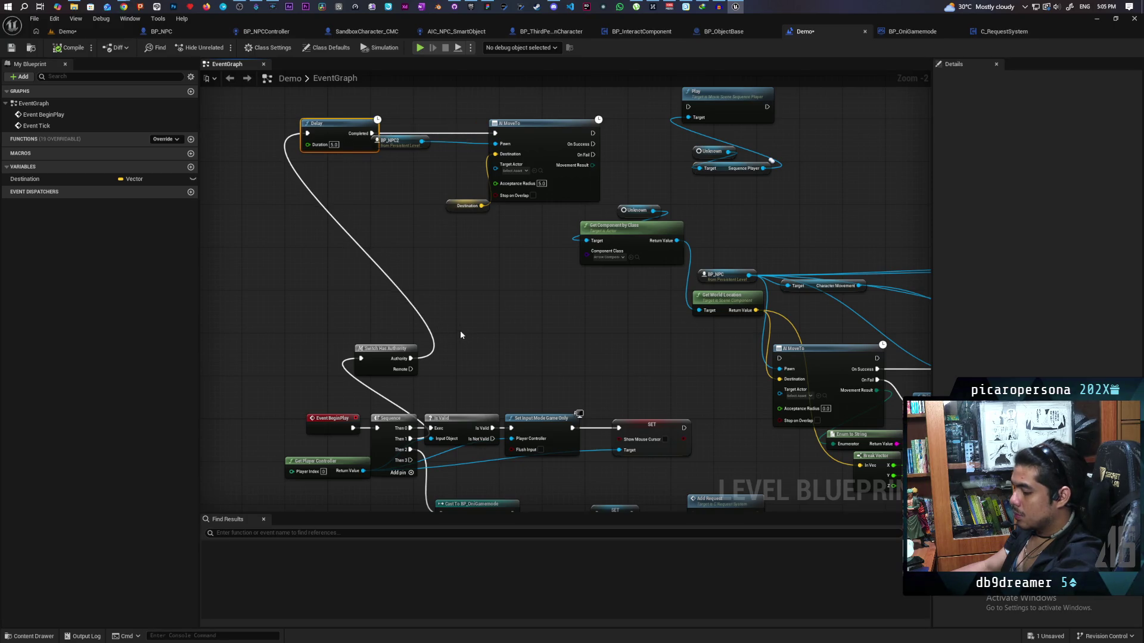
pyautogui.click(435, 309)
pyautogui.moveTo(453, 310)
pyautogui.mouseDown()
pyautogui.moveTo(261, 152)
pyautogui.moveTo(270, 127)
pyautogui.mouseUp()
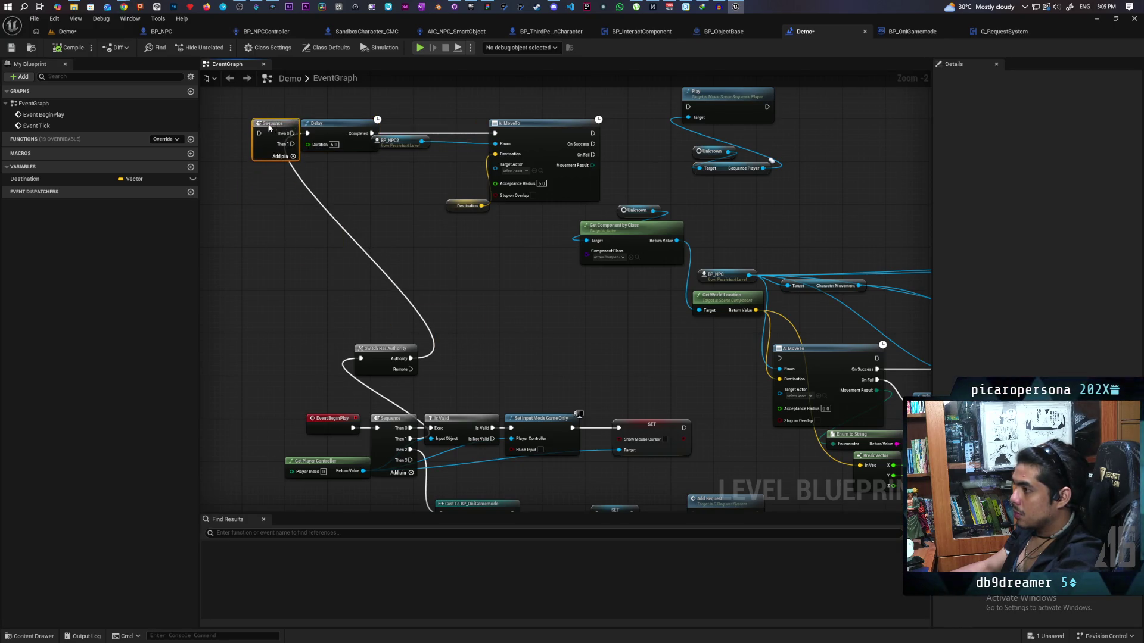
pyautogui.moveTo(407, 363)
pyautogui.mouseDown()
pyautogui.moveTo(289, 150)
pyautogui.moveTo(306, 134)
pyautogui.mouseUp()
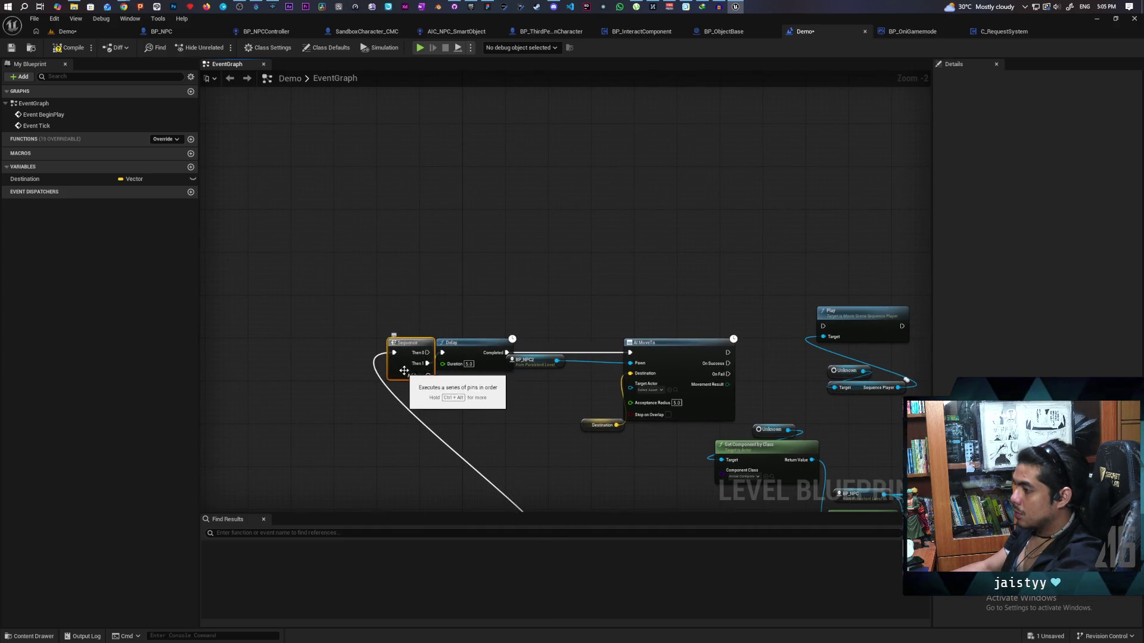
# Delete the movement mode and Play Montage node chain
pyautogui.moveTo(573, 511); pyautogui.dragTo(594, 262)
pyautogui.scroll(-2, 463, 330)
pyautogui.moveTo(454, 410)
pyautogui.mouseDown()
pyautogui.moveTo(488, 410)
pyautogui.moveTo(481, 380)
pyautogui.moveTo(369, 334)
pyautogui.moveTo(262, 322)
pyautogui.mouseUp()
pyautogui.scroll(-1, 481, 380)
pyautogui.scroll(1, 503, 369)
pyautogui.moveTo(529, 302)
pyautogui.mouseDown()
pyautogui.moveTo(525, 375)
pyautogui.moveTo(470, 361)
pyautogui.mouseUp()
pyautogui.moveTo(876, 196)
pyautogui.mouseDown()
pyautogui.moveTo(875, 288)
pyautogui.moveTo(518, 421)
pyautogui.moveTo(727, 191)
pyautogui.moveTo(643, 448)
pyautogui.moveTo(603, 367)
pyautogui.mouseUp()
pyautogui.press('Delete')
# Delete the component, Get World Location, Play and Sequence Player nodes
pyautogui.moveTo(599, 237); pyautogui.dragTo(513, 322)
pyautogui.press('Delete')
pyautogui.moveTo(625, 261); pyautogui.dragTo(659, 302)
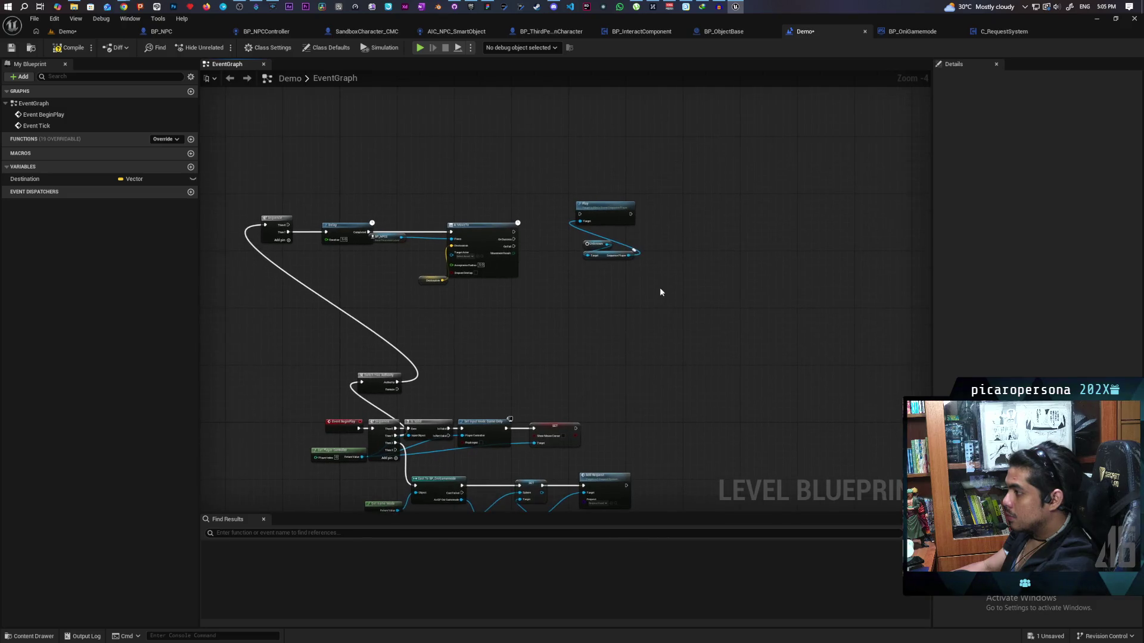
pyautogui.moveTo(692, 208); pyautogui.dragTo(573, 344)
pyautogui.press('Delete')
# Move the Switch Has Authority, Sequence, Delay and AI MoveTo chain down beside the BeginPlay row
pyautogui.moveTo(569, 285); pyautogui.dragTo(312, 196)
pyautogui.keyDown('ctrl'); pyautogui.click(277, 229); pyautogui.keyUp('ctrl')
pyautogui.moveTo(277, 230)
pyautogui.mouseDown()
pyautogui.moveTo(453, 310)
pyautogui.moveTo(469, 365)
pyautogui.moveTo(473, 299)
pyautogui.moveTo(446, 316)
pyautogui.mouseUp()
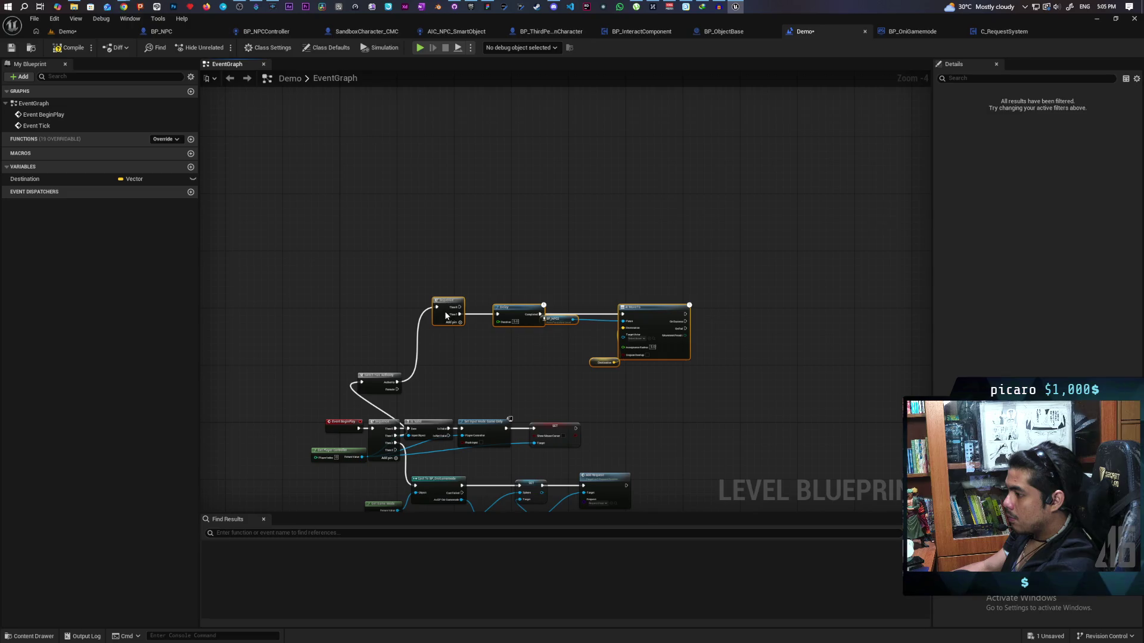
pyautogui.moveTo(384, 390); pyautogui.dragTo(396, 316)
pyautogui.moveTo(404, 267); pyautogui.dragTo(774, 390)
pyautogui.moveTo(441, 324)
pyautogui.mouseDown()
pyautogui.moveTo(572, 355)
pyautogui.moveTo(620, 417)
pyautogui.moveTo(689, 440)
pyautogui.mouseUp()
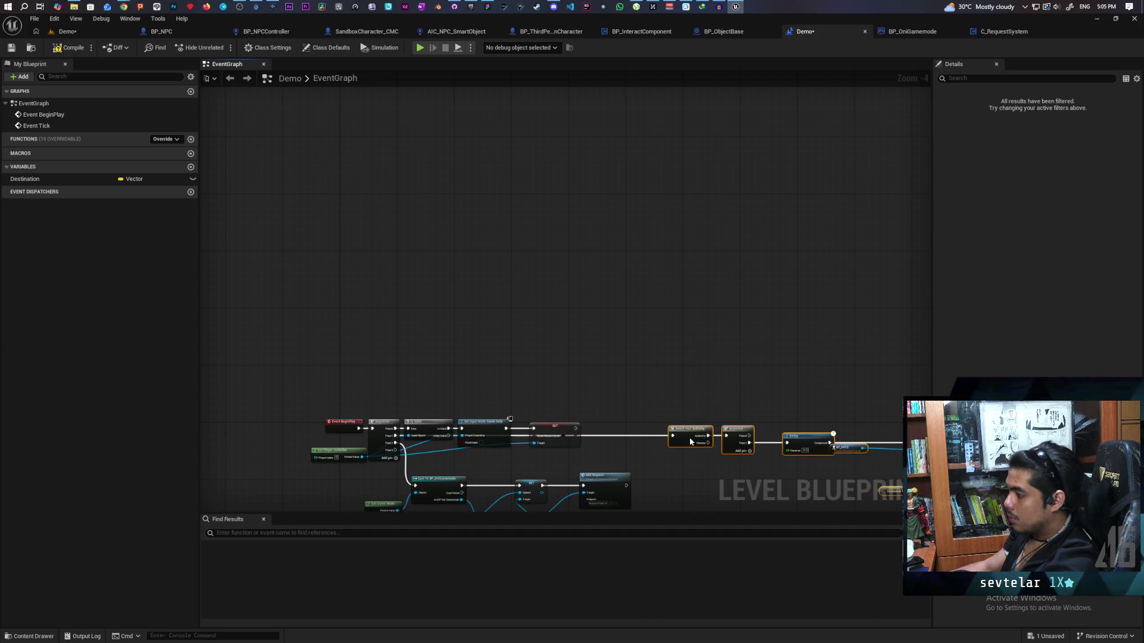
# Pan and zoom around the level blueprint to review the BeginPlay section
pyautogui.scroll(3, 581, 209)
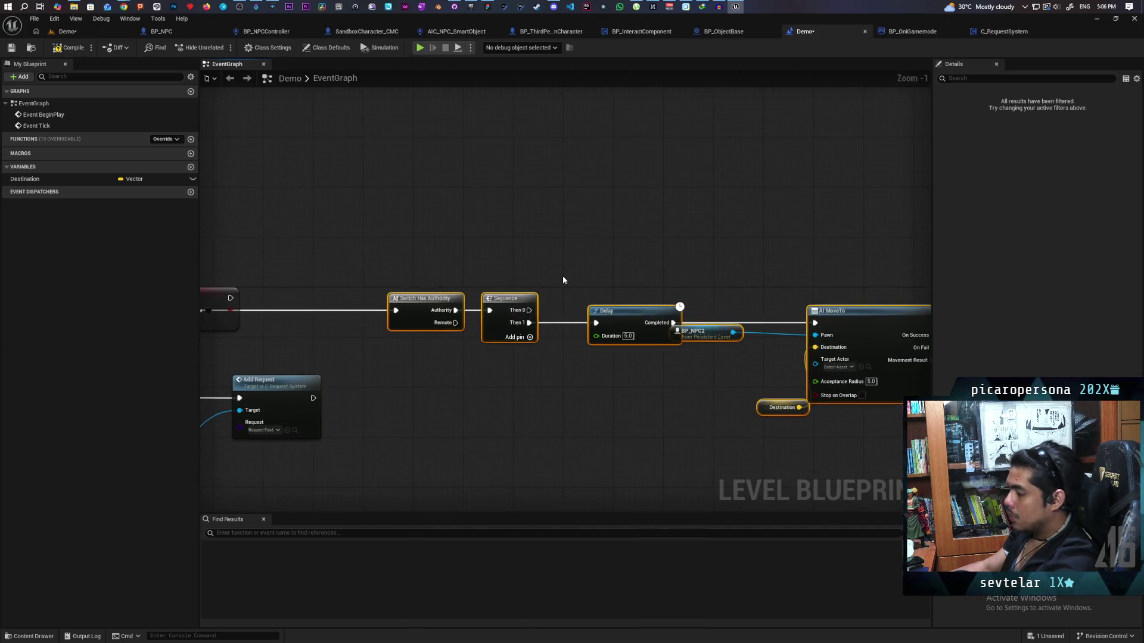
pyautogui.moveTo(563, 280); pyautogui.dragTo(564, 312)
pyautogui.scroll(-3, 471, 349)
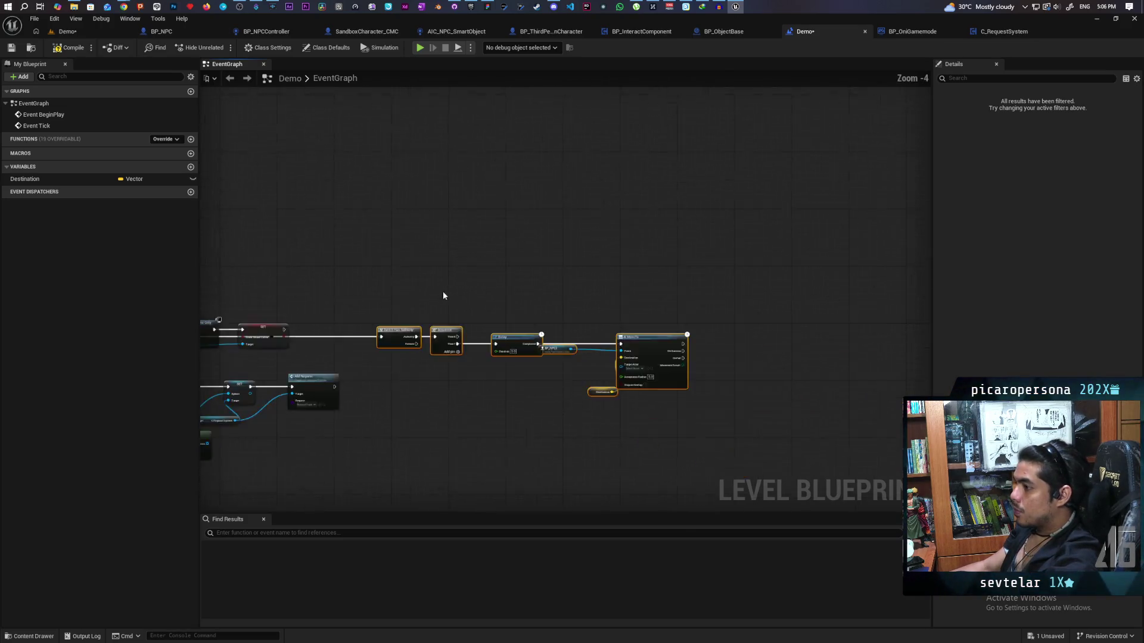
pyautogui.scroll(3, 544, 337)
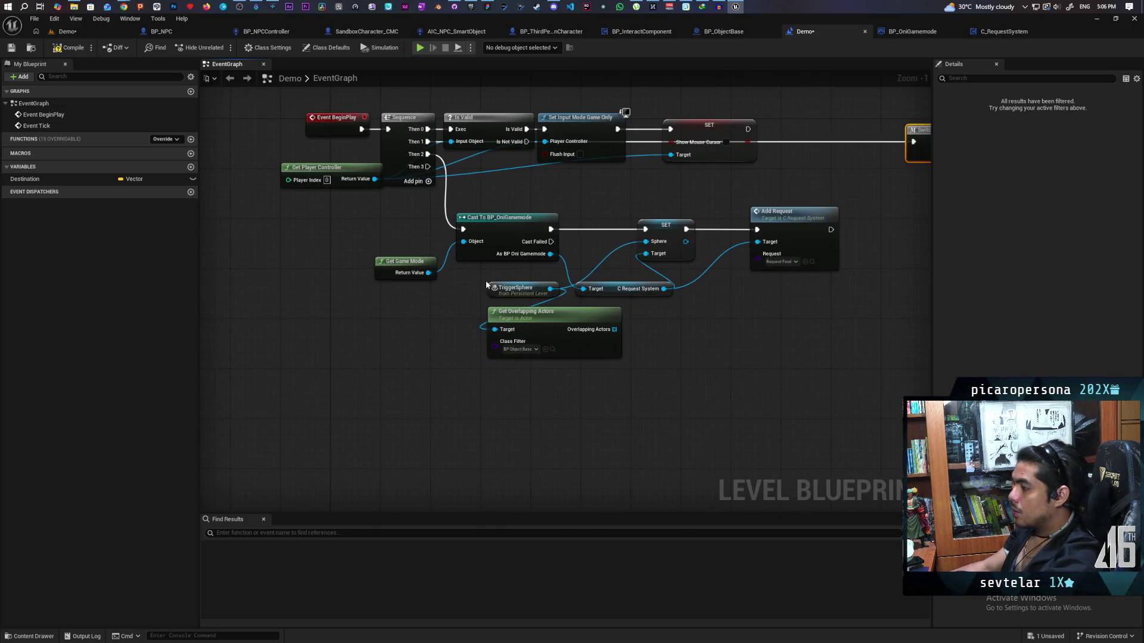
pyautogui.moveTo(664, 349); pyautogui.dragTo(702, 393)
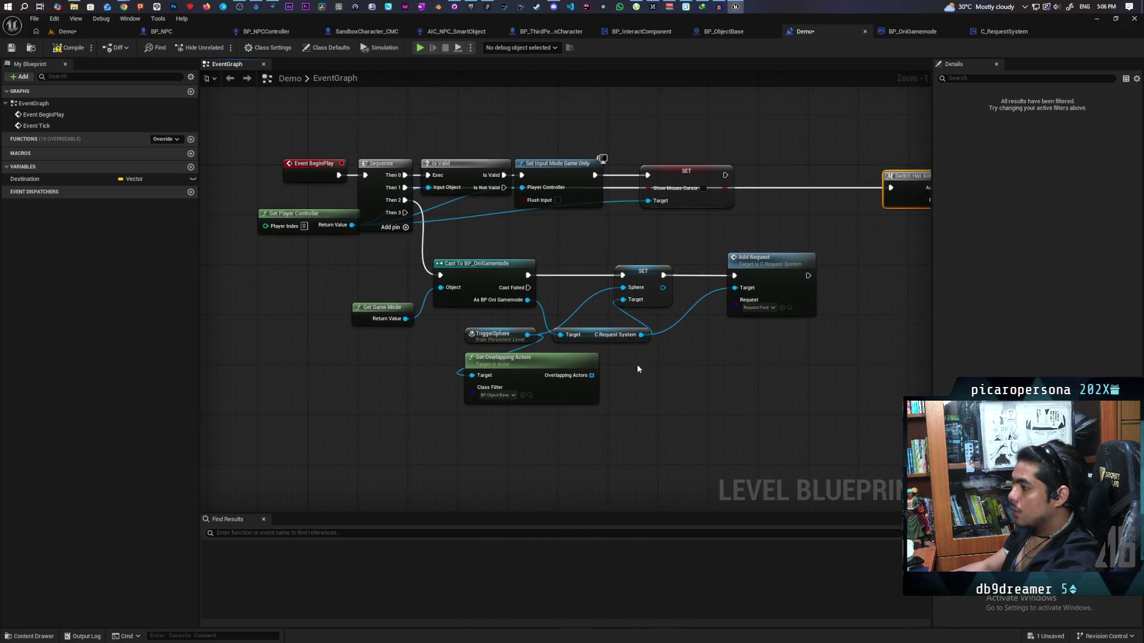
pyautogui.moveTo(401, 362)
pyautogui.mouseDown()
pyautogui.moveTo(329, 417)
pyautogui.moveTo(248, 396)
pyautogui.moveTo(276, 348)
pyautogui.mouseUp()
pyautogui.moveTo(592, 388)
pyautogui.mouseDown()
pyautogui.moveTo(429, 409)
pyautogui.moveTo(216, 409)
pyautogui.moveTo(583, 382)
pyautogui.mouseUp()
pyautogui.moveTo(727, 291); pyautogui.dragTo(267, 448)
pyautogui.click(324, 458)
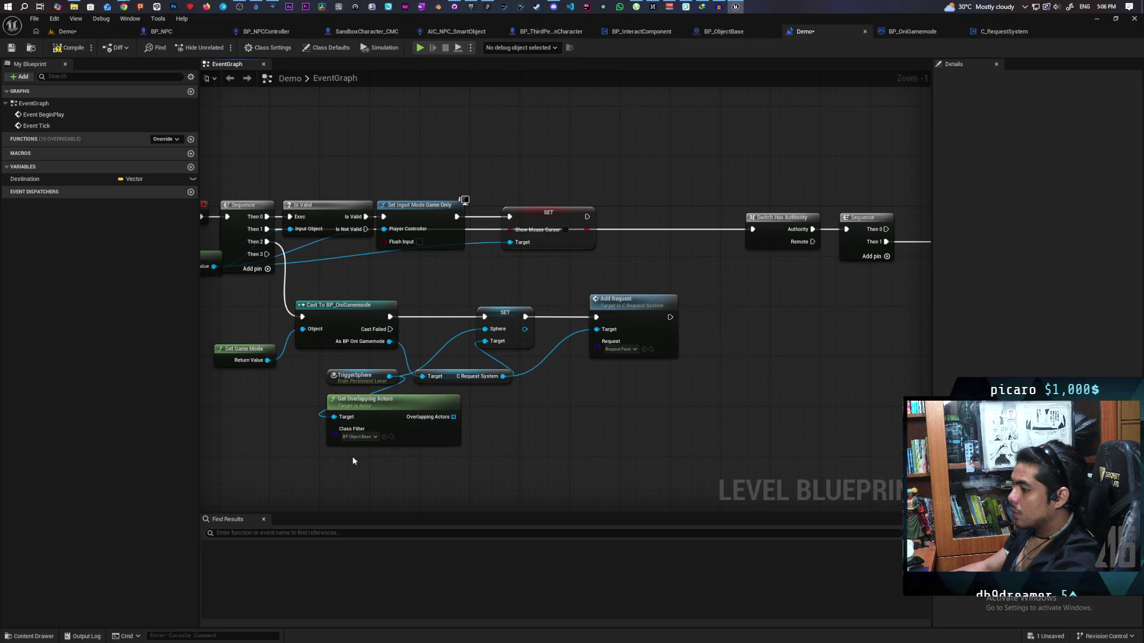
pyautogui.scroll(-1, 494, 409)
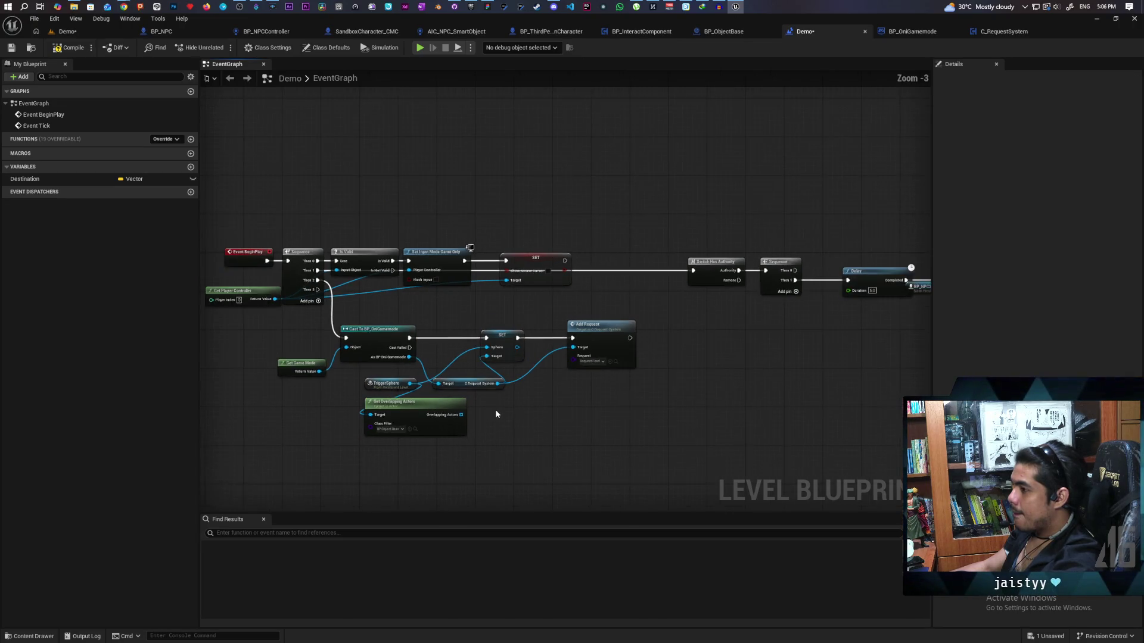
# Check the Add Request node and scan left across the graph to the Delay node
pyautogui.moveTo(671, 306)
pyautogui.mouseDown()
pyautogui.moveTo(608, 429)
pyautogui.moveTo(478, 414)
pyautogui.moveTo(599, 383)
pyautogui.moveTo(554, 436)
pyautogui.moveTo(467, 421)
pyautogui.moveTo(639, 386)
pyautogui.moveTo(628, 399)
pyautogui.mouseUp()
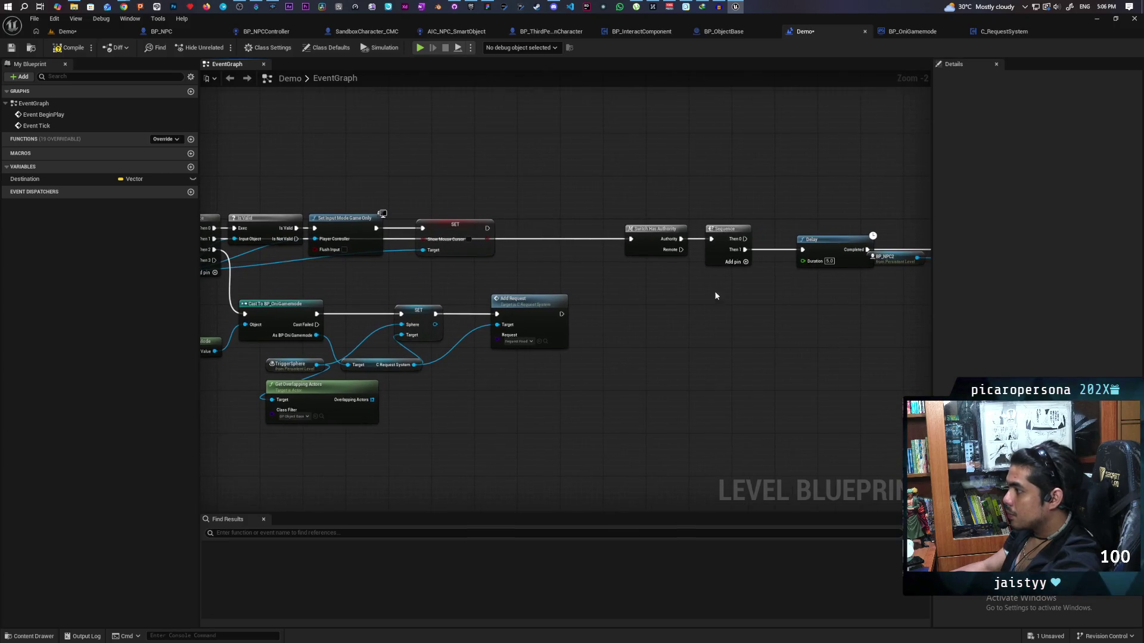
pyautogui.moveTo(537, 329); pyautogui.dragTo(628, 321)
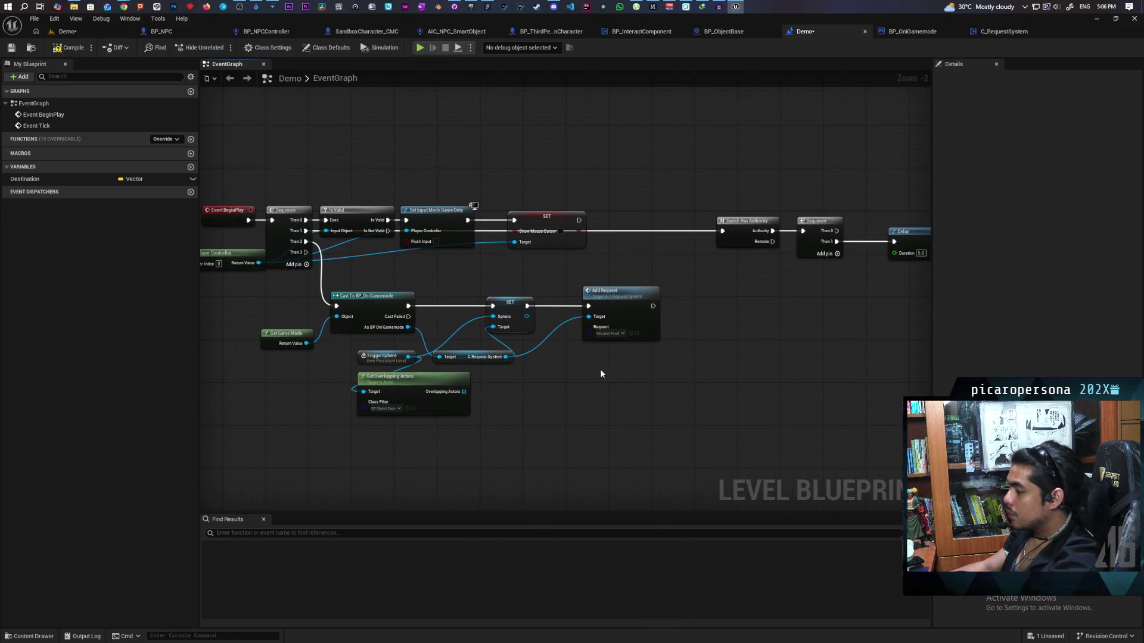
pyautogui.moveTo(563, 377); pyautogui.dragTo(675, 379)
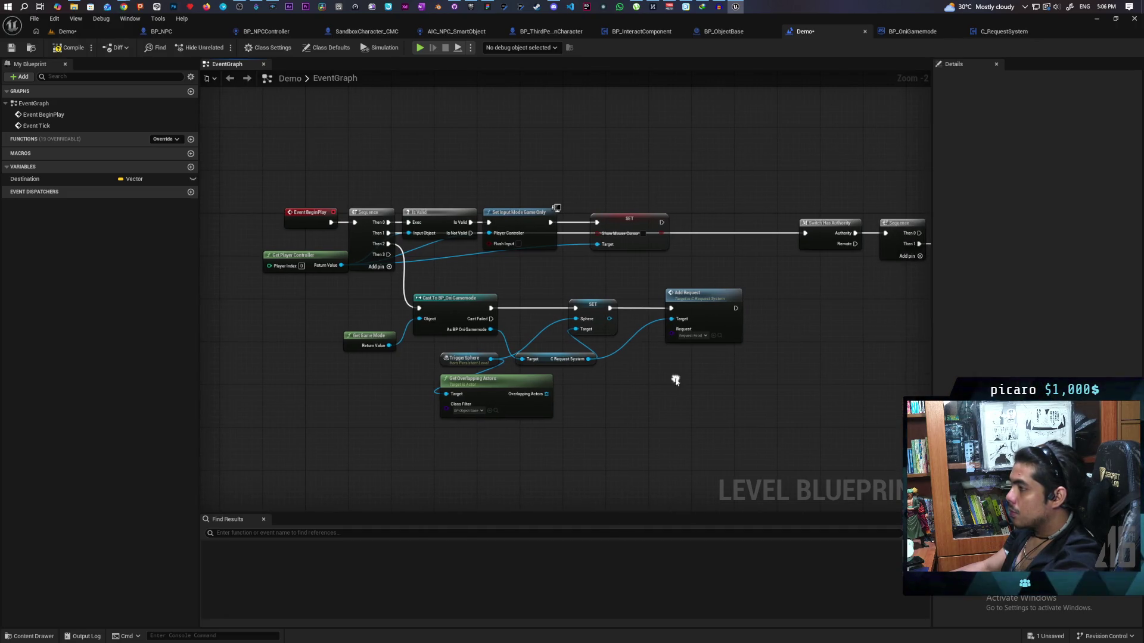
pyautogui.moveTo(285, 161)
pyautogui.mouseDown()
pyautogui.moveTo(705, 322)
pyautogui.moveTo(752, 372)
pyautogui.mouseUp()
pyautogui.click(752, 393)
pyautogui.moveTo(261, 195)
pyautogui.mouseDown()
pyautogui.moveTo(701, 413)
pyautogui.moveTo(516, 403)
pyautogui.moveTo(549, 397)
pyautogui.mouseUp()
pyautogui.scroll(2, 549, 397)
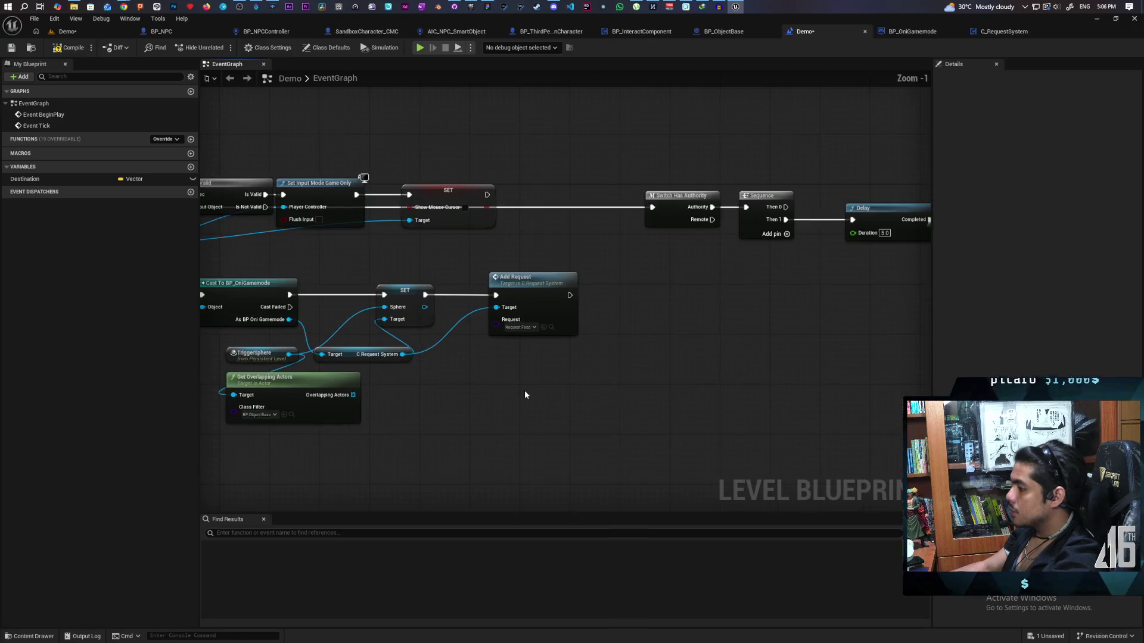
# Save the Demo level blueprint and pull an action search from the C Request System reference
pyautogui.hotkey('ctrl', 's')
pyautogui.moveTo(591, 369); pyautogui.dragTo(542, 397)
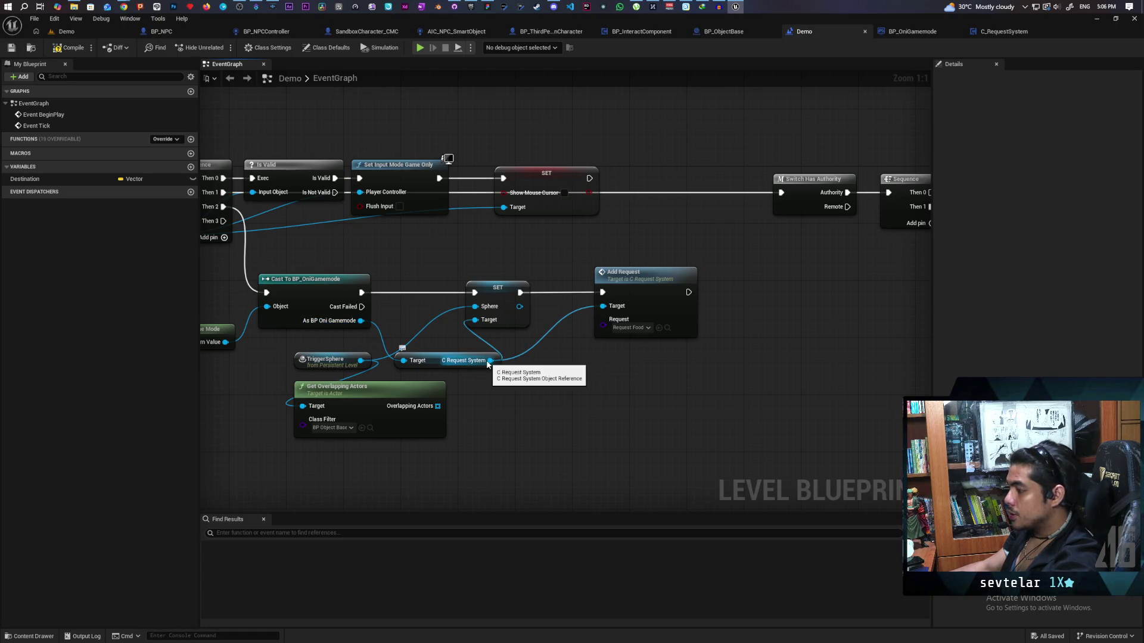
pyautogui.moveTo(488, 362); pyautogui.dragTo(642, 374)
# Add Assign Request Completed and wire Add Request into the new Bind Event node
pyautogui.write('assign')
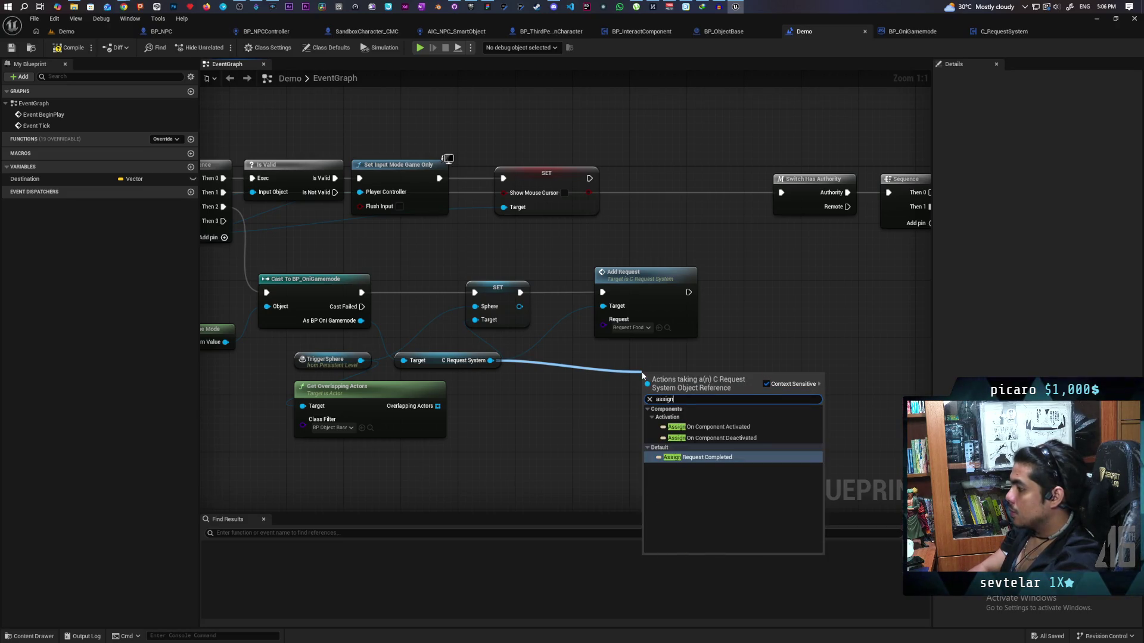
pyautogui.press('Return')
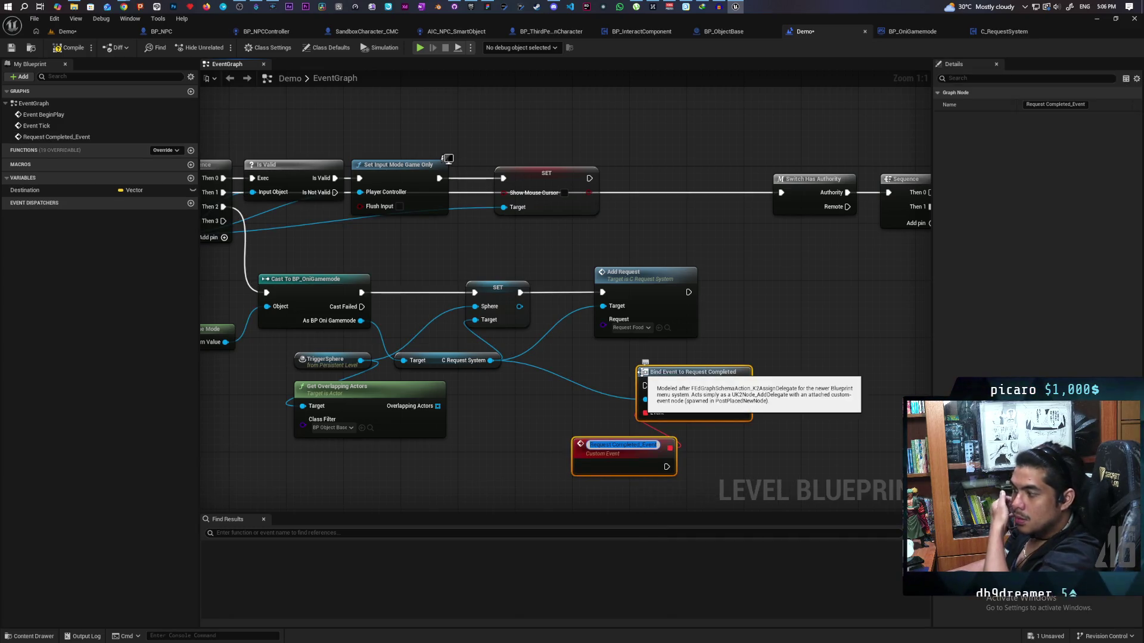
pyautogui.moveTo(696, 399)
pyautogui.mouseDown()
pyautogui.moveTo(825, 306)
pyautogui.moveTo(803, 302)
pyautogui.mouseUp()
pyautogui.moveTo(689, 293); pyautogui.dragTo(752, 293)
pyautogui.moveTo(808, 374); pyautogui.dragTo(746, 393)
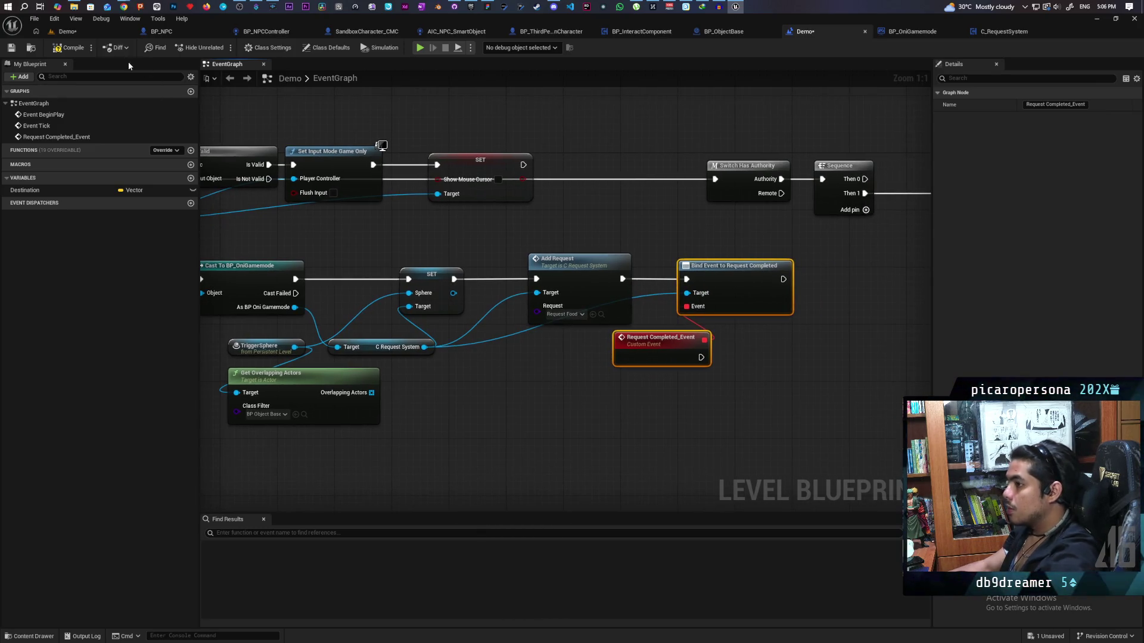
# Place the Destination getter next to the AI MoveTo node
pyautogui.scroll(-3, 399, 202)
pyautogui.moveTo(577, 198); pyautogui.dragTo(506, 262)
pyautogui.moveTo(696, 336); pyautogui.dragTo(712, 335)
pyautogui.moveTo(819, 319)
pyautogui.mouseDown()
pyautogui.moveTo(803, 290)
pyautogui.moveTo(788, 332)
pyautogui.mouseUp()
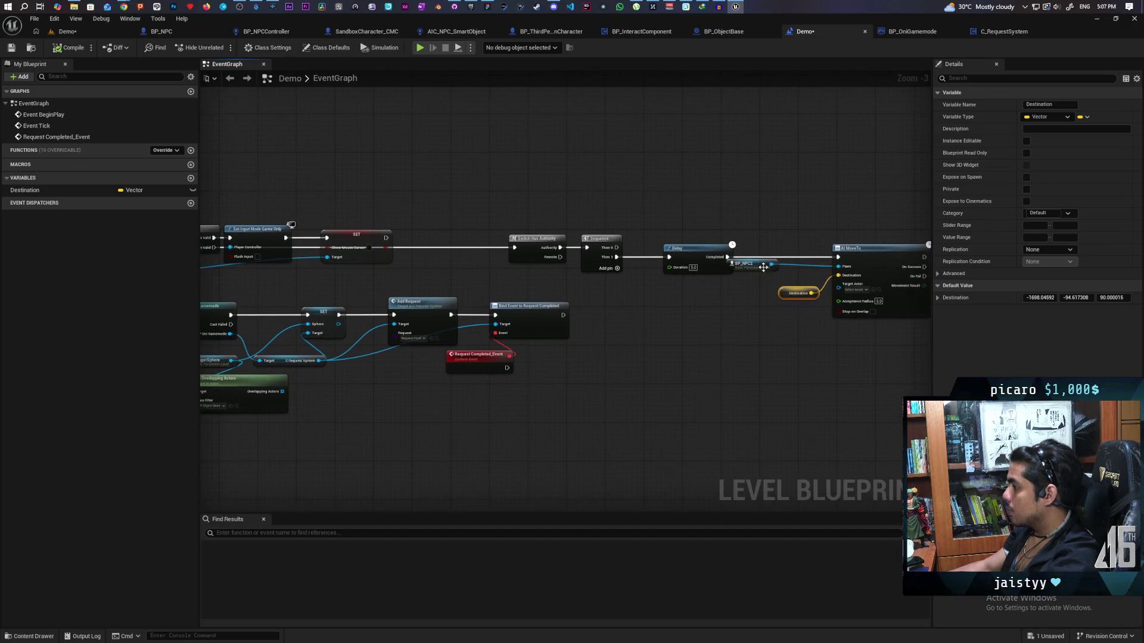
# Paste a copy of the BP_NPC2, Destination and AI MoveTo nodes below Request Completed_Event
pyautogui.click(766, 271)
pyautogui.moveTo(774, 233); pyautogui.dragTo(858, 346)
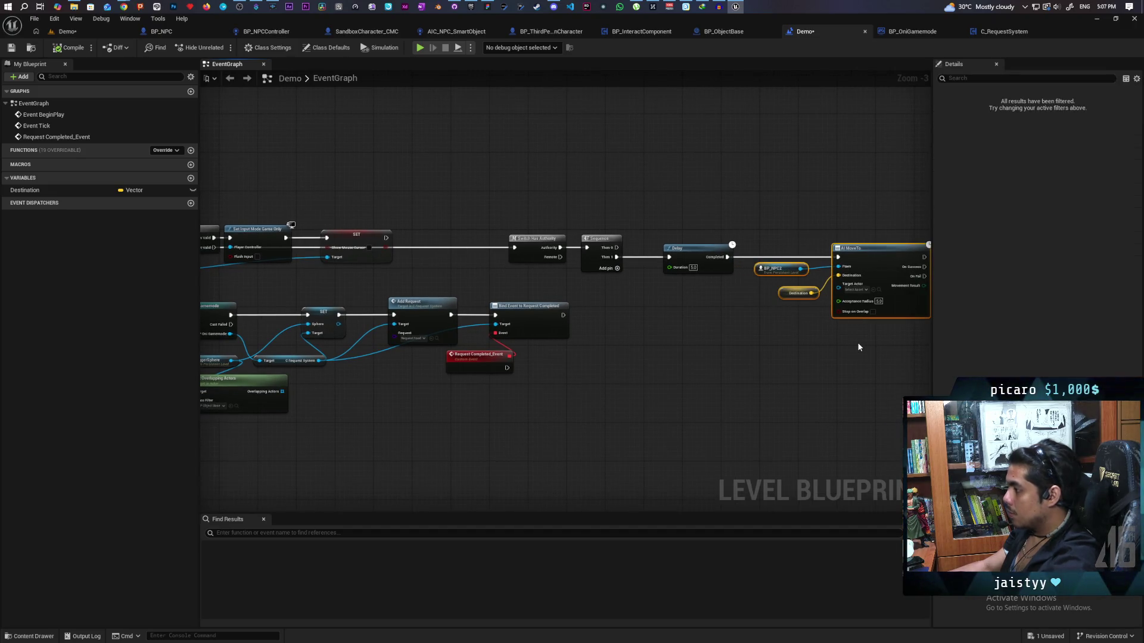
pyautogui.hotkey('ctrl', 'v')
pyautogui.moveTo(636, 380); pyautogui.dragTo(603, 381)
pyautogui.scroll(3, 595, 385)
pyautogui.moveTo(465, 367); pyautogui.dragTo(519, 384)
# Save the Demo level blueprint and open WBP_testtext from the Requests content folder
pyautogui.click(509, 381)
pyautogui.hotkey('ctrl', 's')
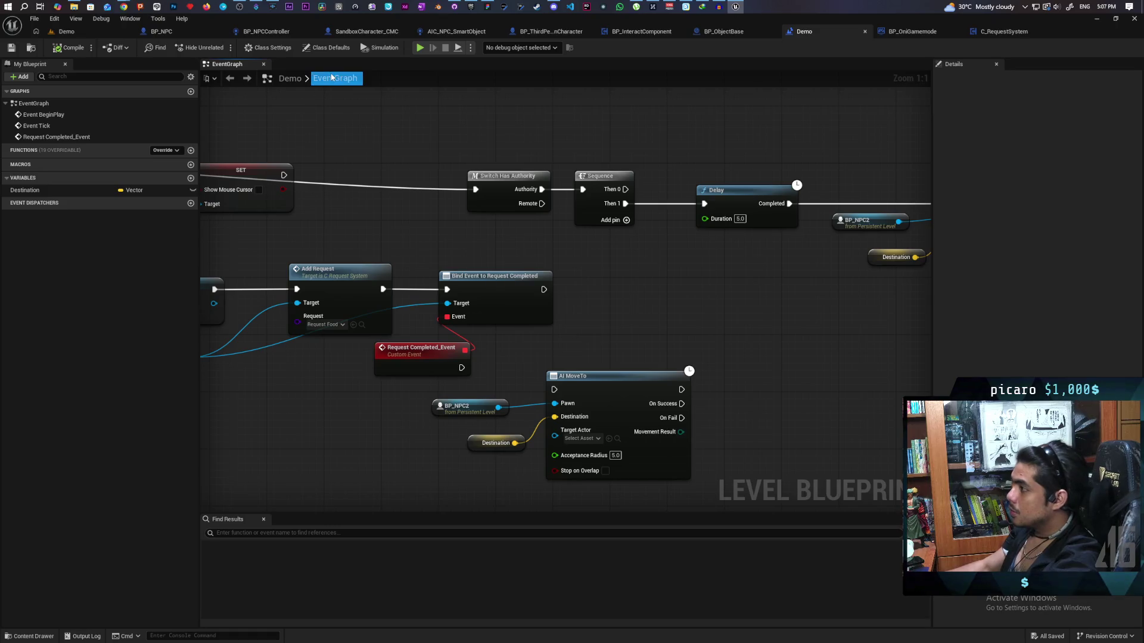
pyautogui.click(30, 636)
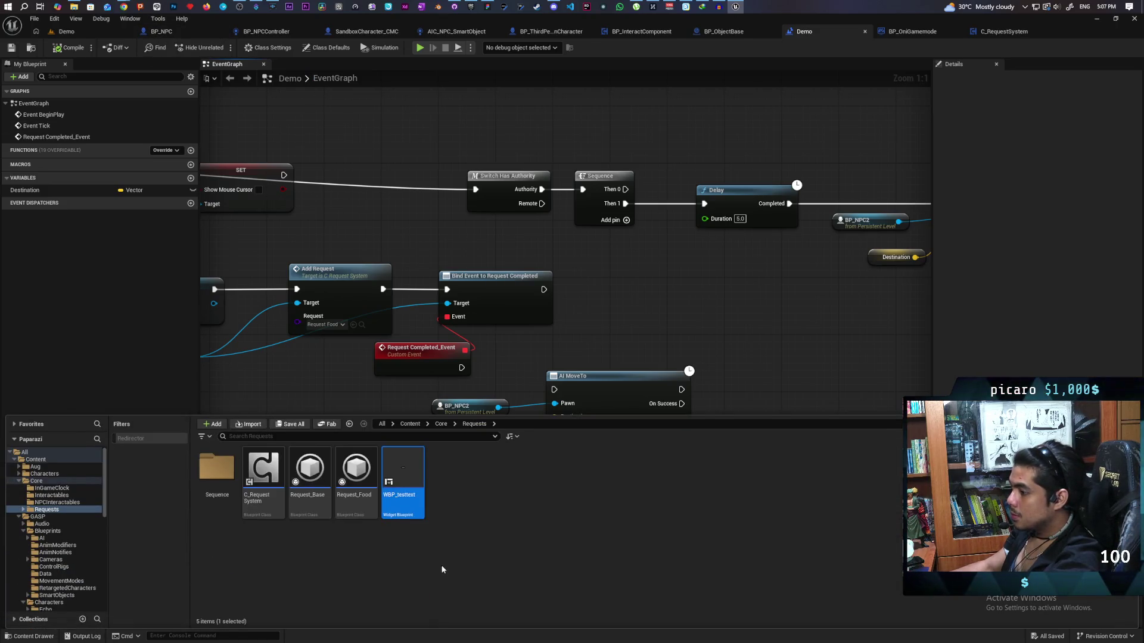
pyautogui.doubleClick(402, 477)
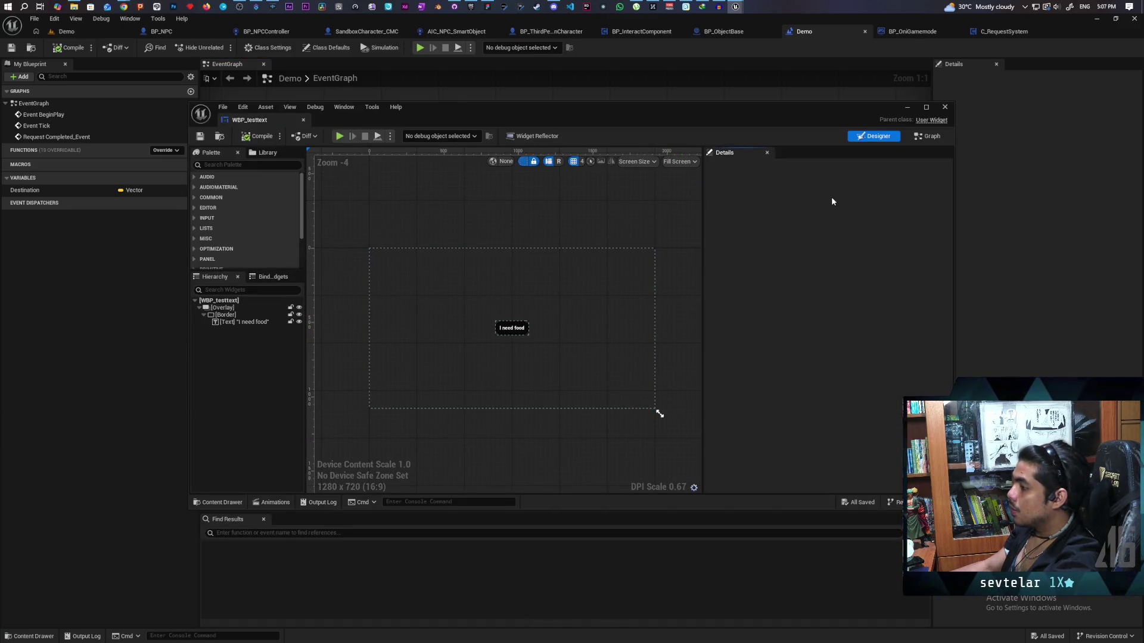
# Expose the 'I need food' text block as variable TextBlock_76 and switch to the widget's Graph
pyautogui.scroll(3, 524, 332)
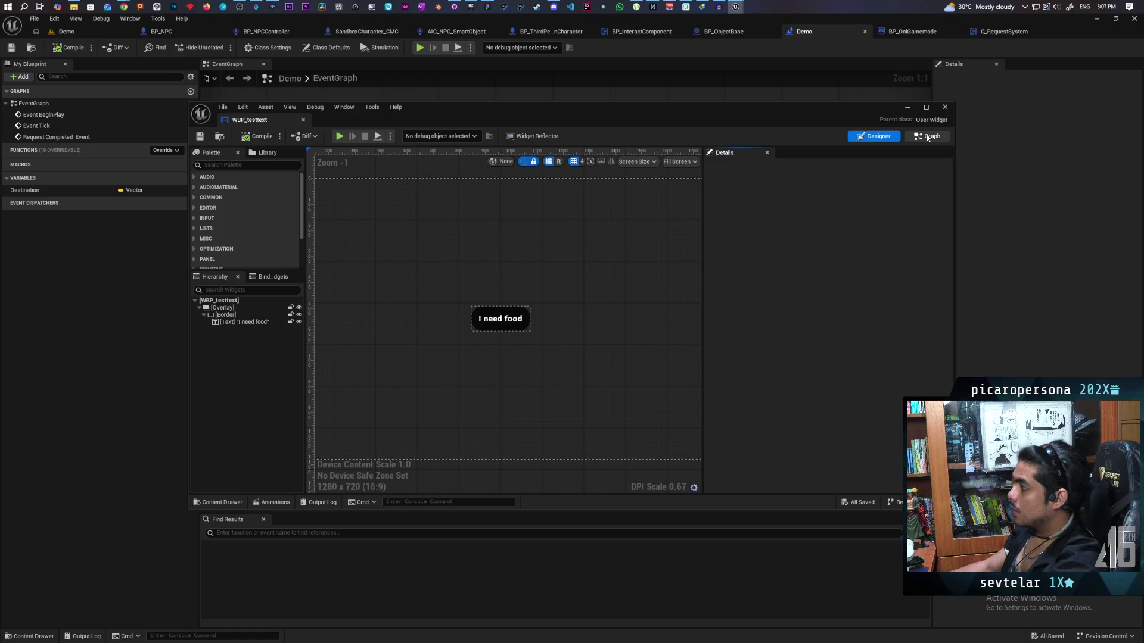
pyautogui.click(261, 321)
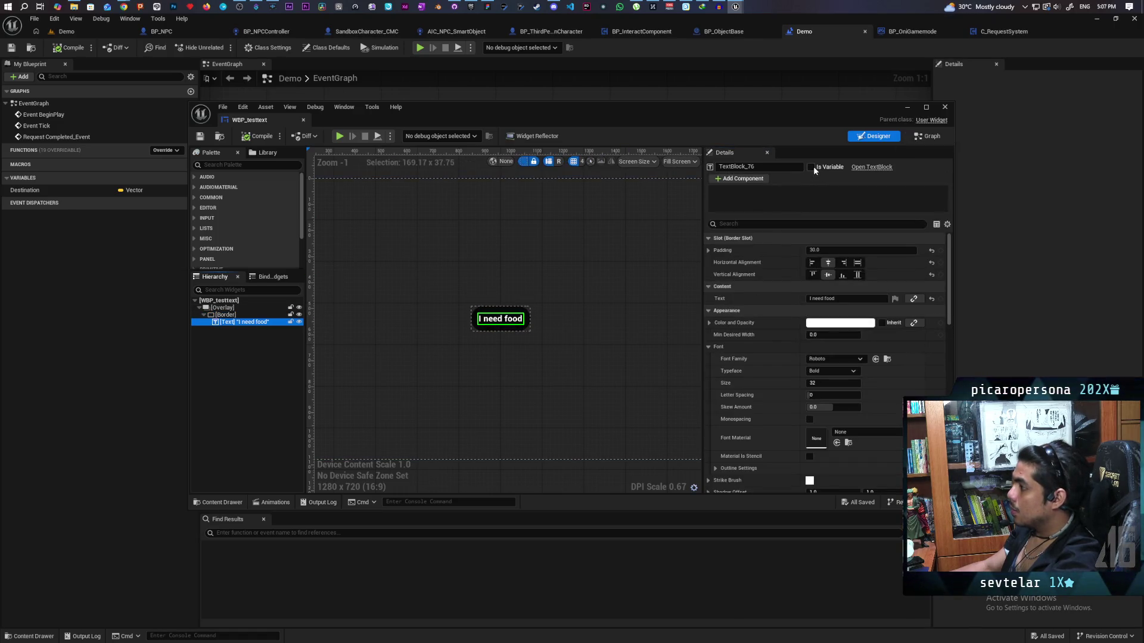
pyautogui.click(928, 136)
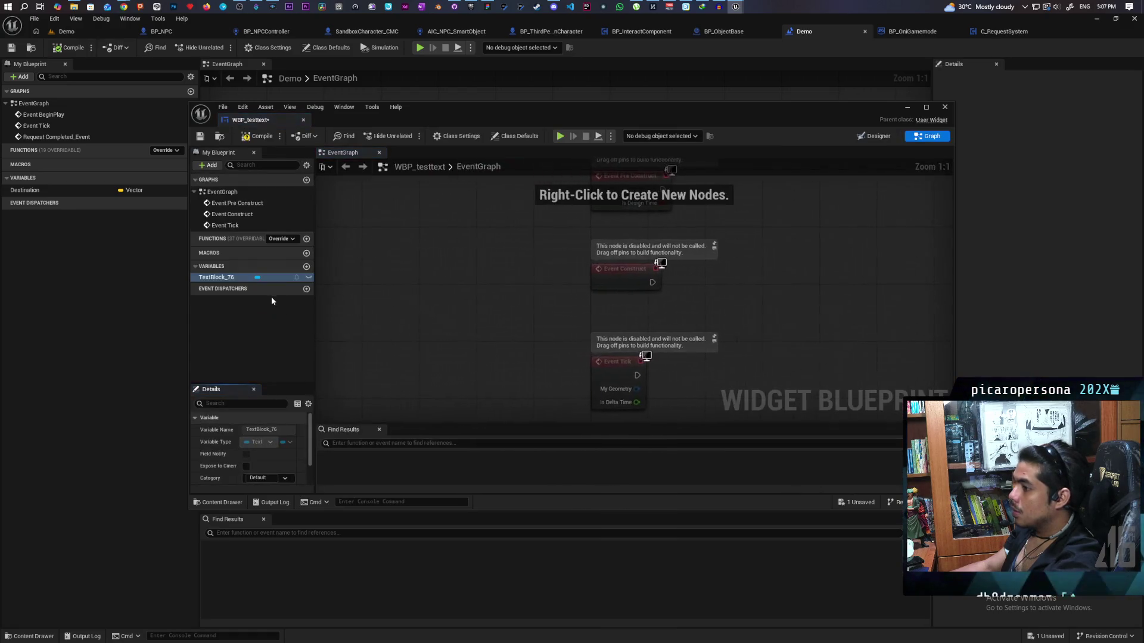
# Place a TextBlock_76 getter and add a custom event named Test Complete in WBP_testtext
pyautogui.moveTo(236, 278); pyautogui.dragTo(774, 324)
pyautogui.moveTo(753, 179)
pyautogui.mouseDown()
pyautogui.moveTo(628, 391)
pyautogui.moveTo(595, 235)
pyautogui.moveTo(575, 259)
pyautogui.moveTo(554, 343)
pyautogui.mouseUp()
pyautogui.click(549, 296)
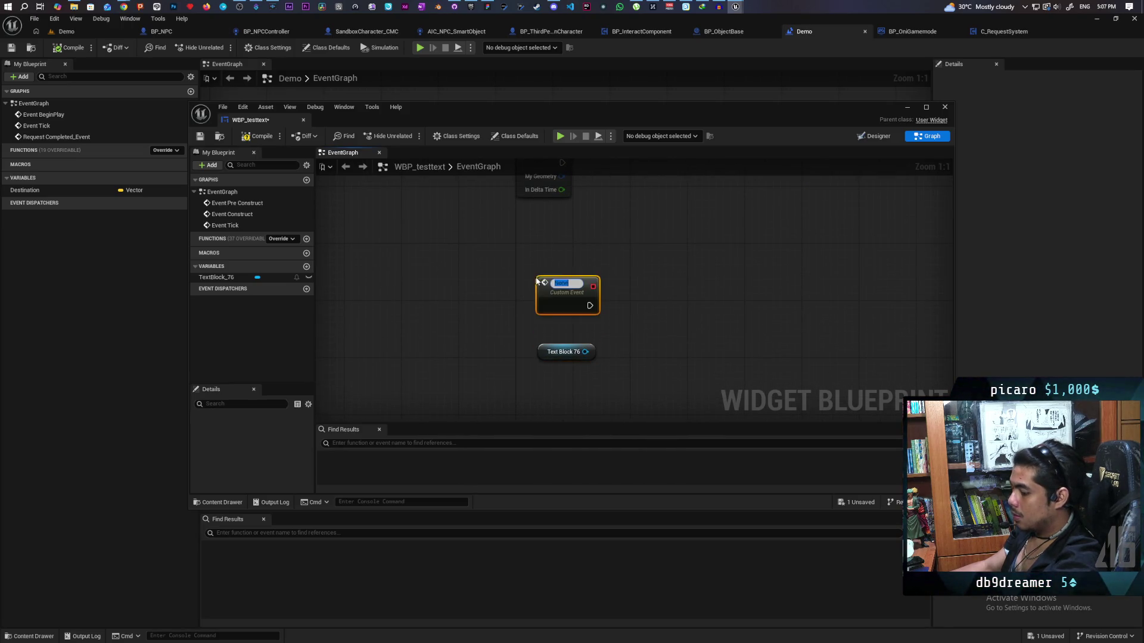
pyautogui.write('Test')
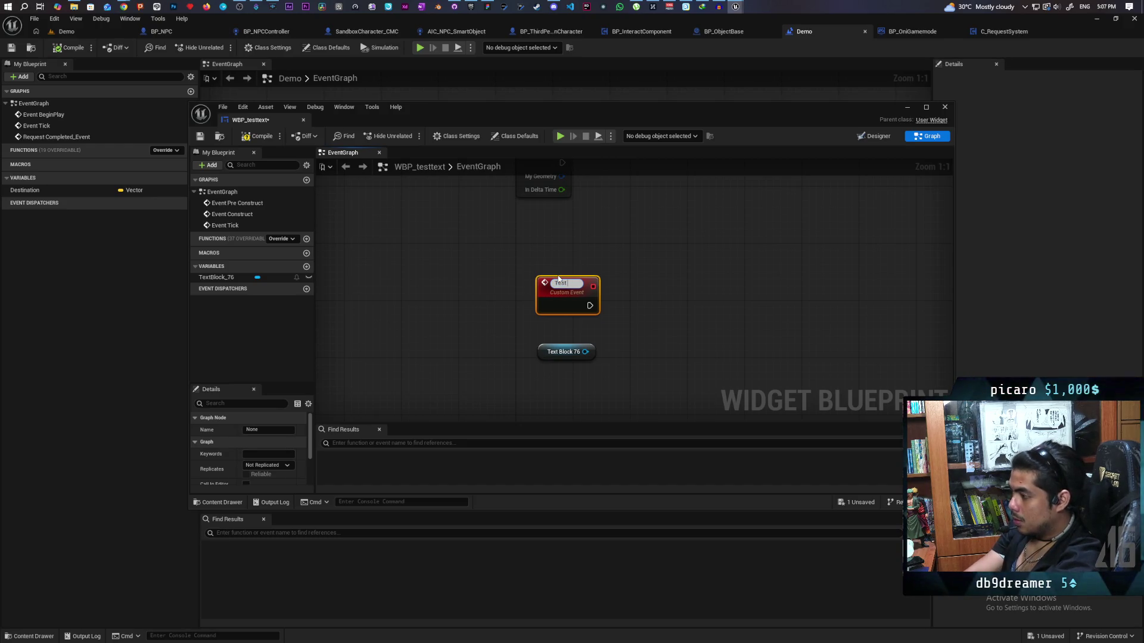
pyautogui.write(' Complete')
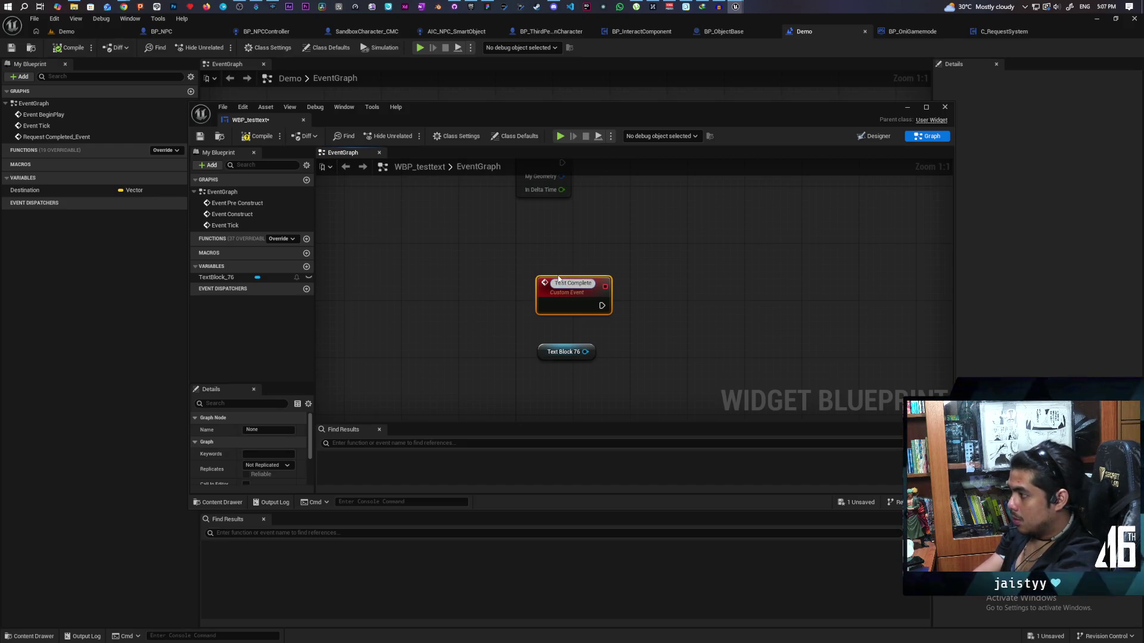
pyautogui.click(508, 276)
pyautogui.click(585, 296)
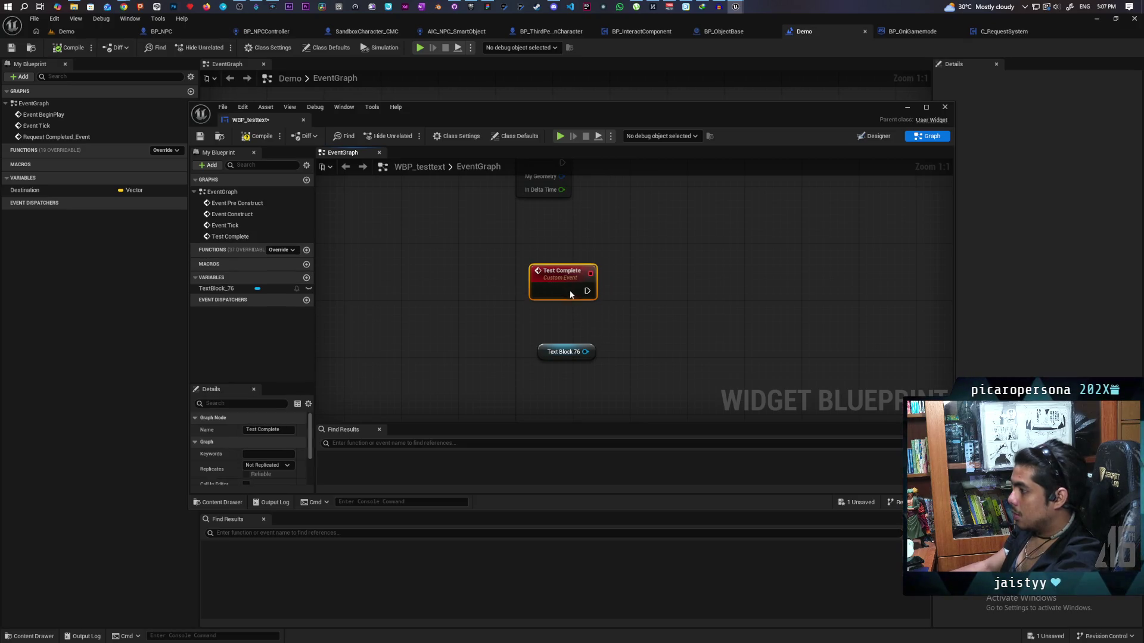
# Have Test Complete call SetText on TextBlock_76 with "It's a miracle. Kami sama has granted my wish.", then compile
pyautogui.moveTo(583, 353); pyautogui.dragTo(626, 329)
pyautogui.write('set tex')
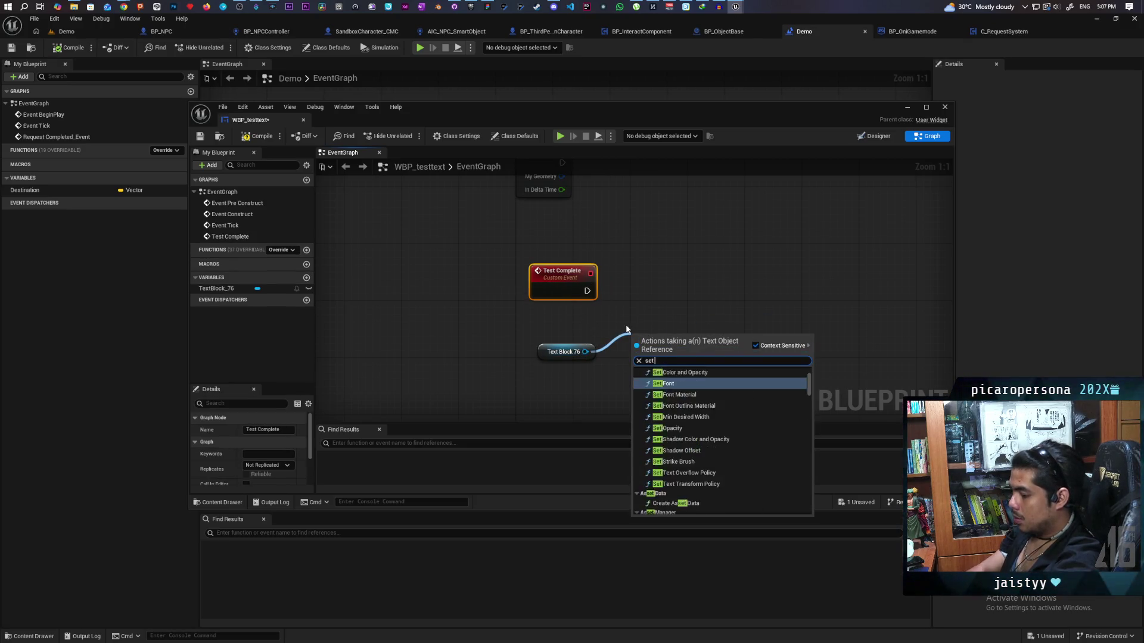
pyautogui.press('Down')
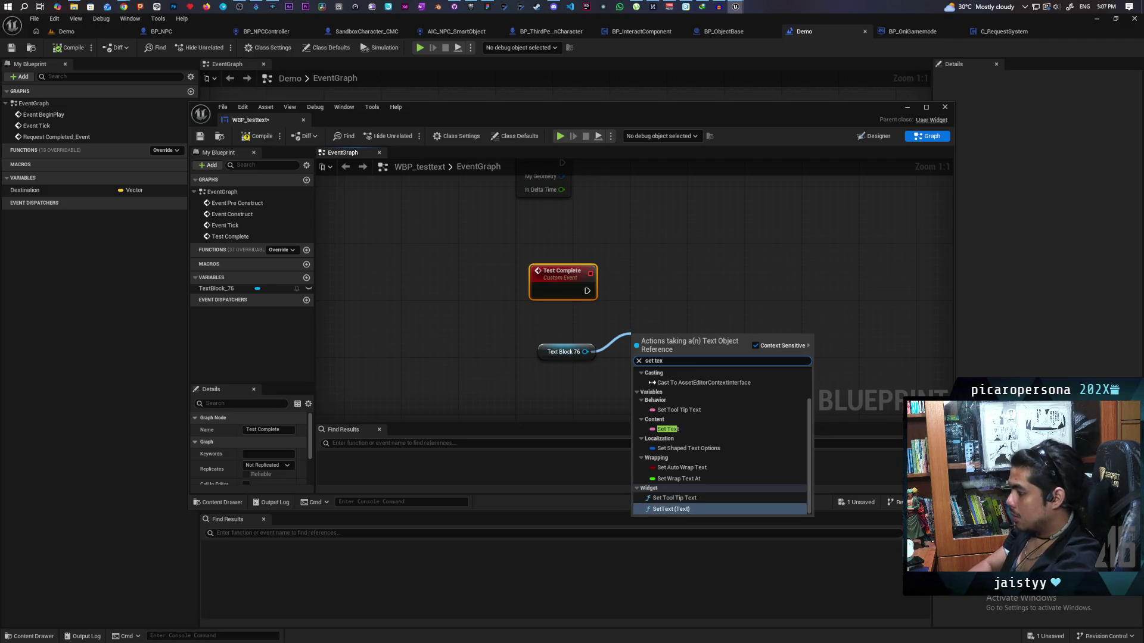
pyautogui.press('Return')
pyautogui.moveTo(681, 383); pyautogui.dragTo(745, 319)
pyautogui.moveTo(587, 290); pyautogui.dragTo(703, 290)
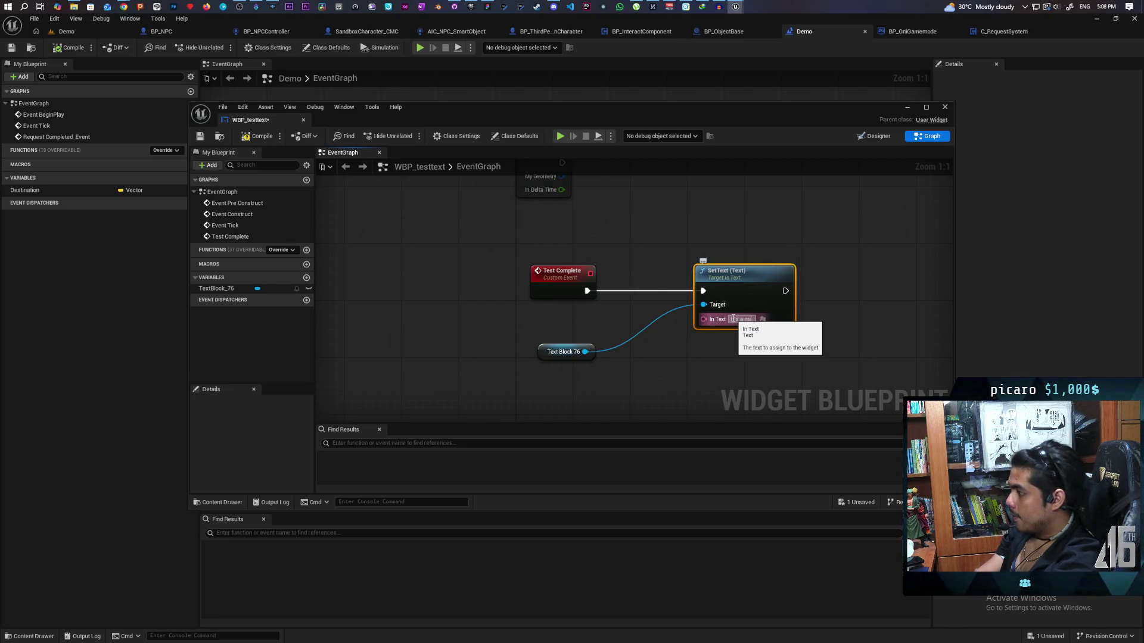
pyautogui.click(733, 319)
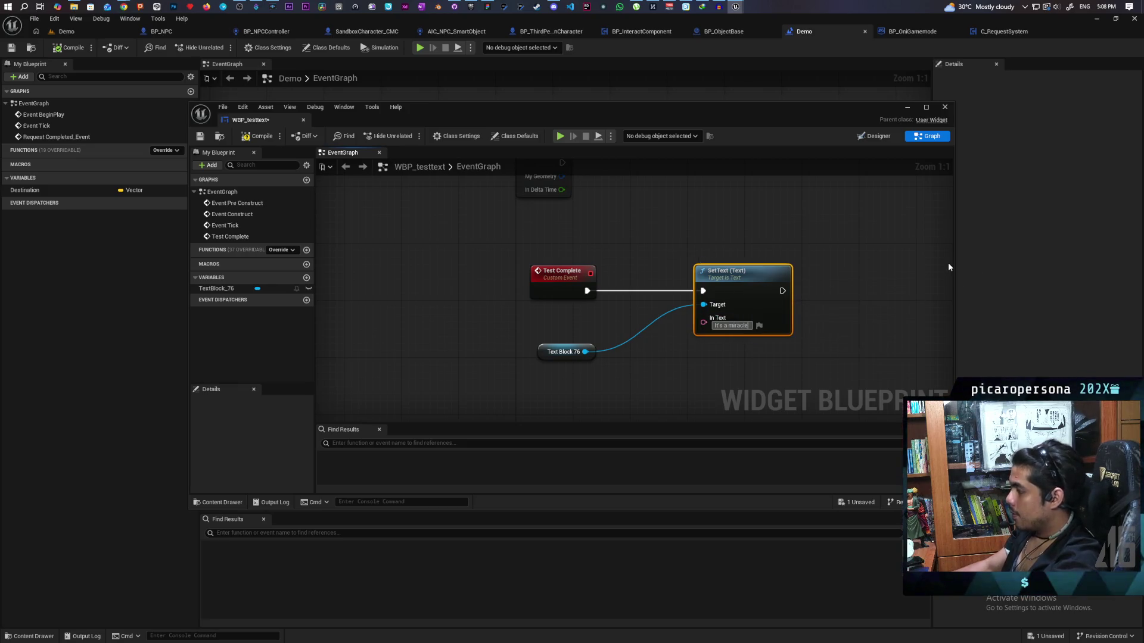
pyautogui.write('. Kami sama')
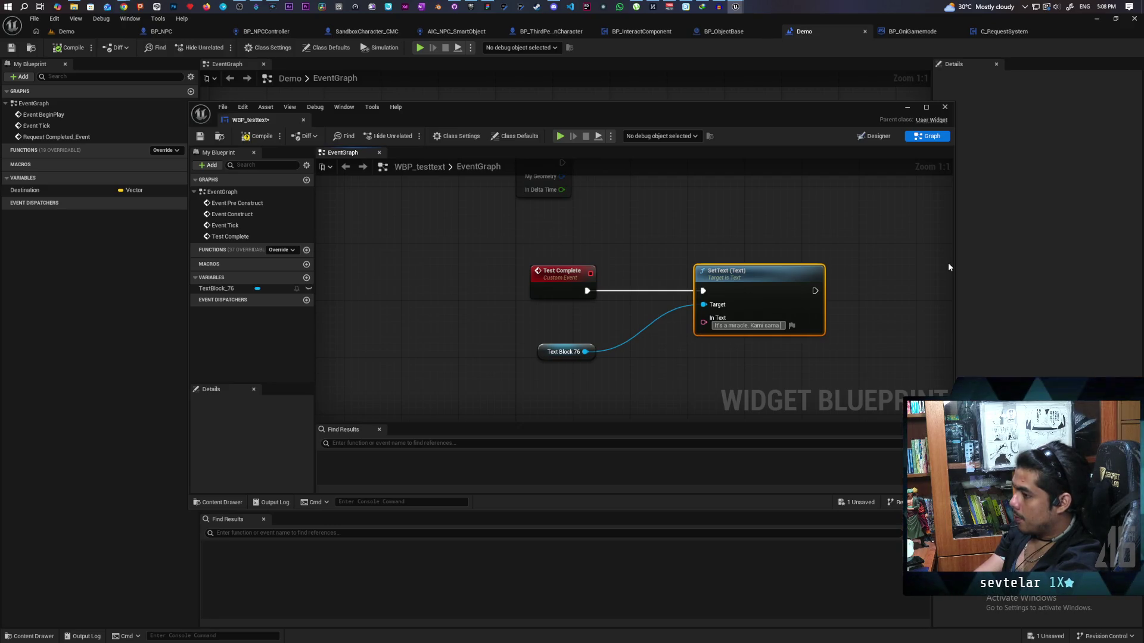
pyautogui.write(' has')
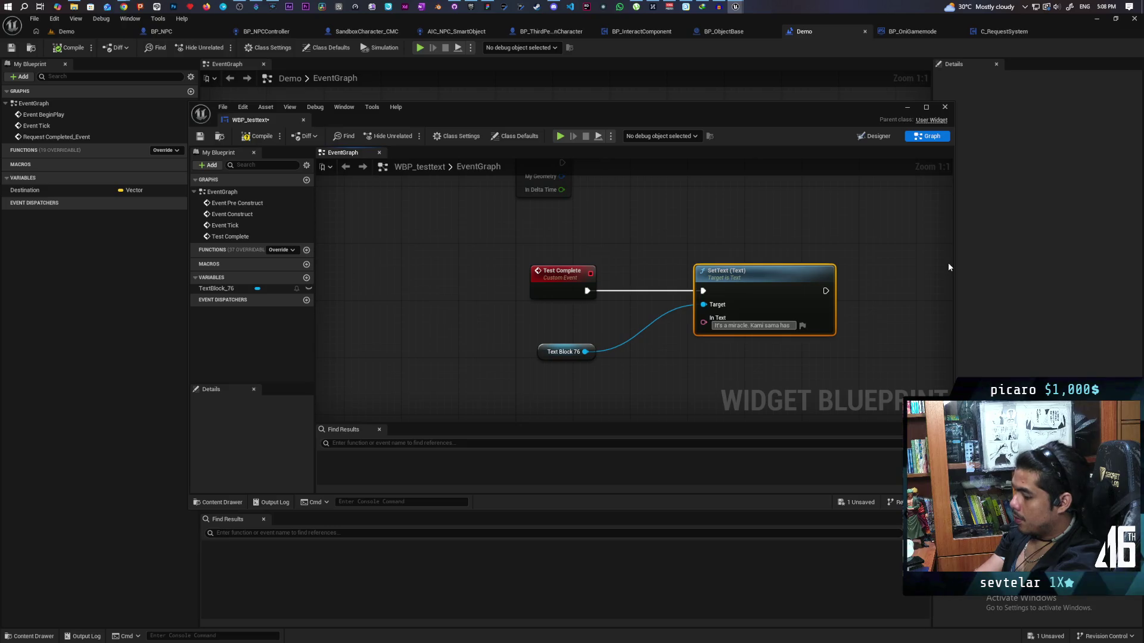
pyautogui.write(' granted my')
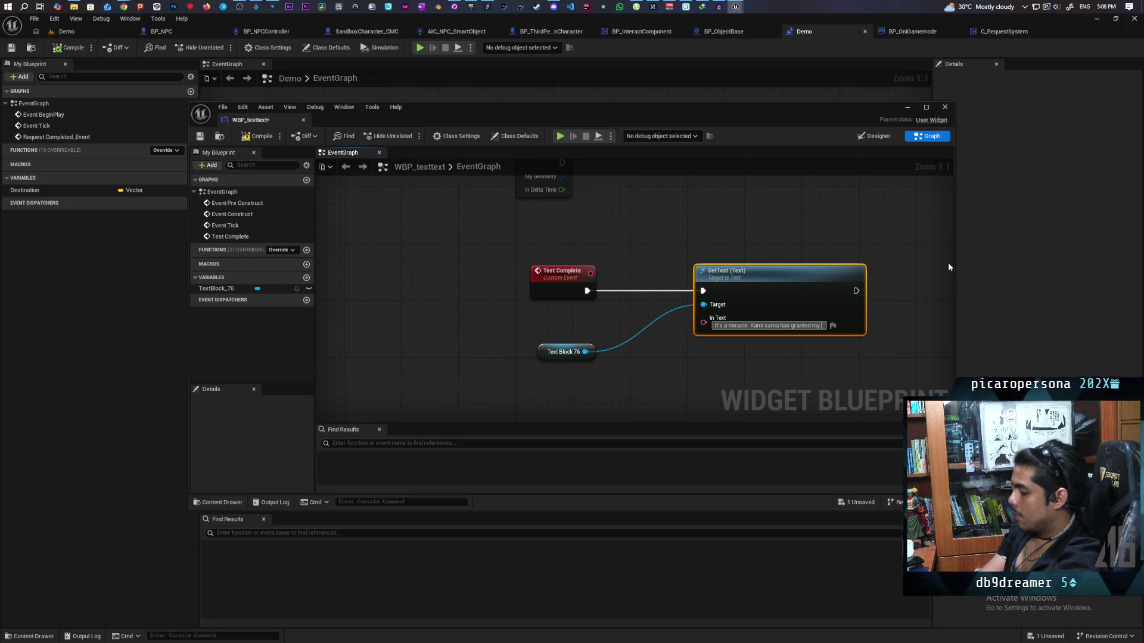
pyautogui.write('wish')
pyautogui.click(741, 221)
pyautogui.click(256, 140)
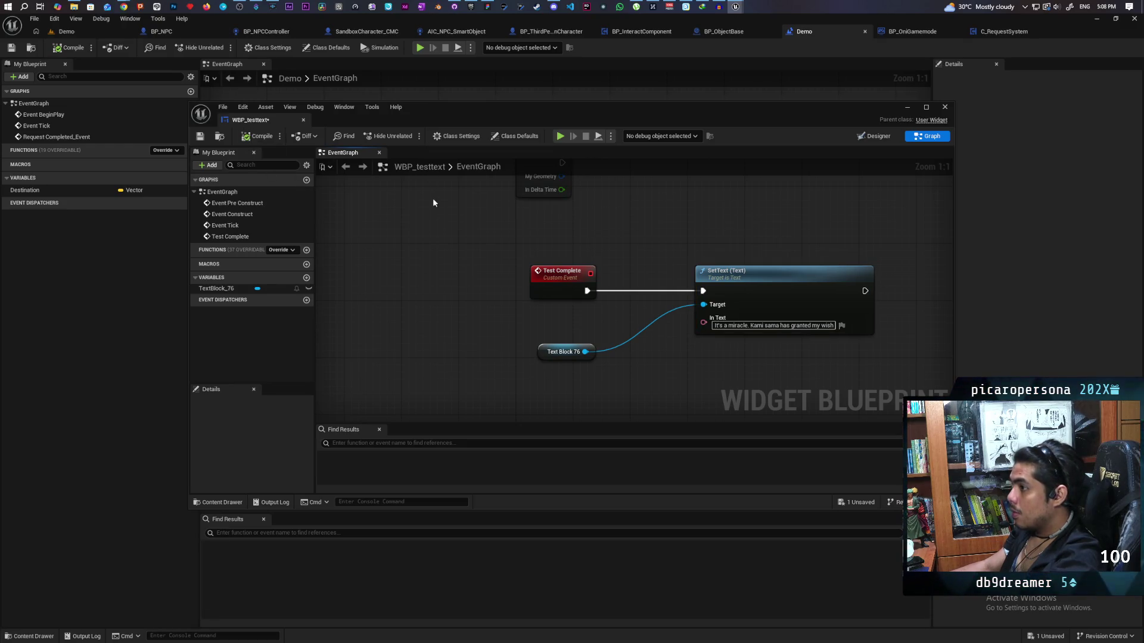
# In the Demo level blueprint, add a Get Component by Class node for BP_NPC2 set to Widget Component
pyautogui.click(905, 110)
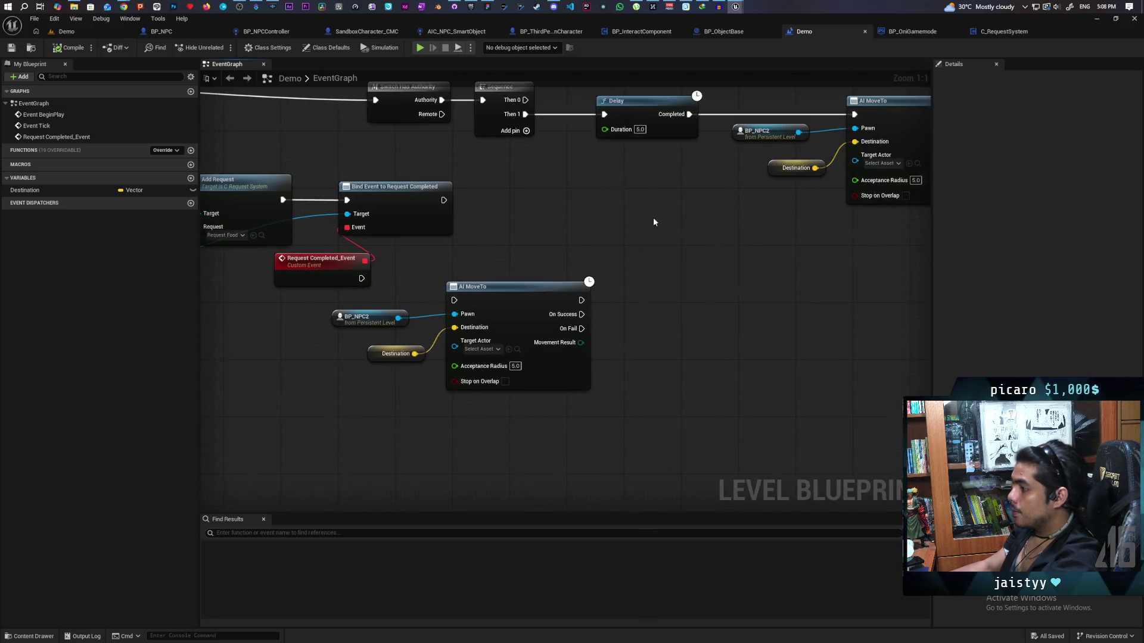
pyautogui.moveTo(365, 416); pyautogui.dragTo(593, 280)
pyautogui.moveTo(495, 343); pyautogui.dragTo(524, 382)
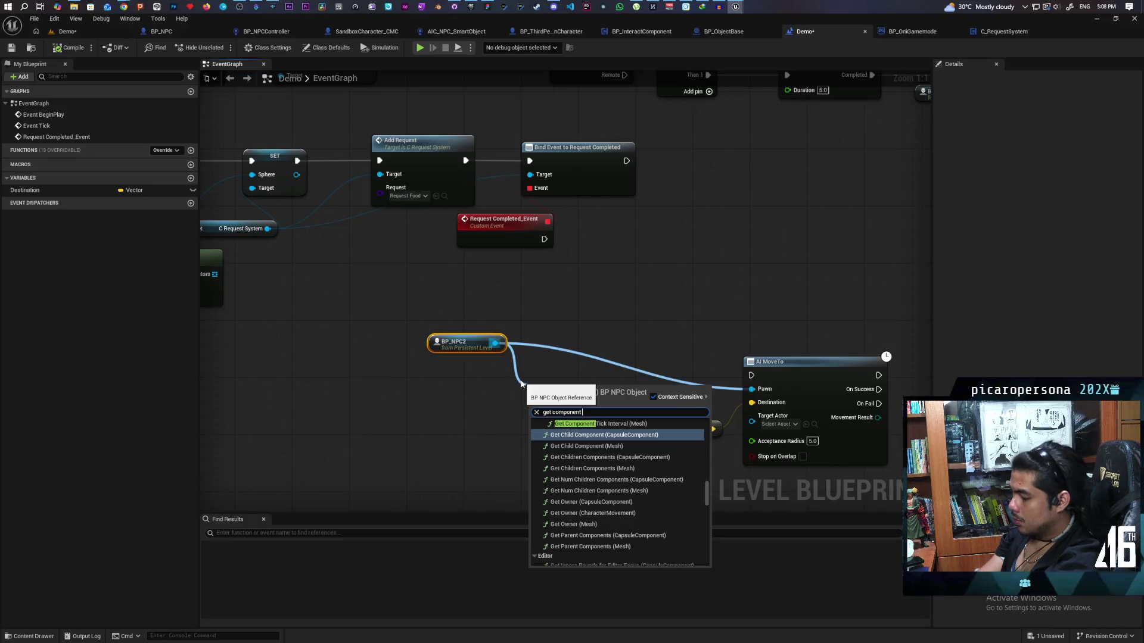
pyautogui.press('Escape')
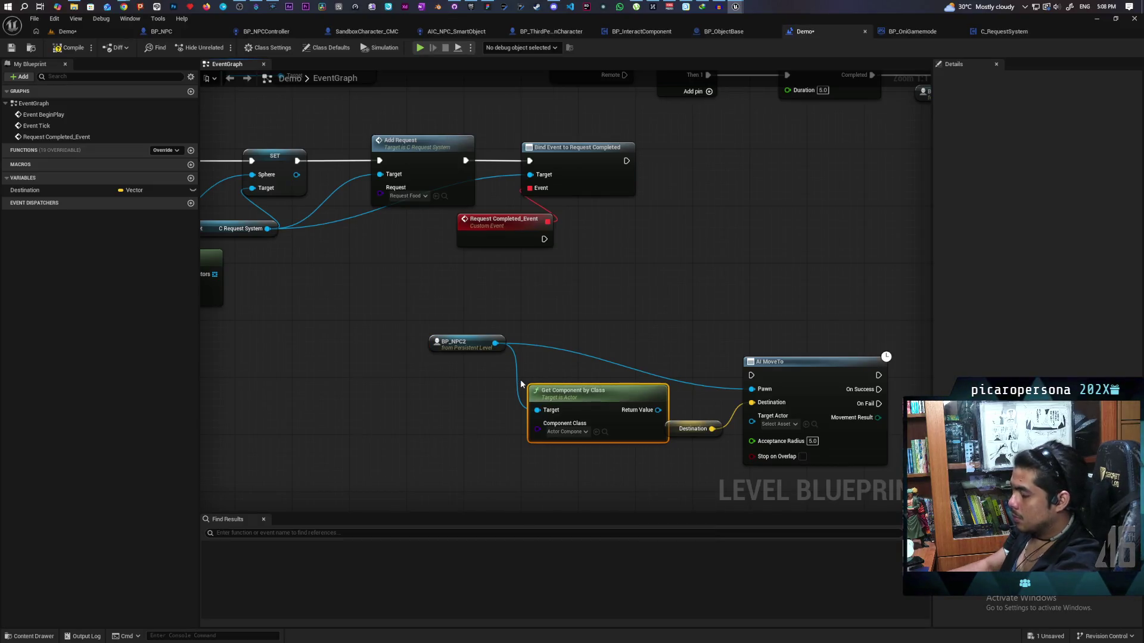
pyautogui.click(562, 432)
pyautogui.write('idget')
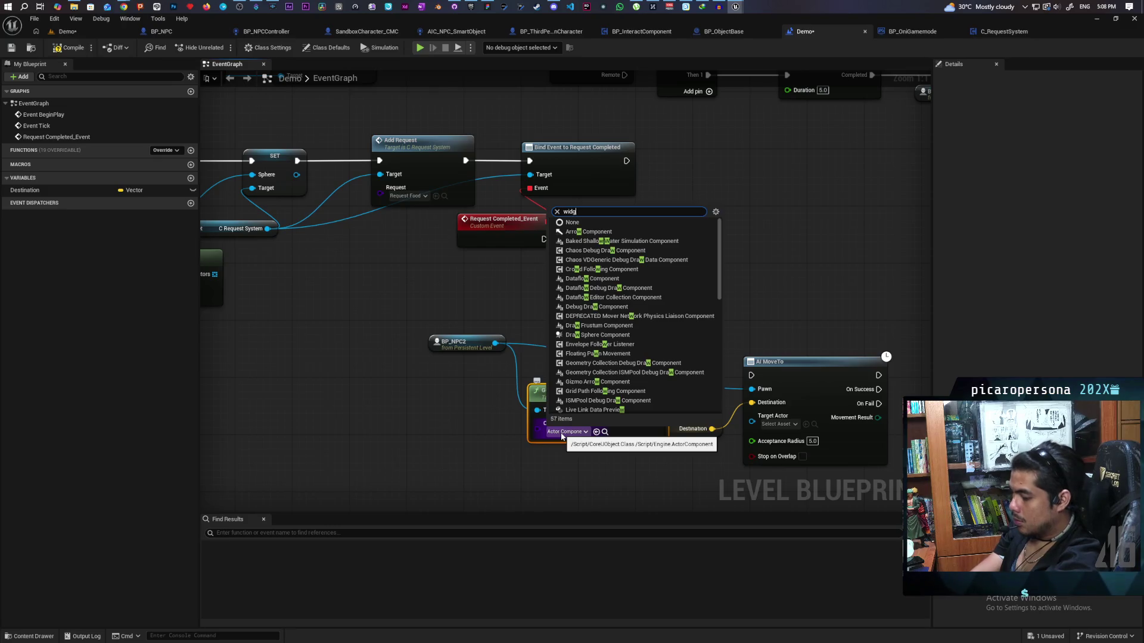
pyautogui.click(617, 467)
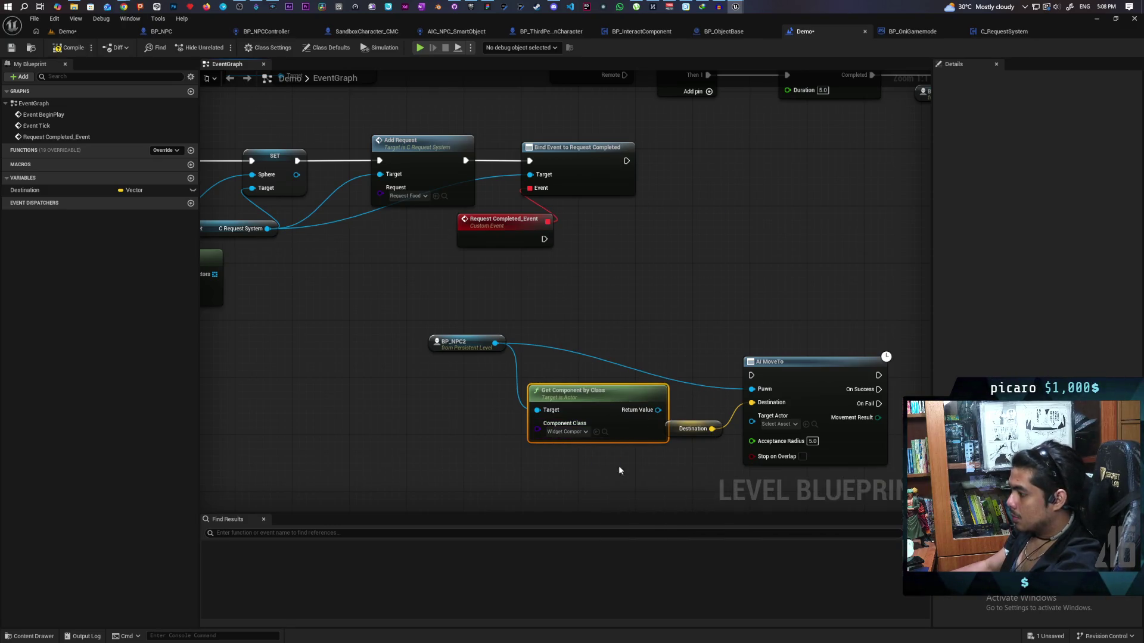
pyautogui.moveTo(587, 408)
pyautogui.mouseDown()
pyautogui.moveTo(478, 398)
pyautogui.moveTo(576, 310)
pyautogui.mouseUp()
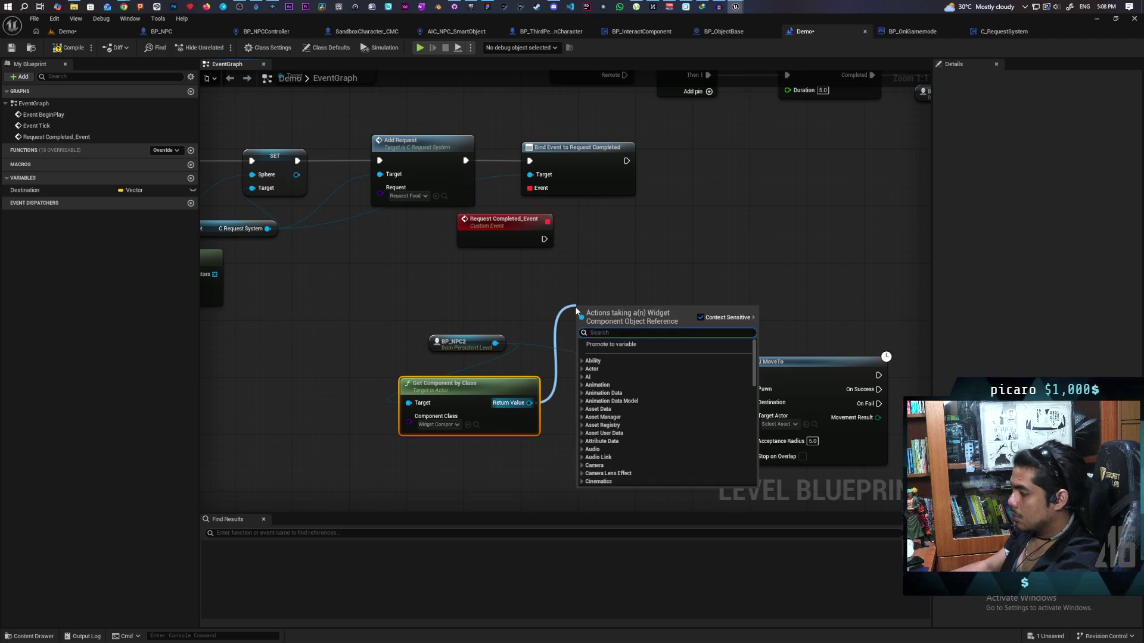
# Chain Get Widget into a pure Cast To WBP_testtext node
pyautogui.write('get widget')
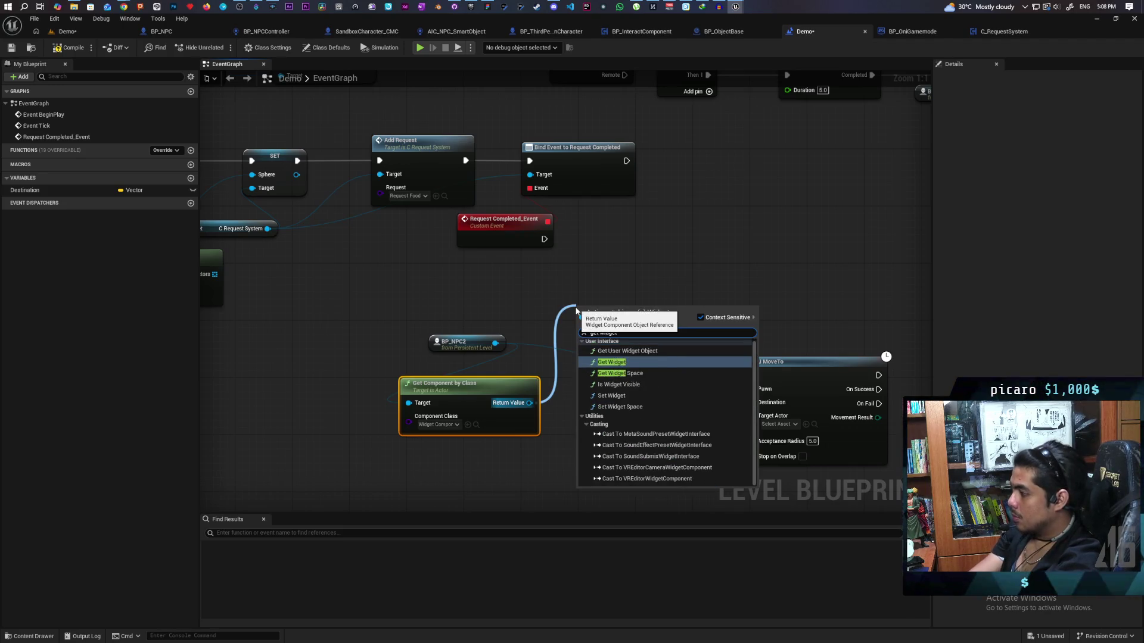
pyautogui.press('Return')
pyautogui.moveTo(595, 305)
pyautogui.mouseDown()
pyautogui.moveTo(513, 283)
pyautogui.moveTo(628, 299)
pyautogui.mouseUp()
pyautogui.write('cast to')
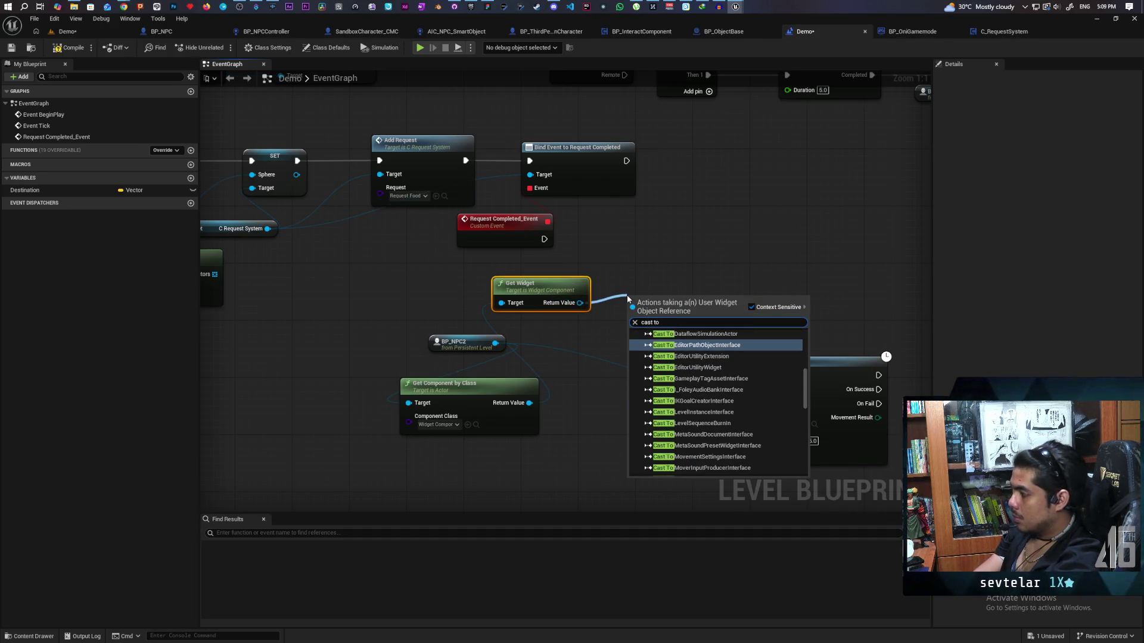
pyautogui.write(' test')
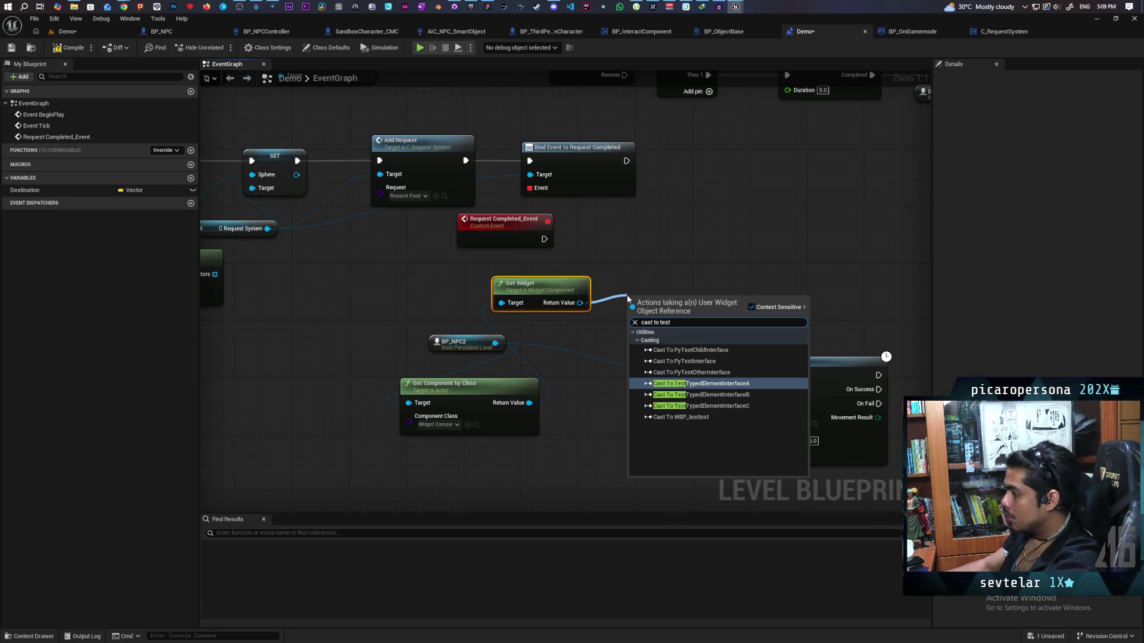
pyautogui.click(702, 419)
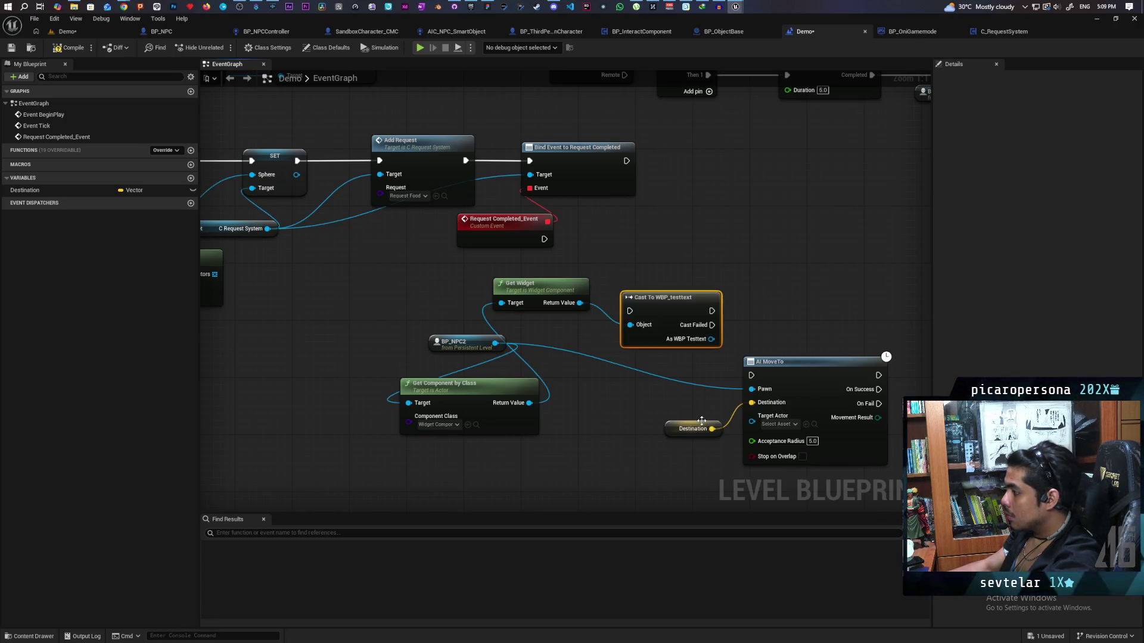
pyautogui.rightClick(664, 311)
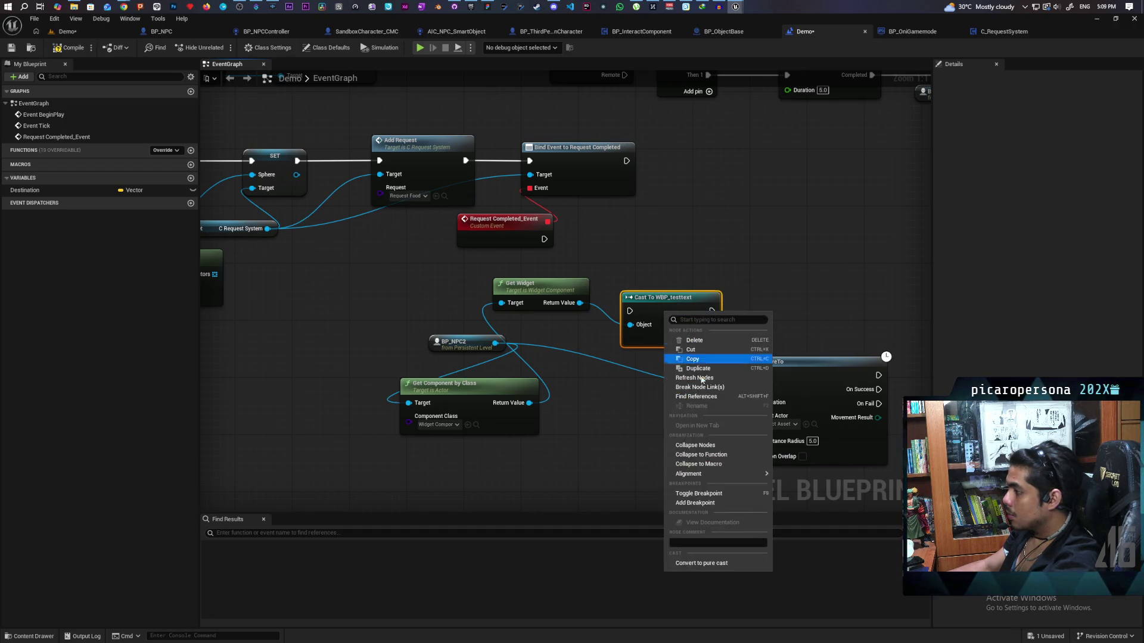
pyautogui.click(718, 554)
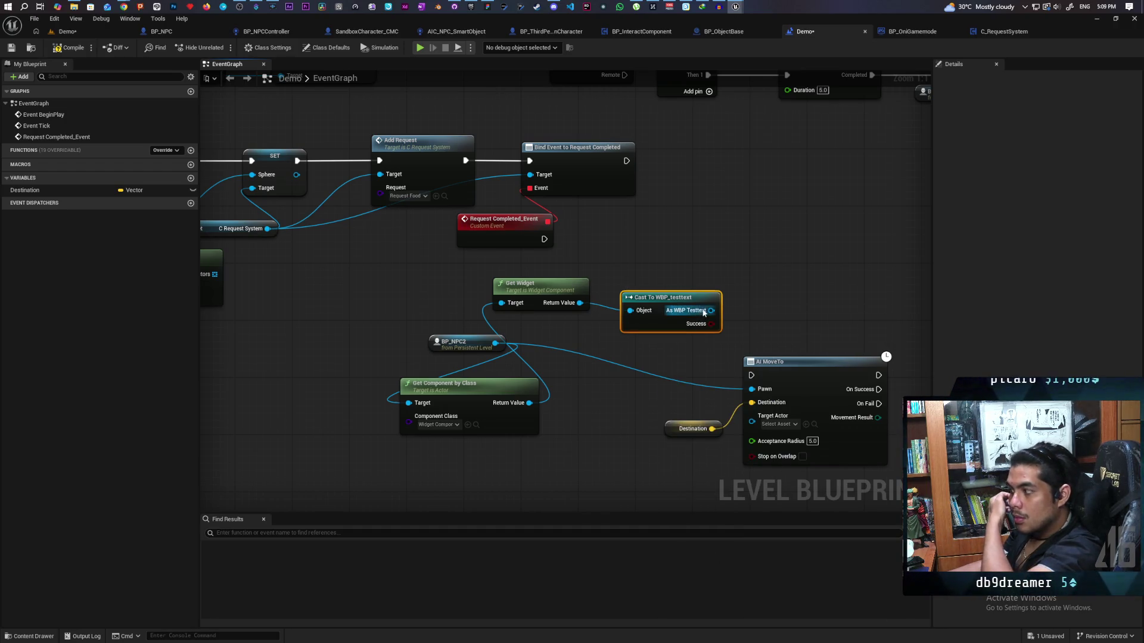
# Call Test Complete on the cast widget from Request Completed_Event, running AI MoveTo afterward
pyautogui.moveTo(703, 311); pyautogui.dragTo(762, 258)
pyautogui.write('test')
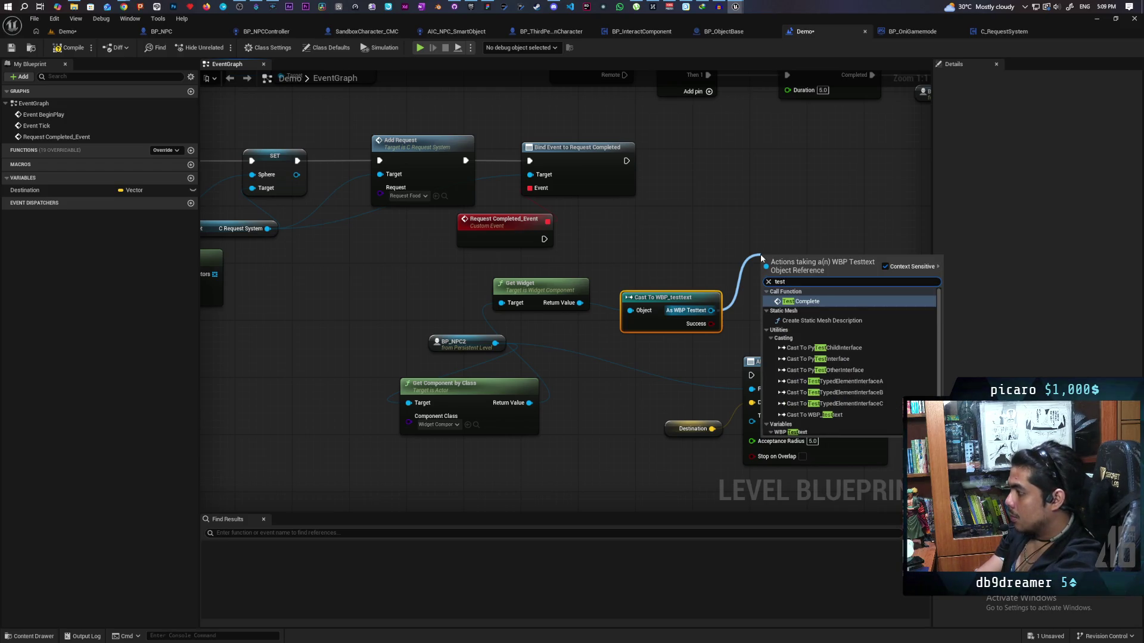
pyautogui.press('Return')
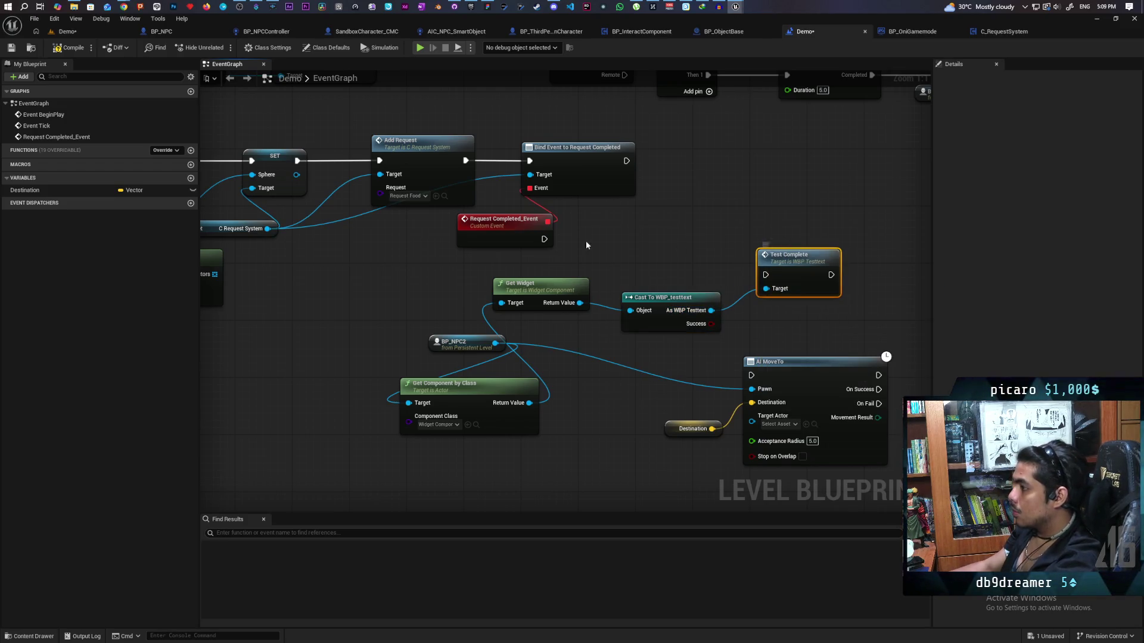
pyautogui.moveTo(547, 240)
pyautogui.mouseDown()
pyautogui.moveTo(782, 271)
pyautogui.moveTo(720, 233)
pyautogui.moveTo(725, 241)
pyautogui.mouseUp()
pyautogui.moveTo(592, 210)
pyautogui.mouseDown()
pyautogui.moveTo(569, 339)
pyautogui.moveTo(708, 430)
pyautogui.mouseUp()
pyautogui.moveTo(621, 341)
pyautogui.mouseDown()
pyautogui.moveTo(704, 305)
pyautogui.moveTo(776, 219)
pyautogui.moveTo(839, 212)
pyautogui.mouseUp()
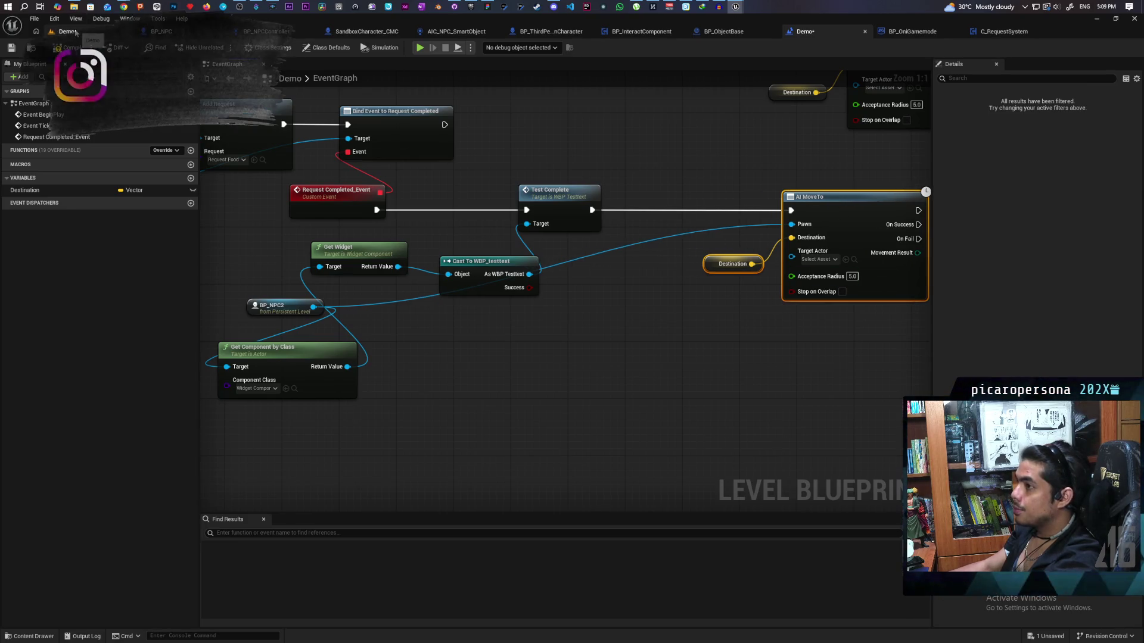
# Select BP_NPC2 in the level, then return to the Demo level blueprint graph
pyautogui.click(66, 31)
pyautogui.scroll(-10, 249, 228)
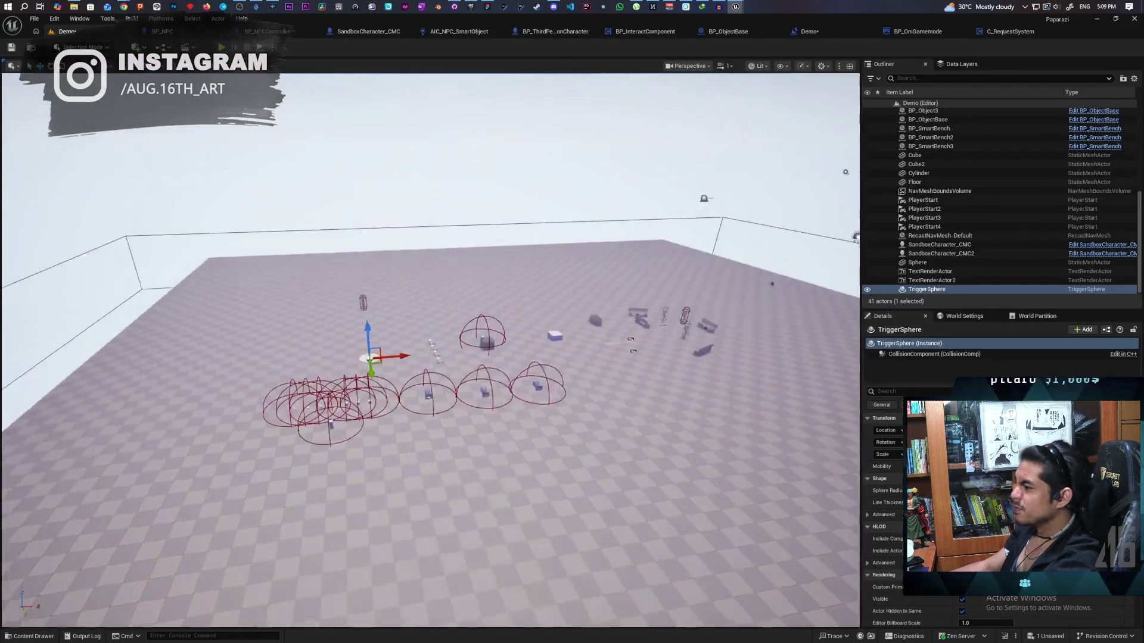
pyautogui.moveTo(555, 381)
pyautogui.mouseDown()
pyautogui.moveTo(555, 350)
pyautogui.moveTo(524, 375)
pyautogui.mouseUp()
pyautogui.click(384, 357)
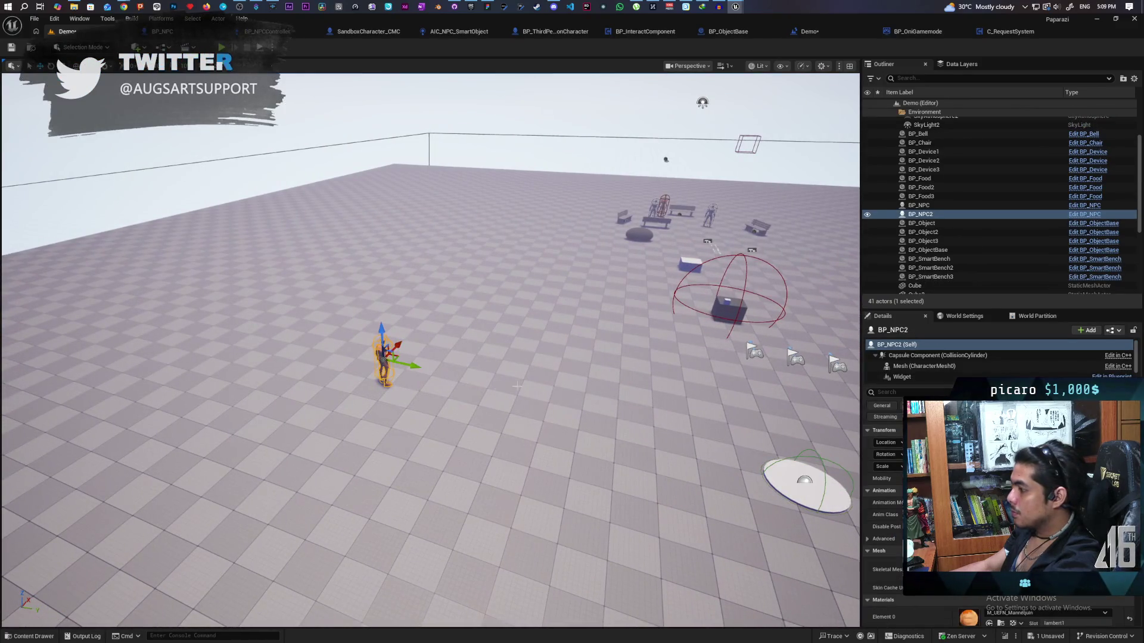
pyautogui.click(1009, 32)
pyautogui.click(848, 35)
pyautogui.click(801, 32)
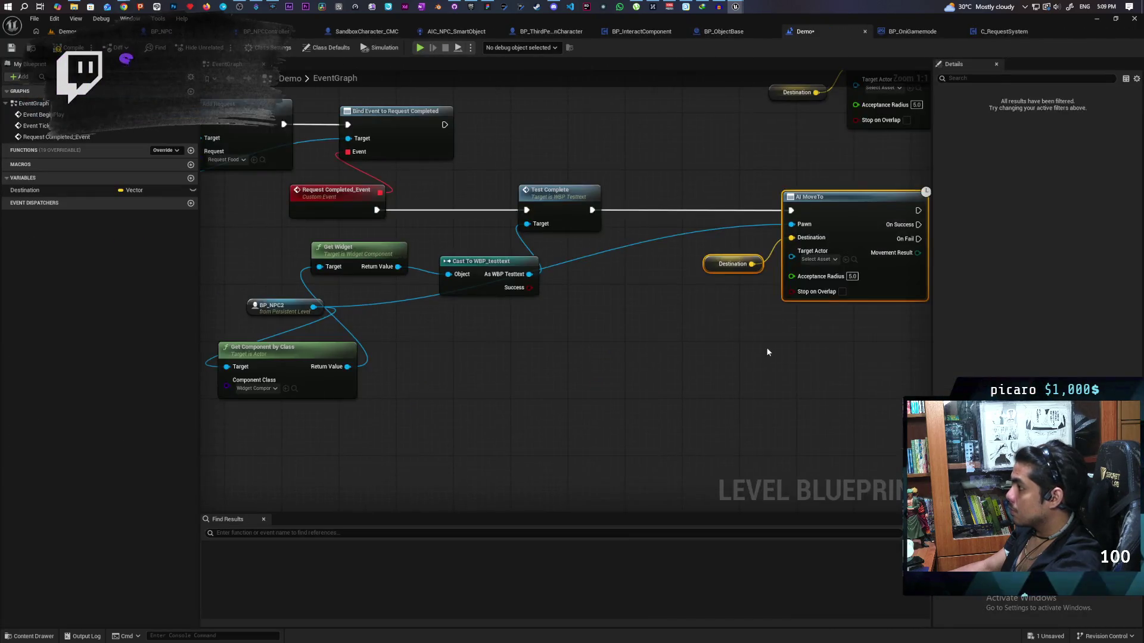
pyautogui.scroll(2, 663, 274)
# Replace the Destination getter with a promoted Destination_0 variable defaulting to -1698.04593, -1128.41779, 90.000015, then start a play test
pyautogui.click(627, 268)
pyautogui.press('Delete')
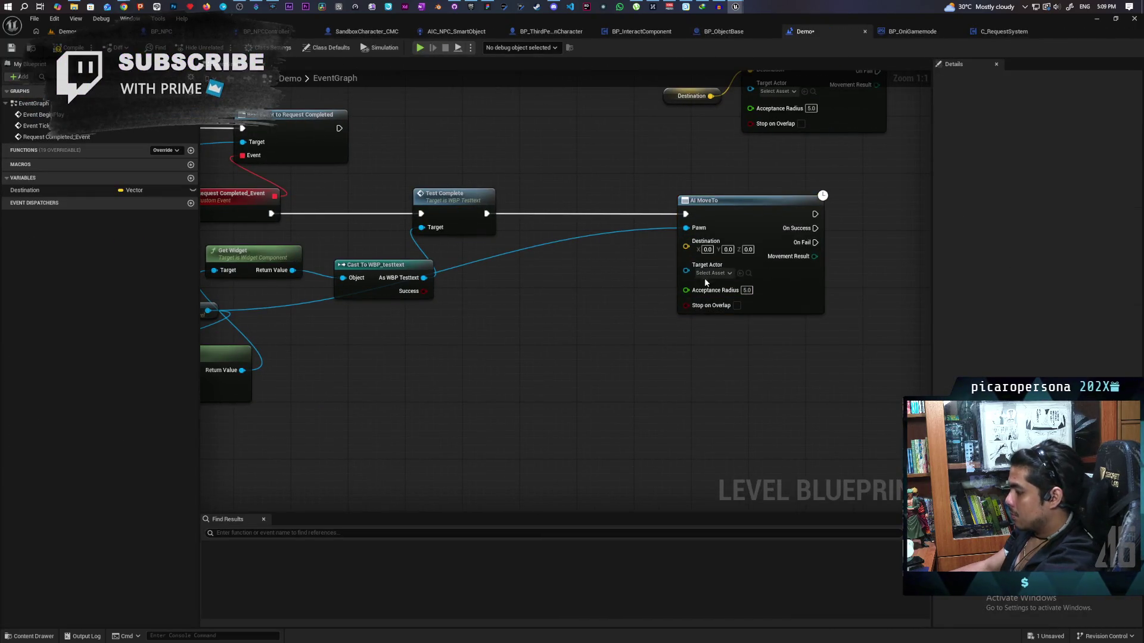
pyautogui.rightClick(686, 246)
pyautogui.click(721, 271)
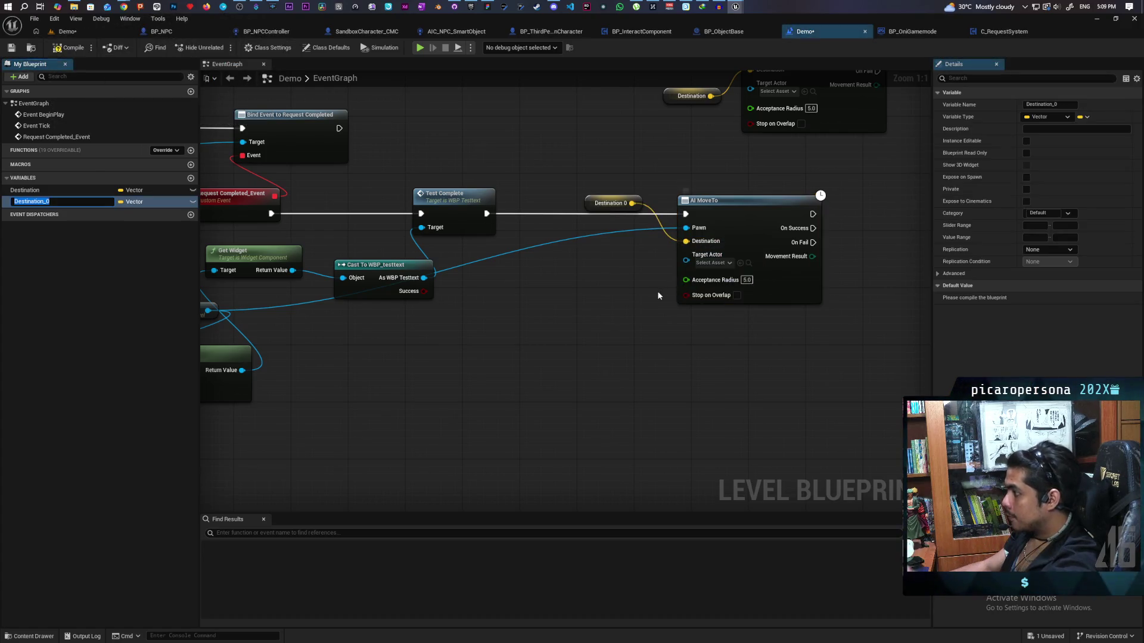
pyautogui.click(68, 47)
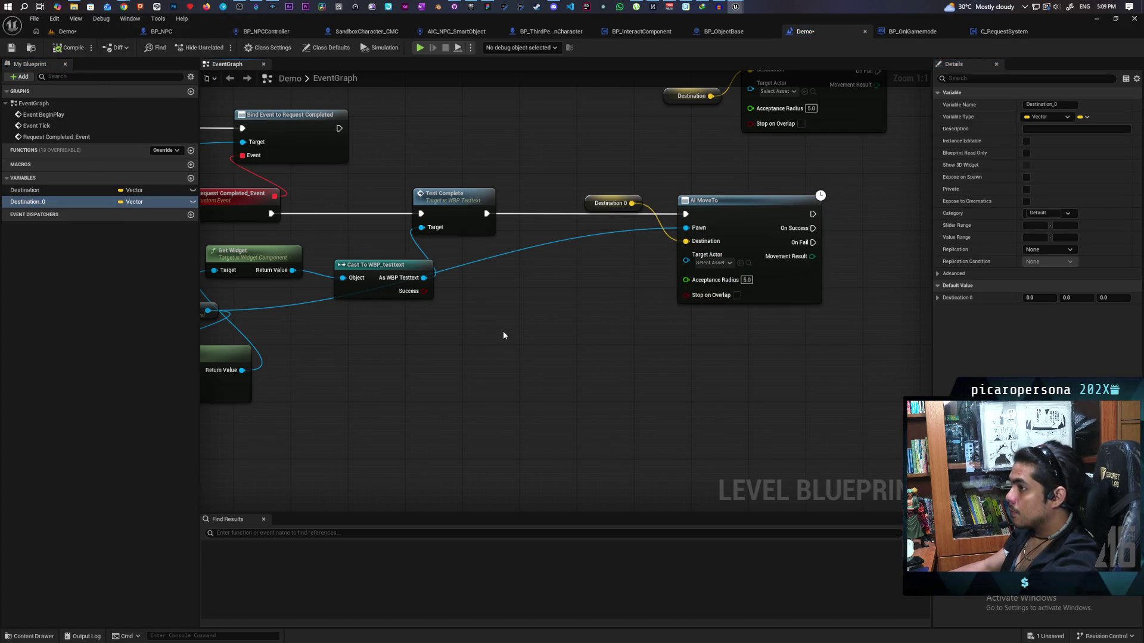
pyautogui.keyDown('shift'); pyautogui.click(988, 294); pyautogui.keyUp('shift')
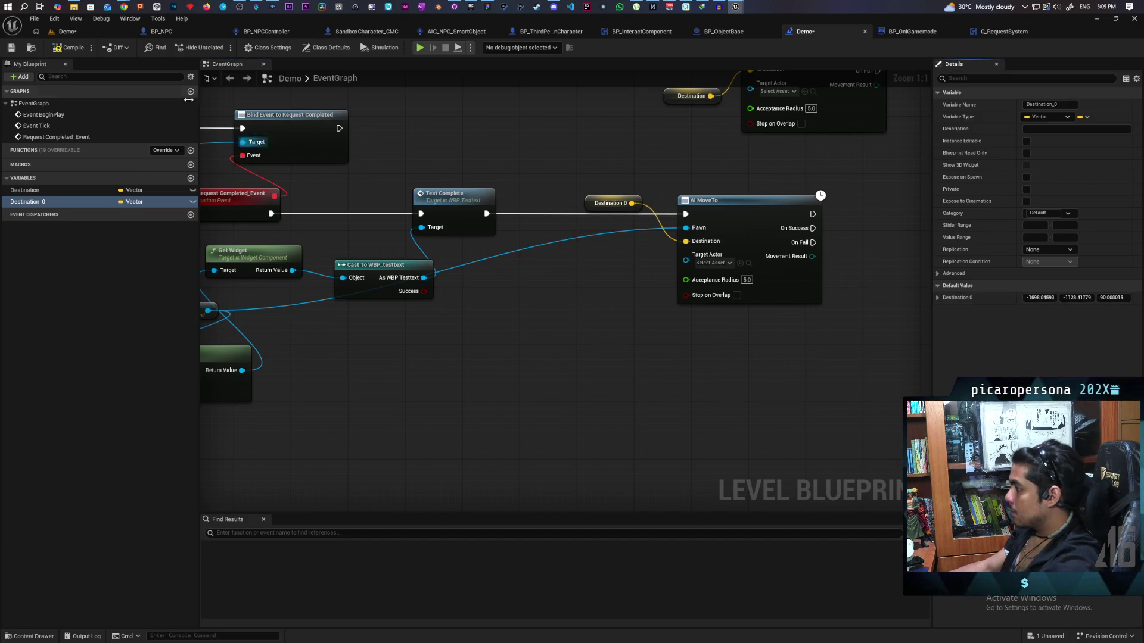
pyautogui.click(71, 32)
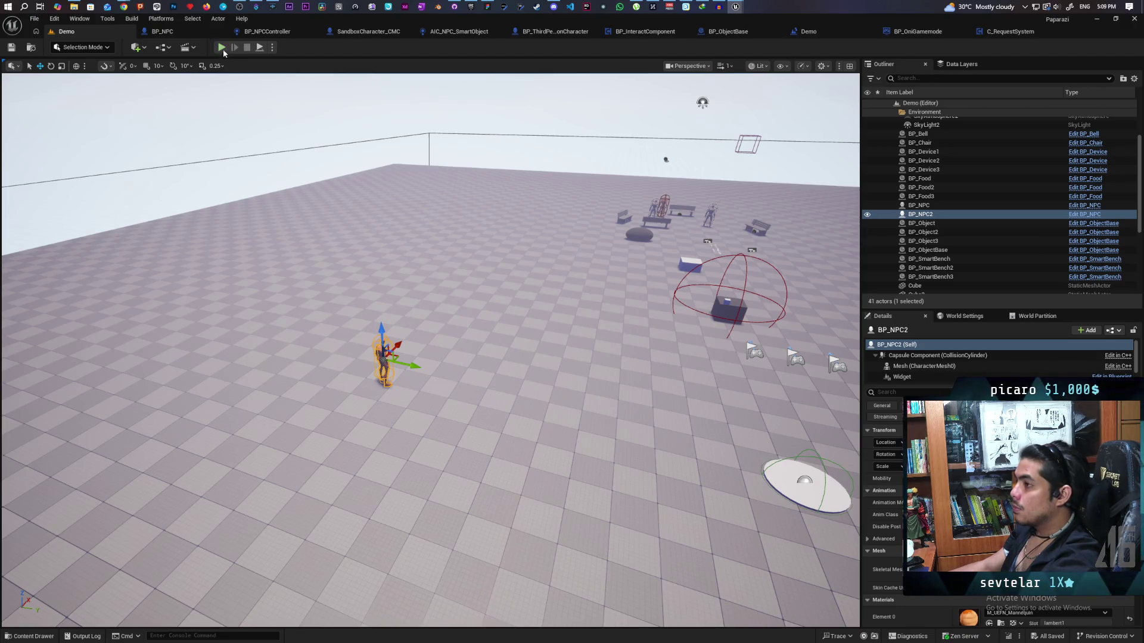
pyautogui.hotkey('alt', 'p')
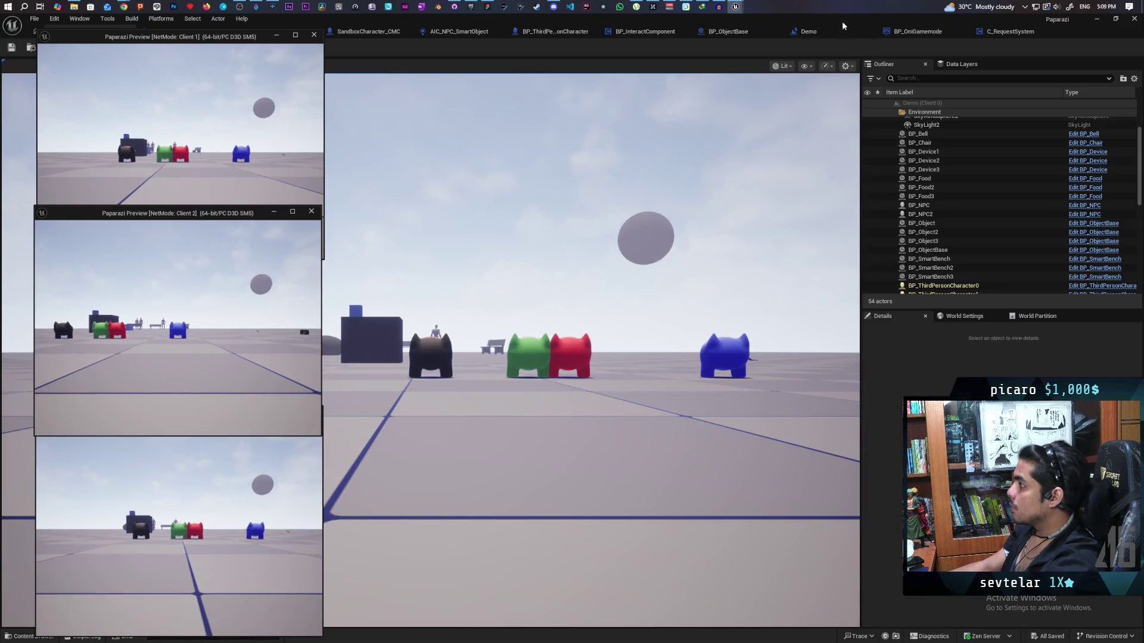
# Shrink the editor window, pick up the food with the cat, and carry it to the NPC's platform
pyautogui.doubleClick(877, 46)
pyautogui.moveTo(877, 45); pyautogui.dragTo(720, 63)
pyautogui.click(649, 298)
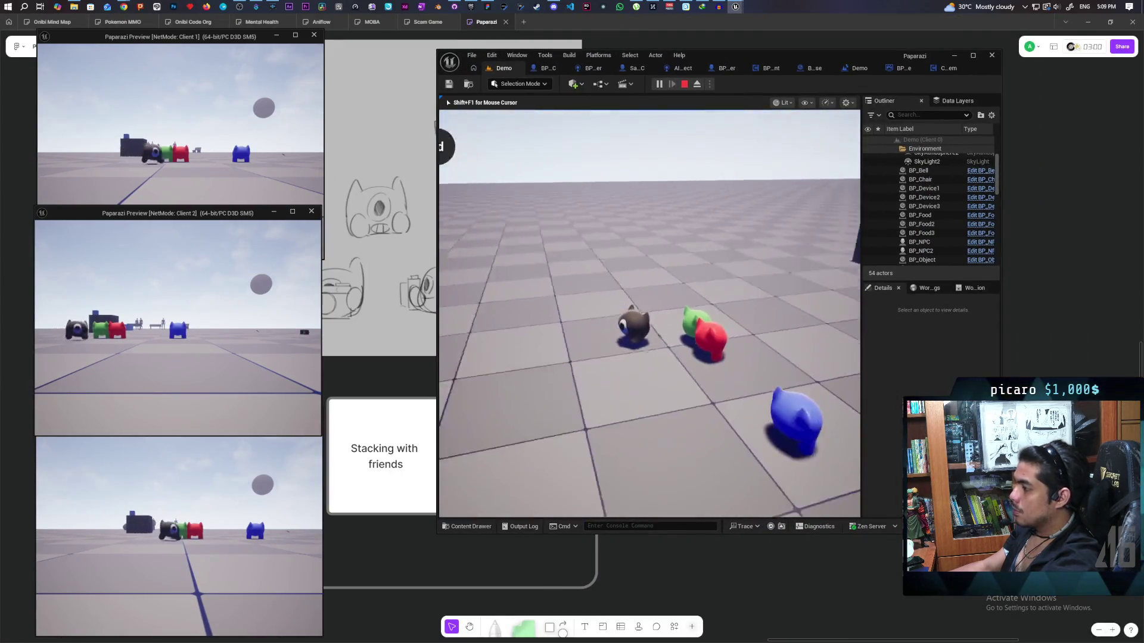
pyautogui.press('w')
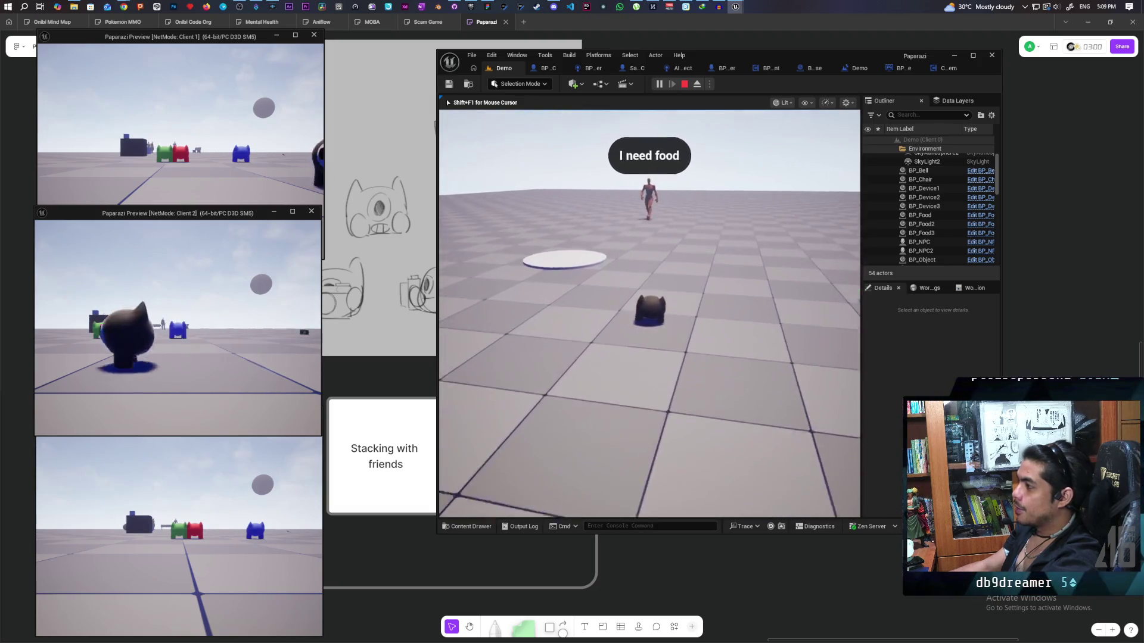
pyautogui.press('a')
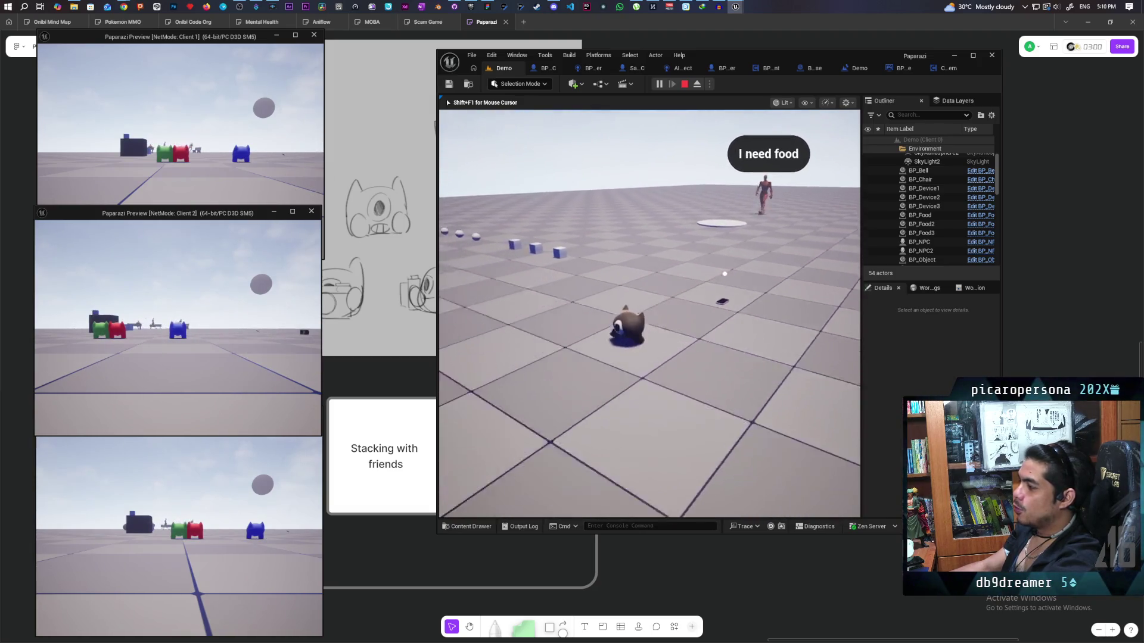
pyautogui.press('w')
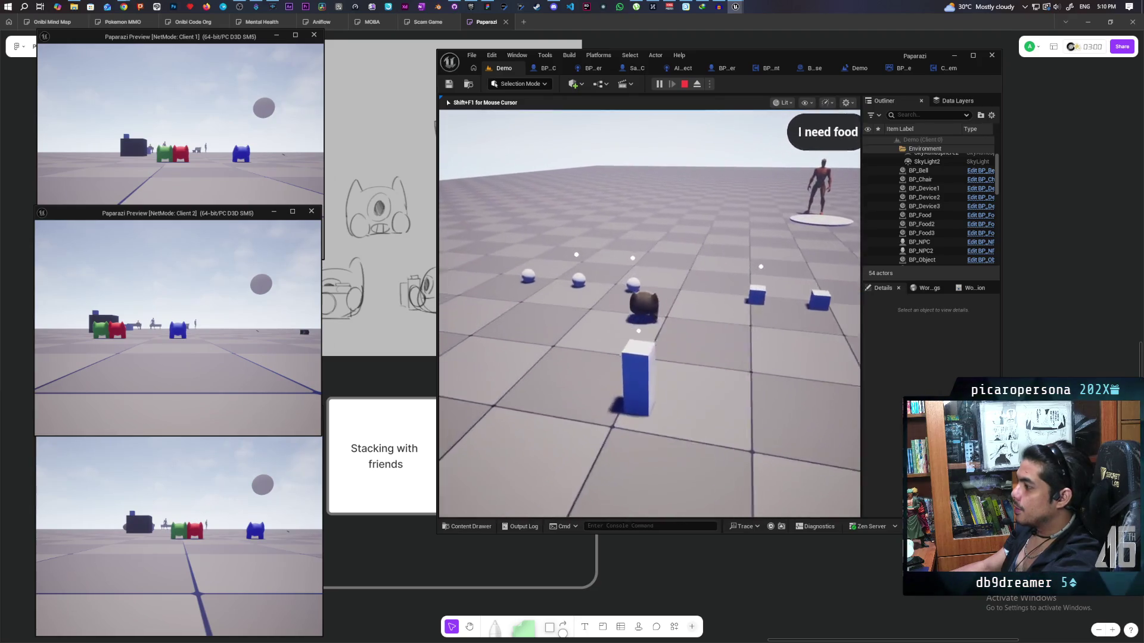
pyautogui.press('w')
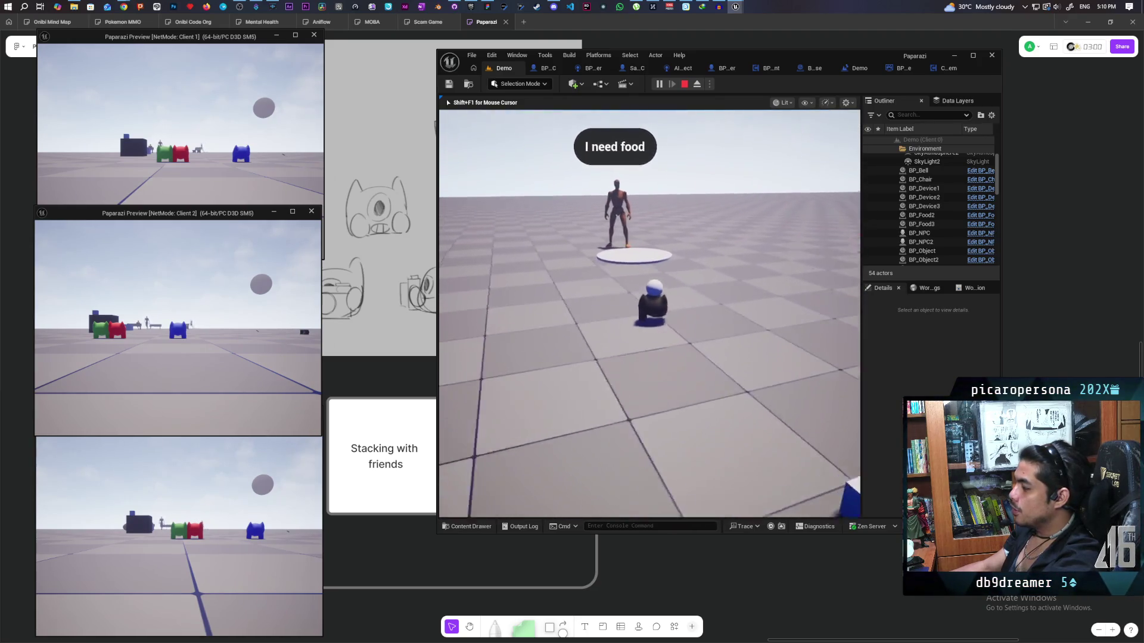
pyautogui.press('w')
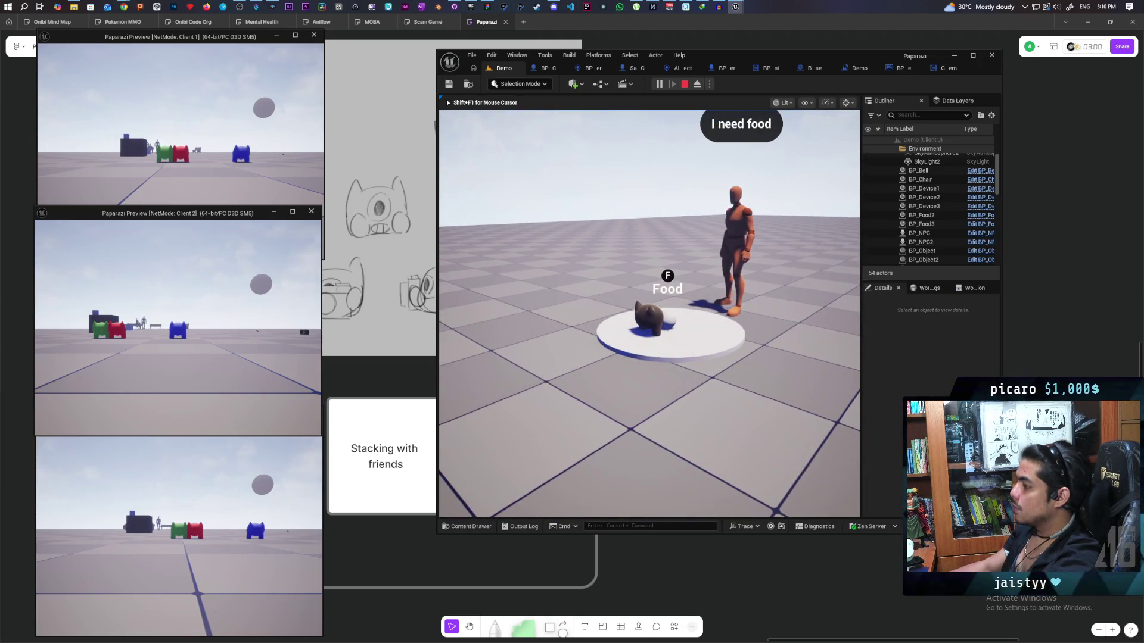
# Ring the bell to complete the NPC's food request, then stop play and maximize the editor
pyautogui.press('s')
pyautogui.press('a')
pyautogui.press('d')
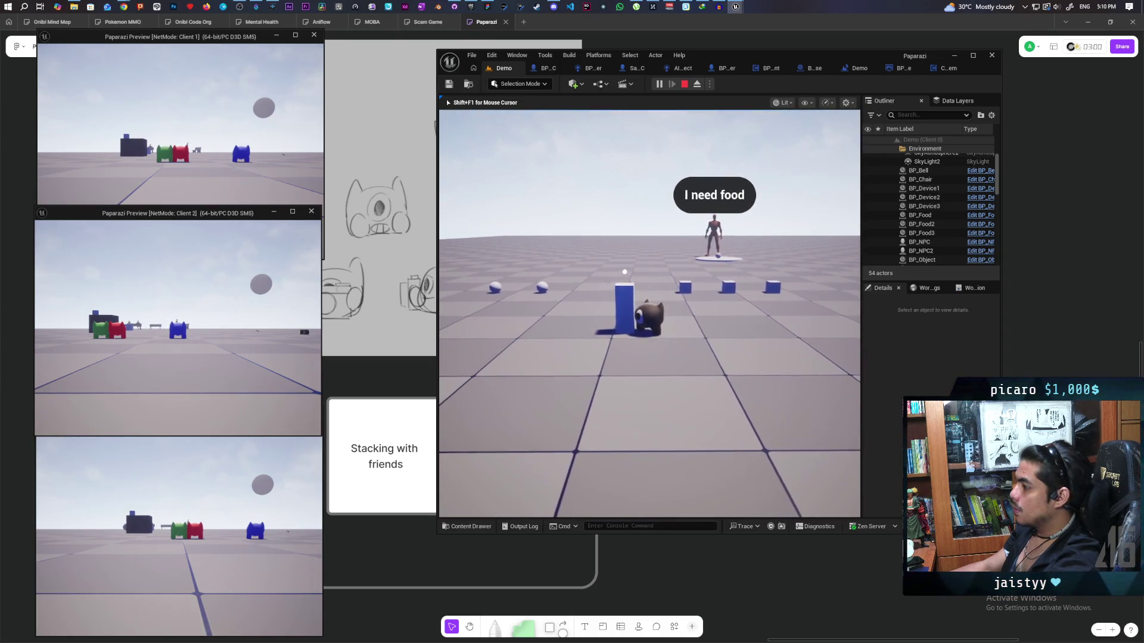
pyautogui.press('f')
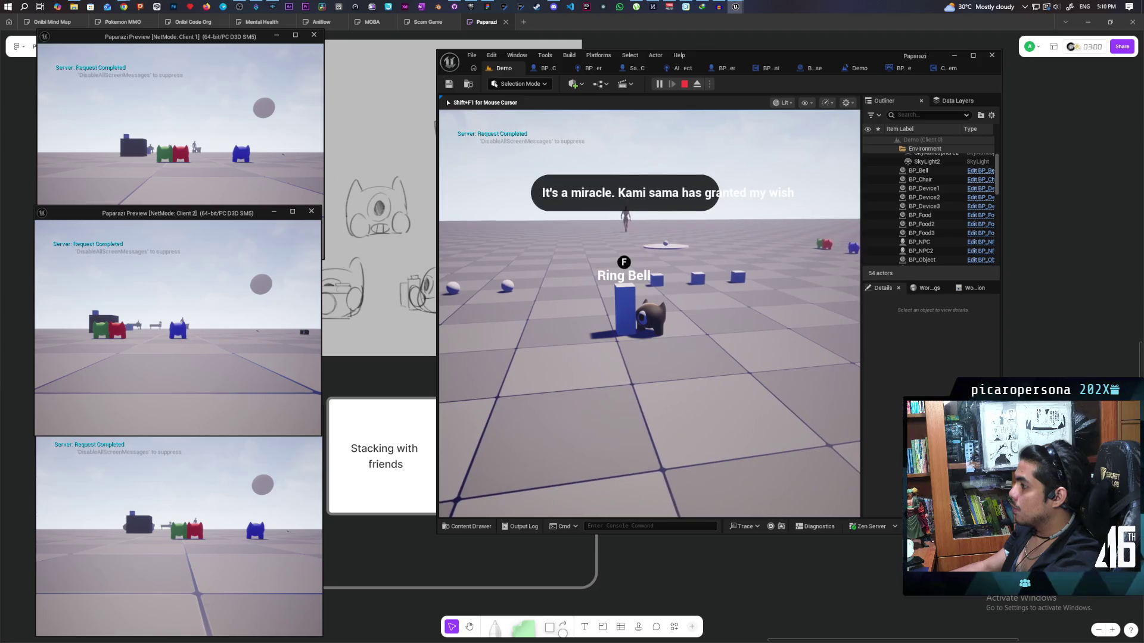
pyautogui.press('d')
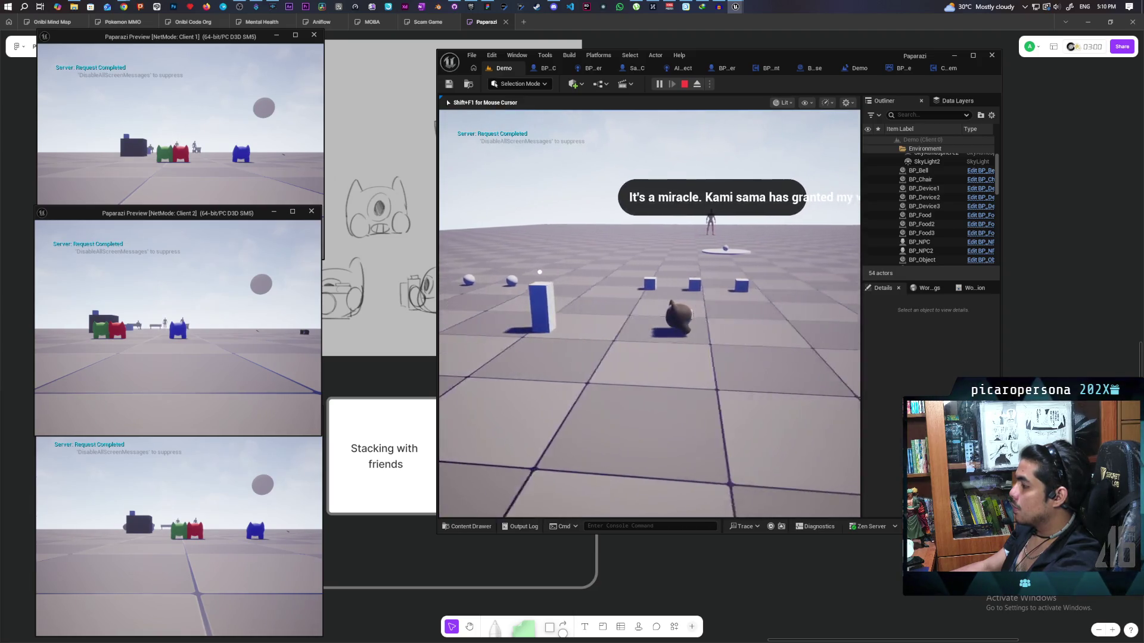
pyautogui.press('w')
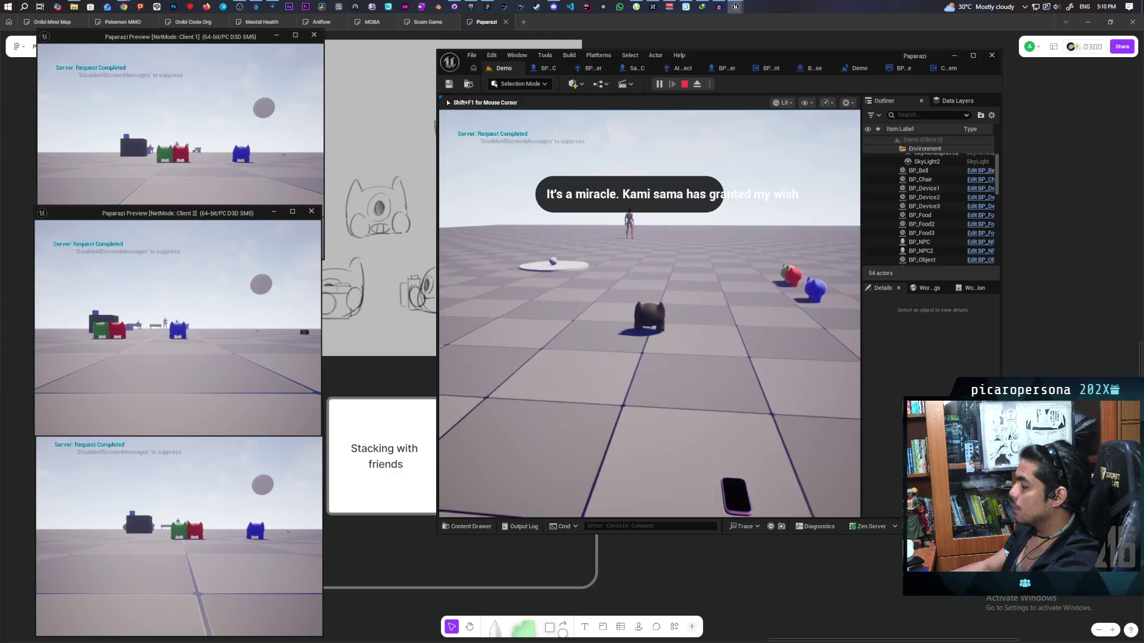
pyautogui.press('a')
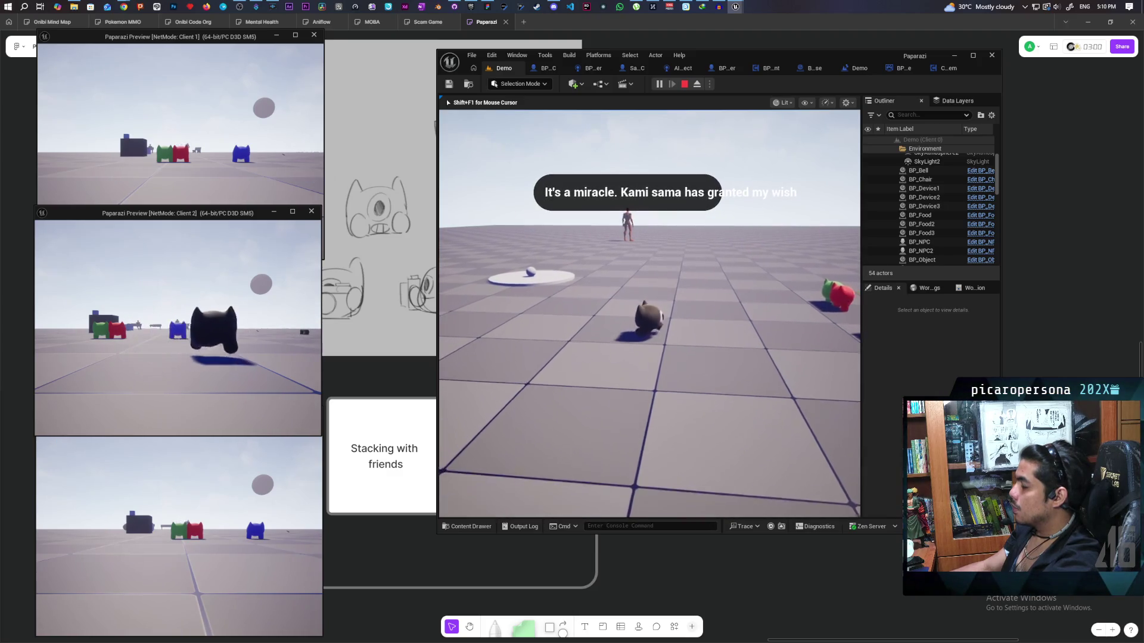
pyautogui.press('Escape')
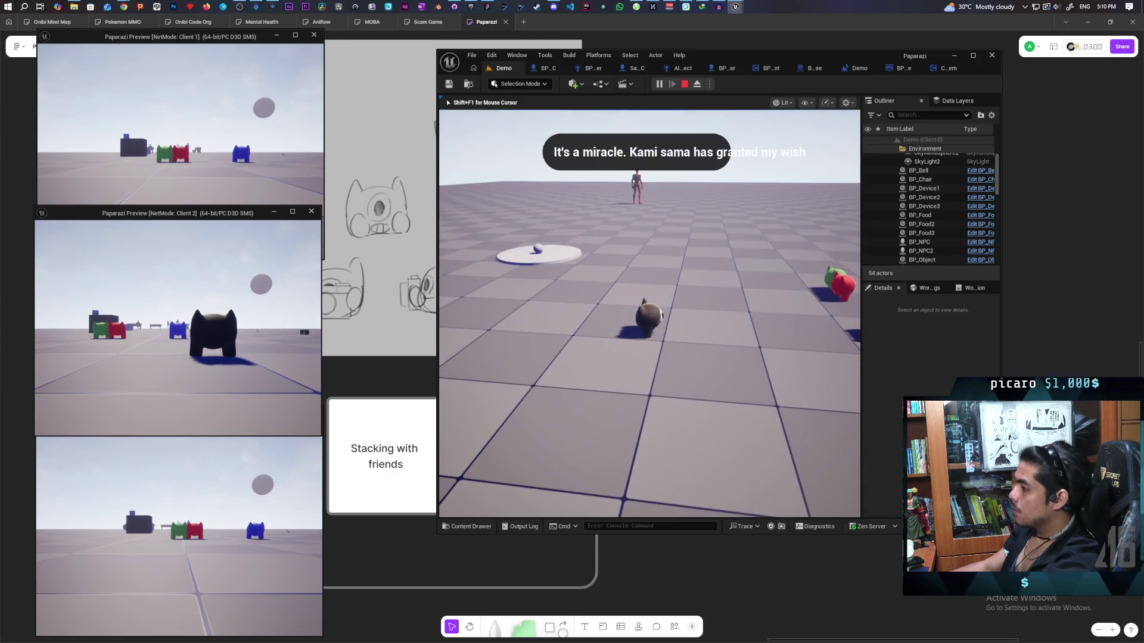
pyautogui.doubleClick(869, 55)
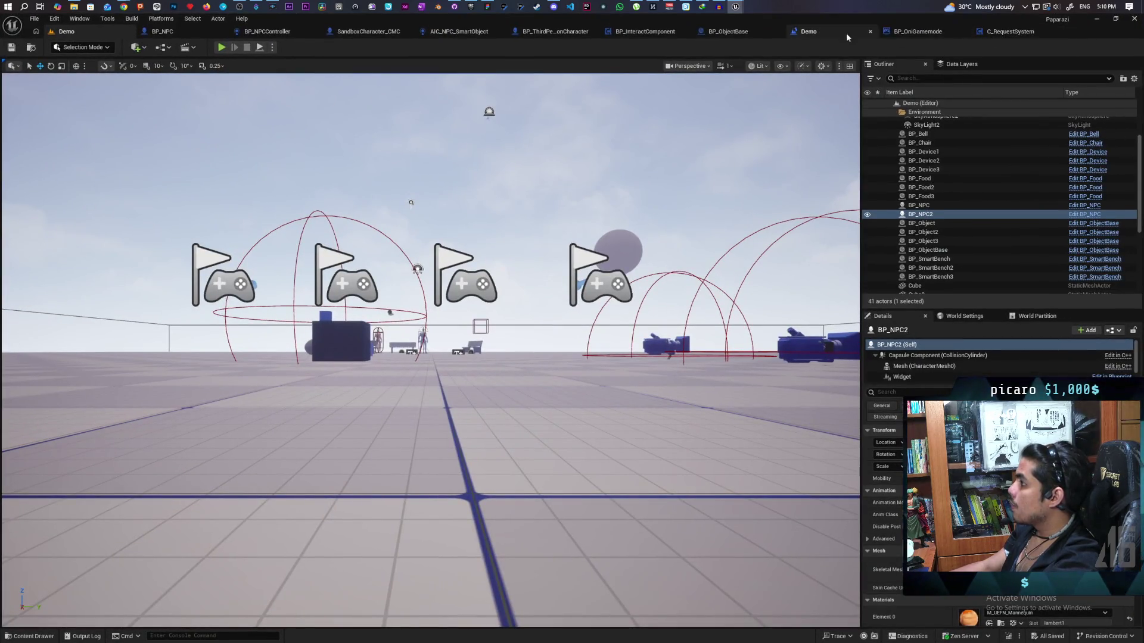
# Bring the WBP_testtext editor forward and maximize it, showing the "I need food" text block
pyautogui.moveTo(737, 7)
pyautogui.click(763, 37)
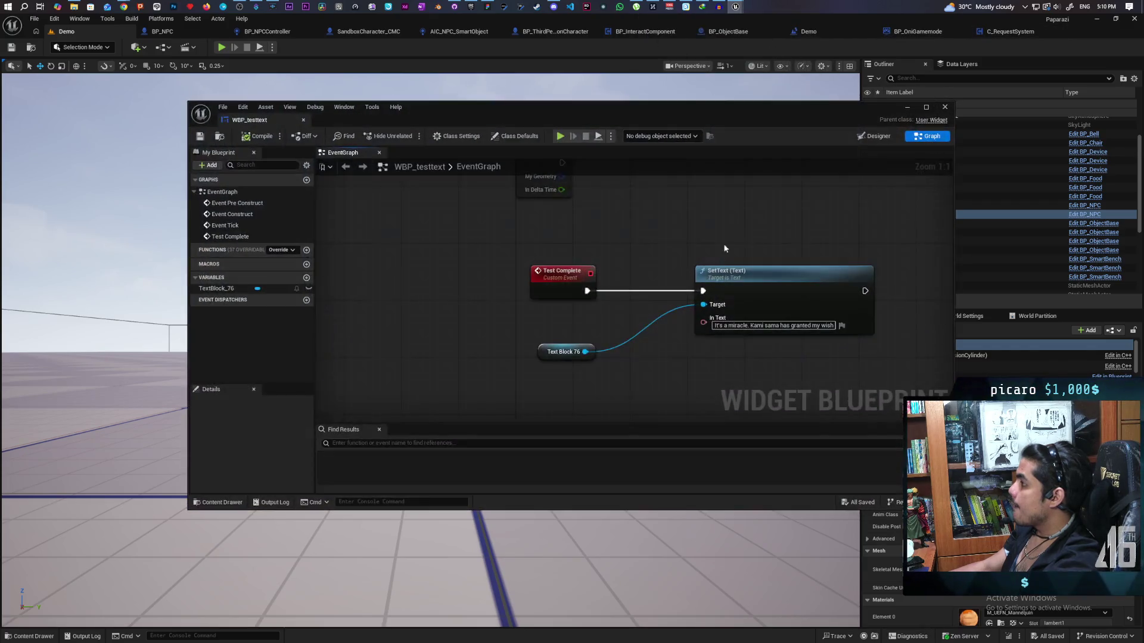
pyautogui.doubleClick(857, 109)
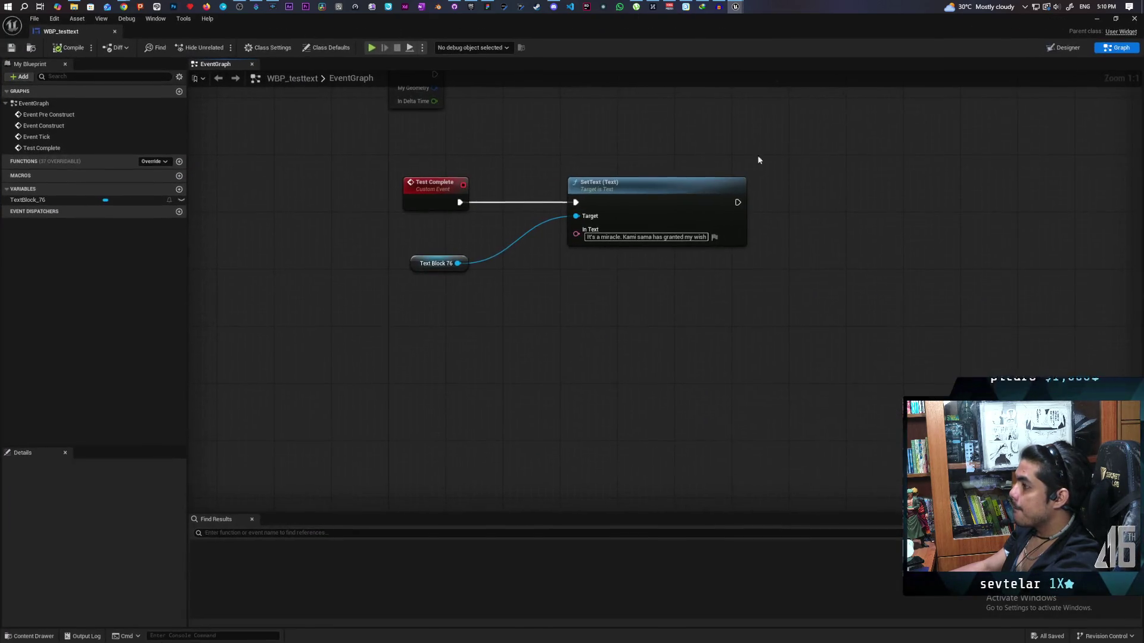
pyautogui.click(631, 234)
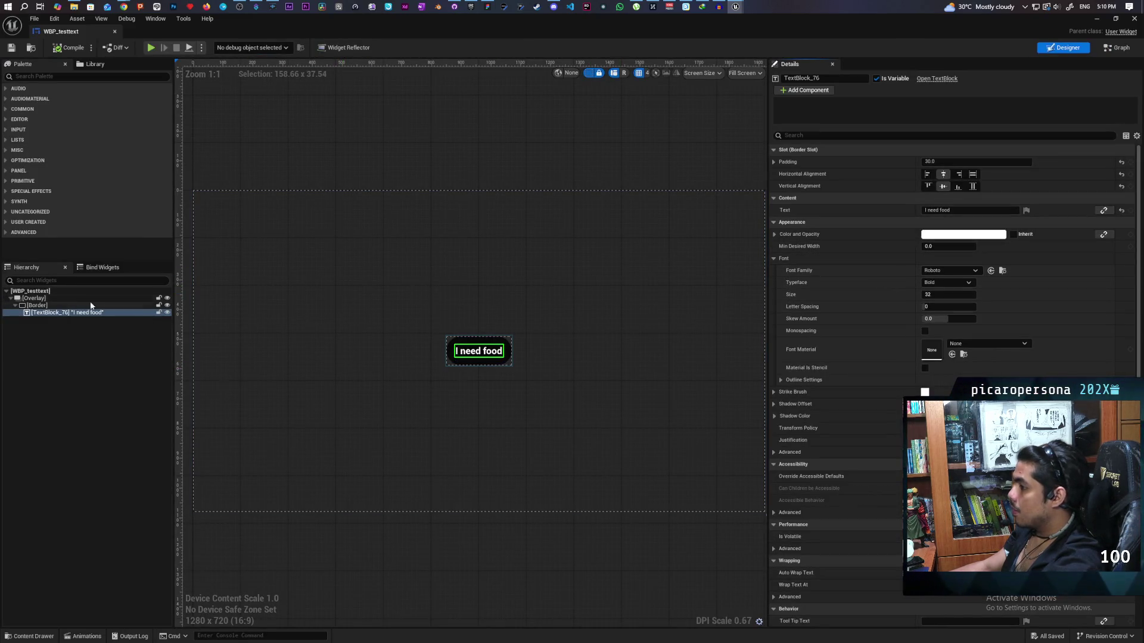
# Paste the copied line into TextBlock_76's Text field
pyautogui.click(58, 315)
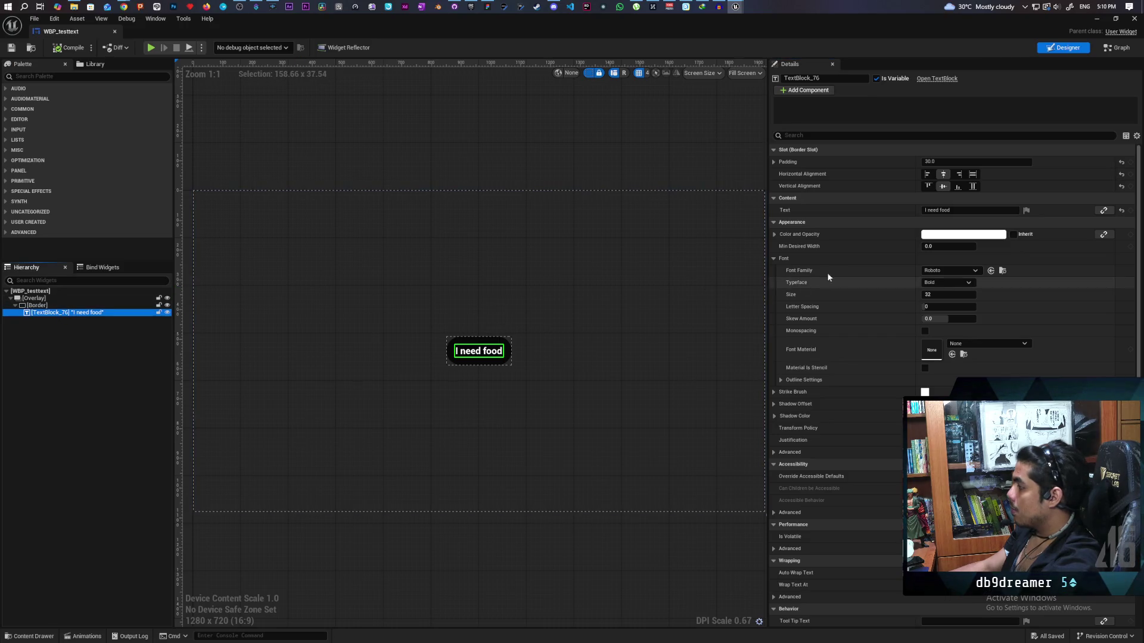
pyautogui.click(967, 211)
pyautogui.write("It's a miracle. Kami sama has granted my wish")
pyautogui.press('Return')
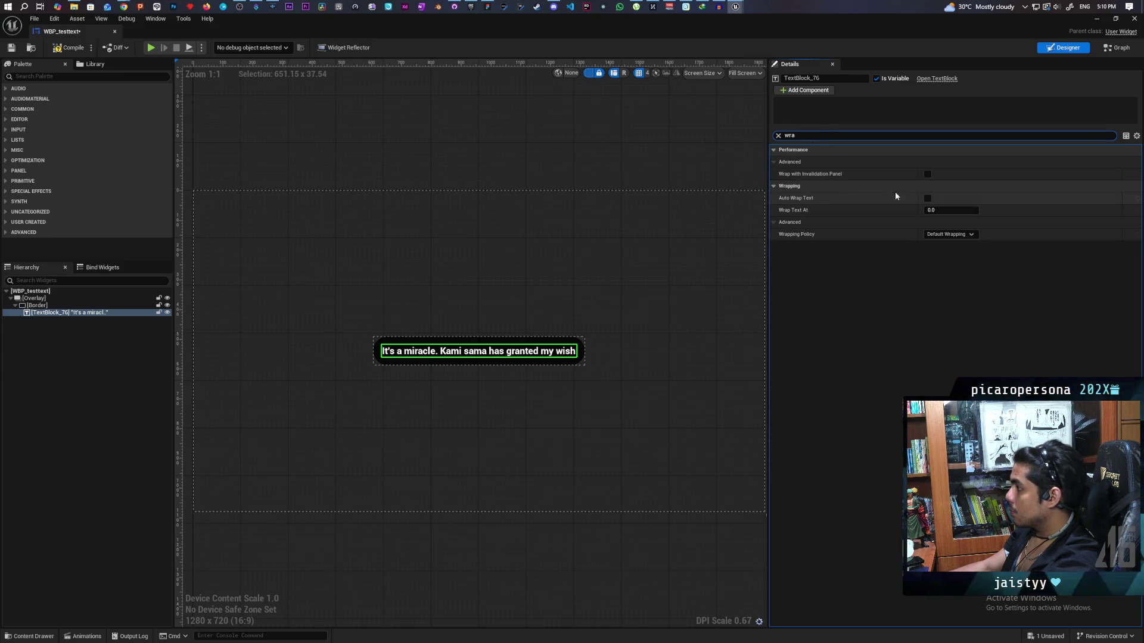
# Set TextBlock_76's Wrap Text At value to 300, leaving auto wrap off
pyautogui.click(928, 199)
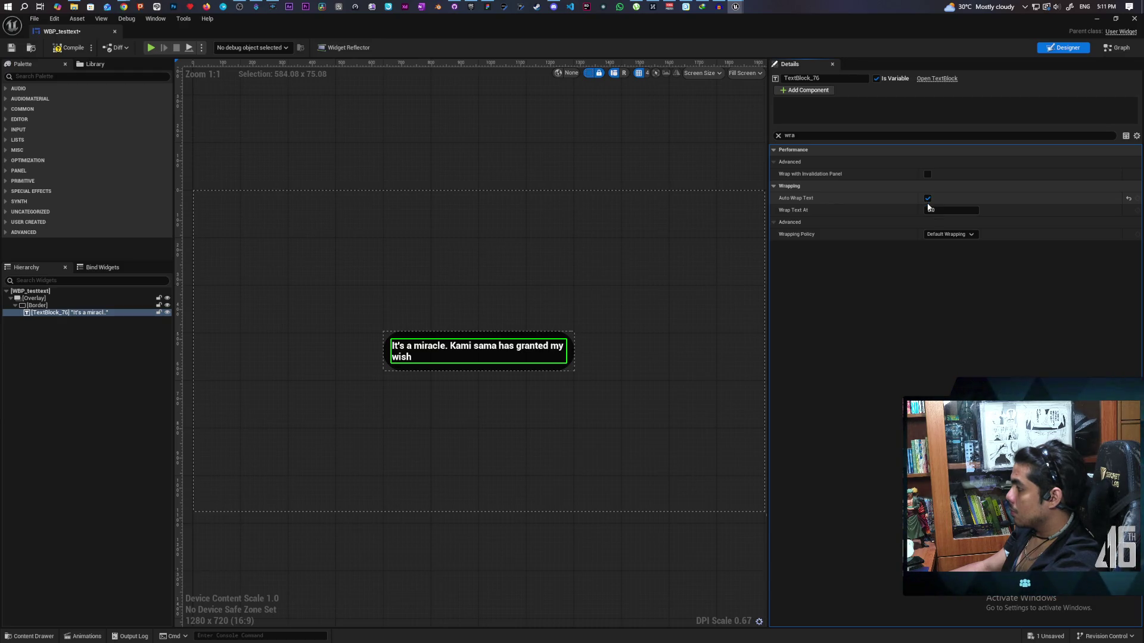
pyautogui.click(927, 199)
pyautogui.moveTo(948, 211); pyautogui.dragTo(1019, 211)
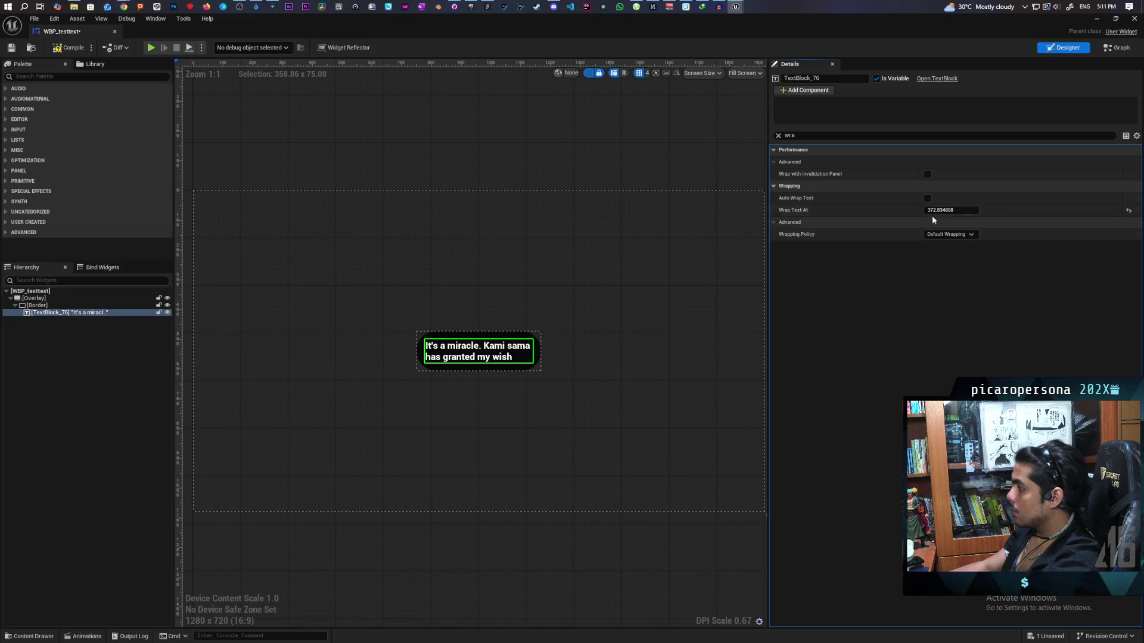
pyautogui.click(951, 211)
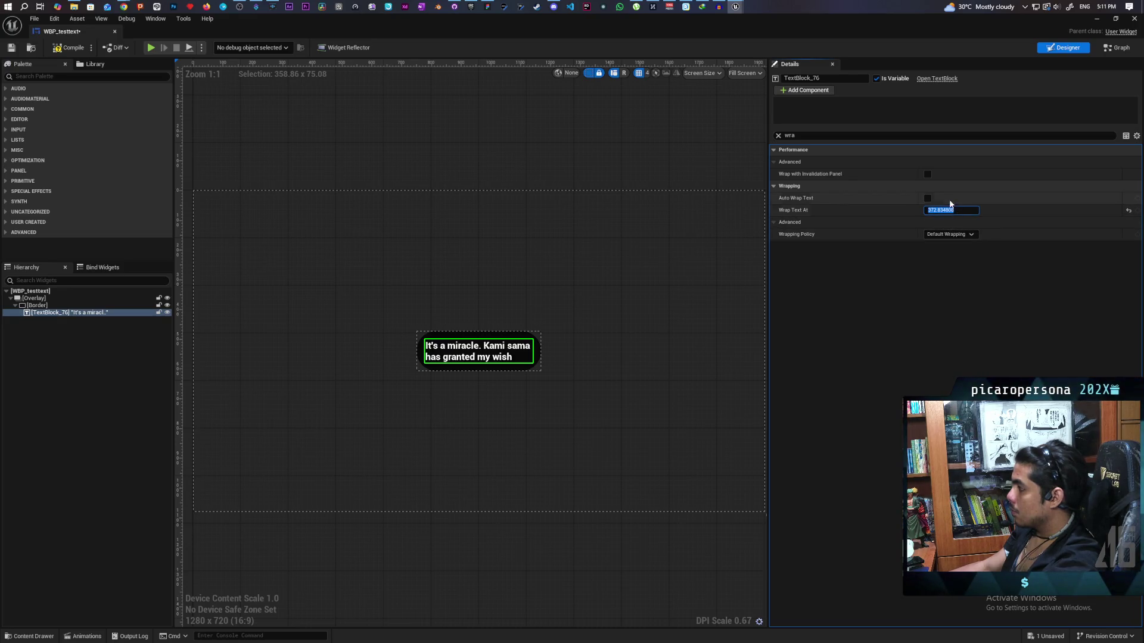
pyautogui.write('300')
pyautogui.press('Return')
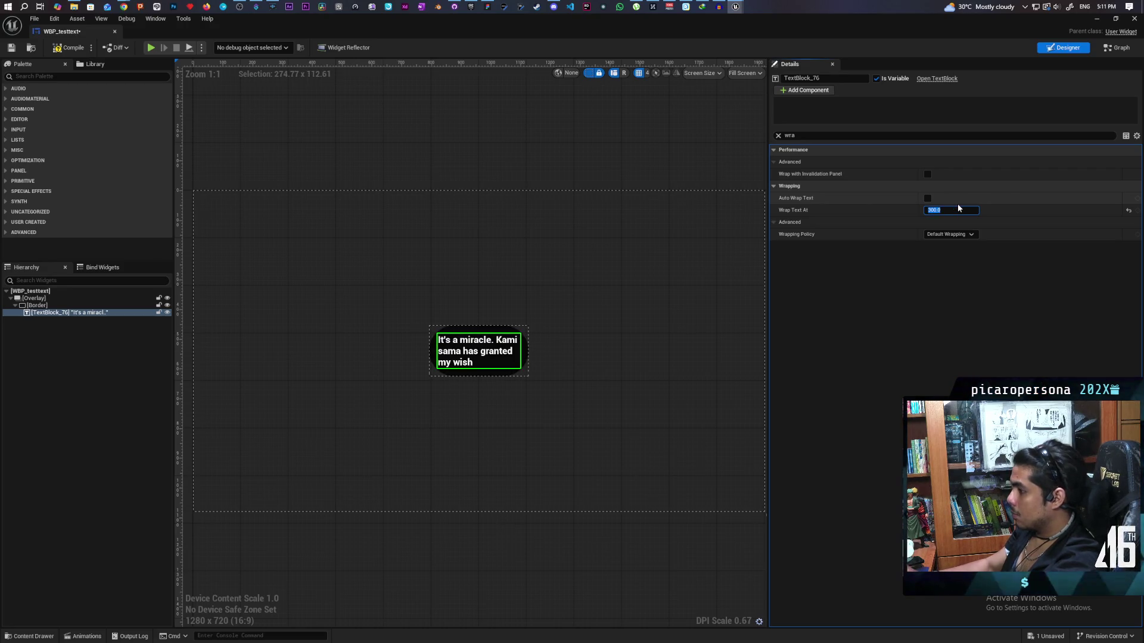
pyautogui.click(916, 324)
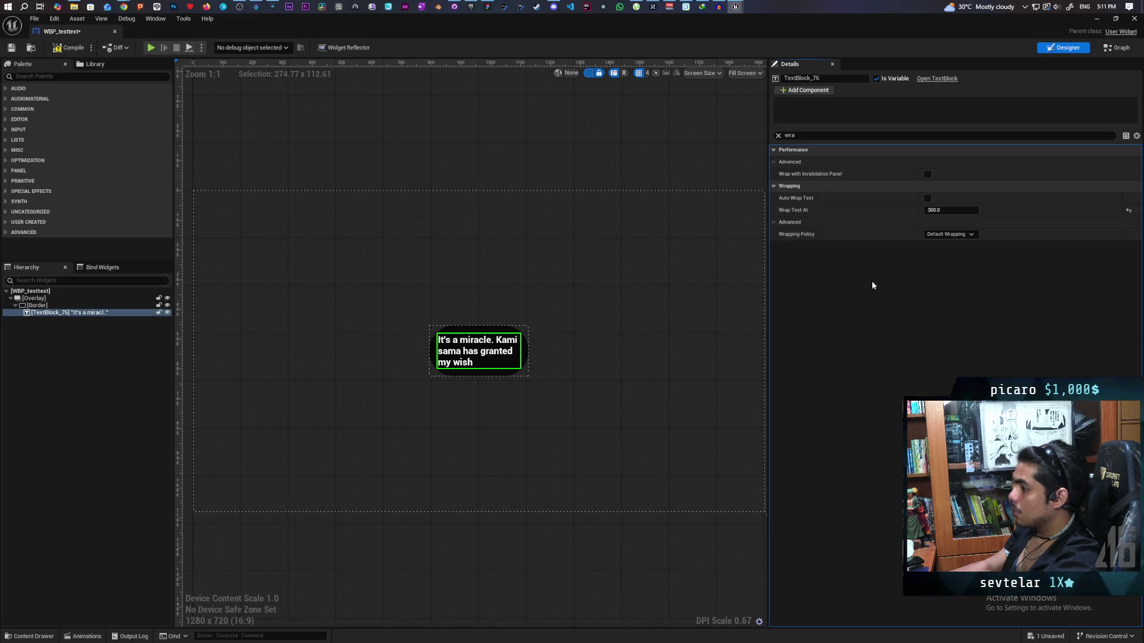
# Change the bubble text back to "I need food", compile, and return to the Demo level
pyautogui.click(778, 136)
pyautogui.click(977, 212)
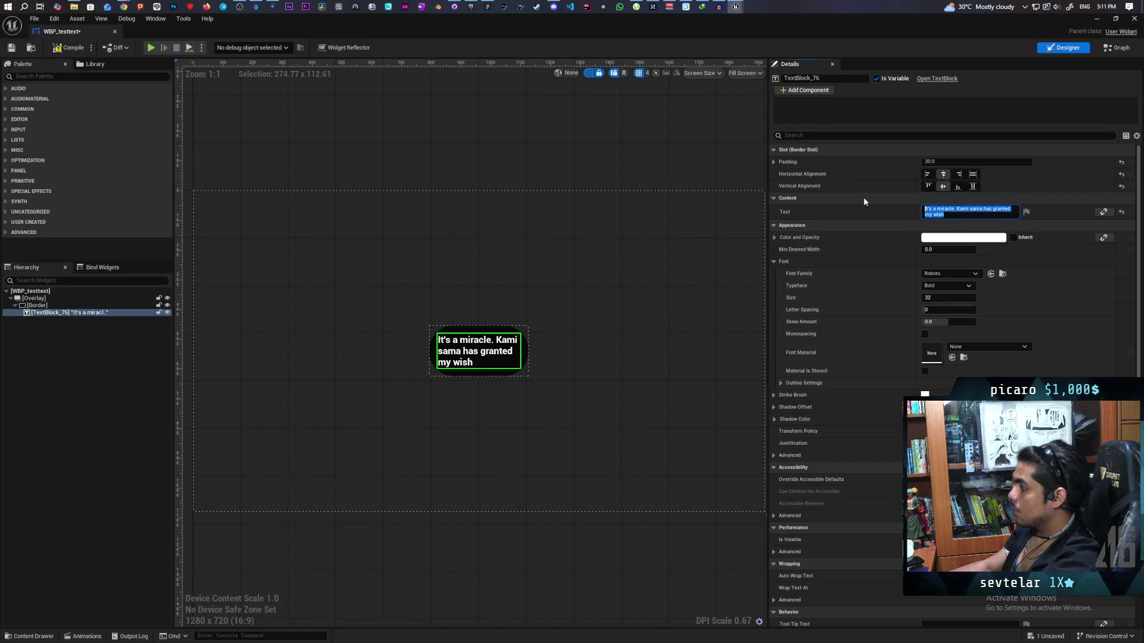
pyautogui.write('I need t')
pyautogui.write('ood')
pyautogui.press('Return')
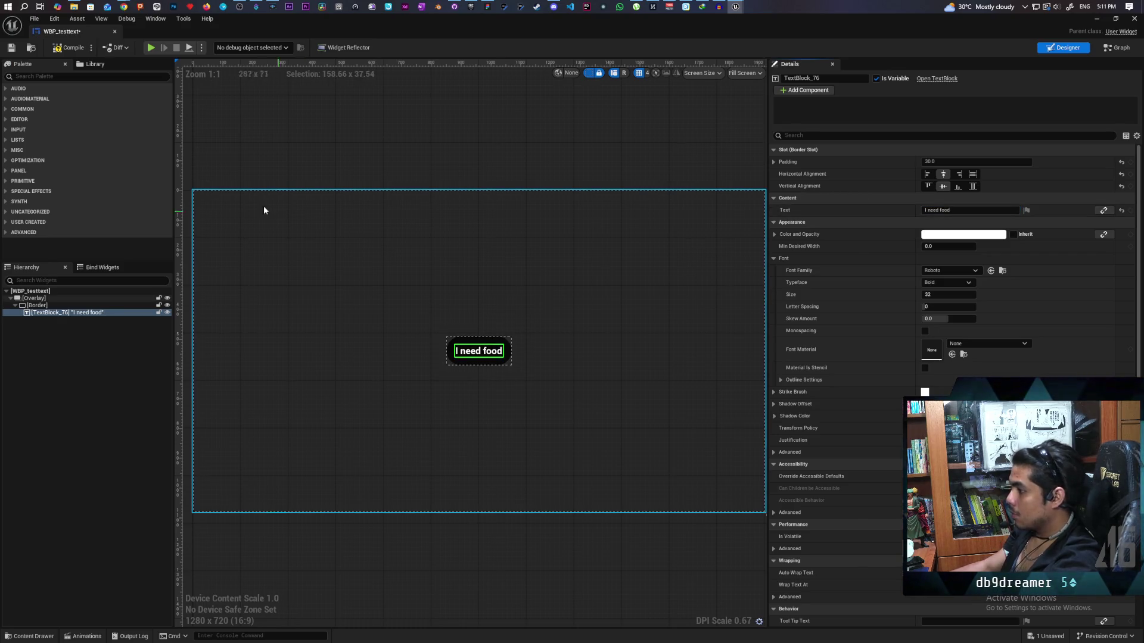
pyautogui.click(68, 48)
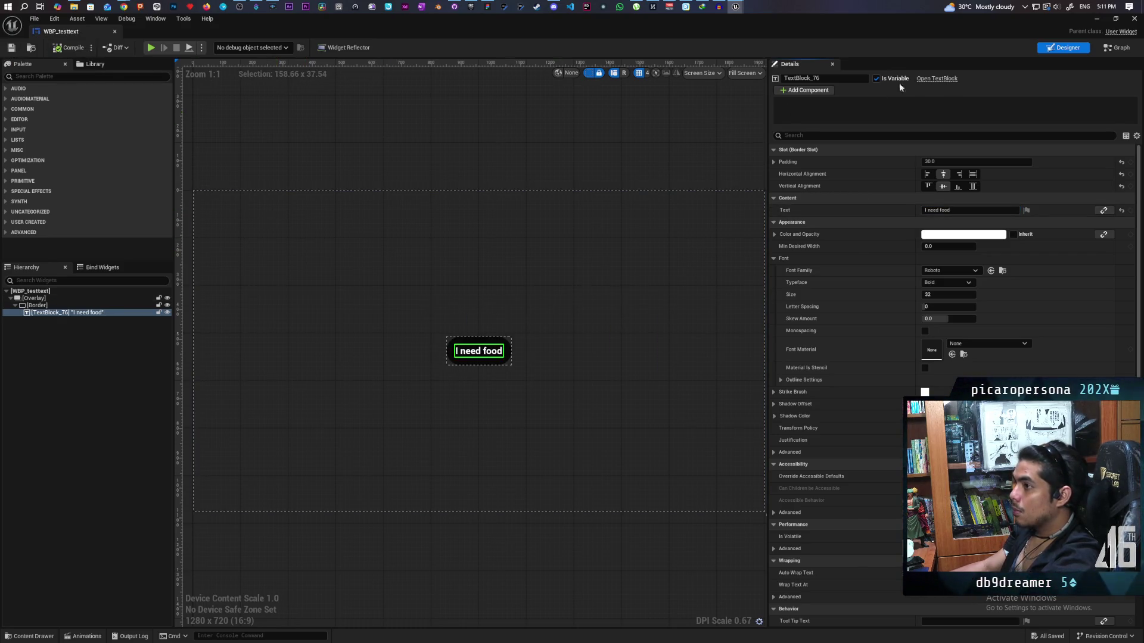
pyautogui.click(1096, 18)
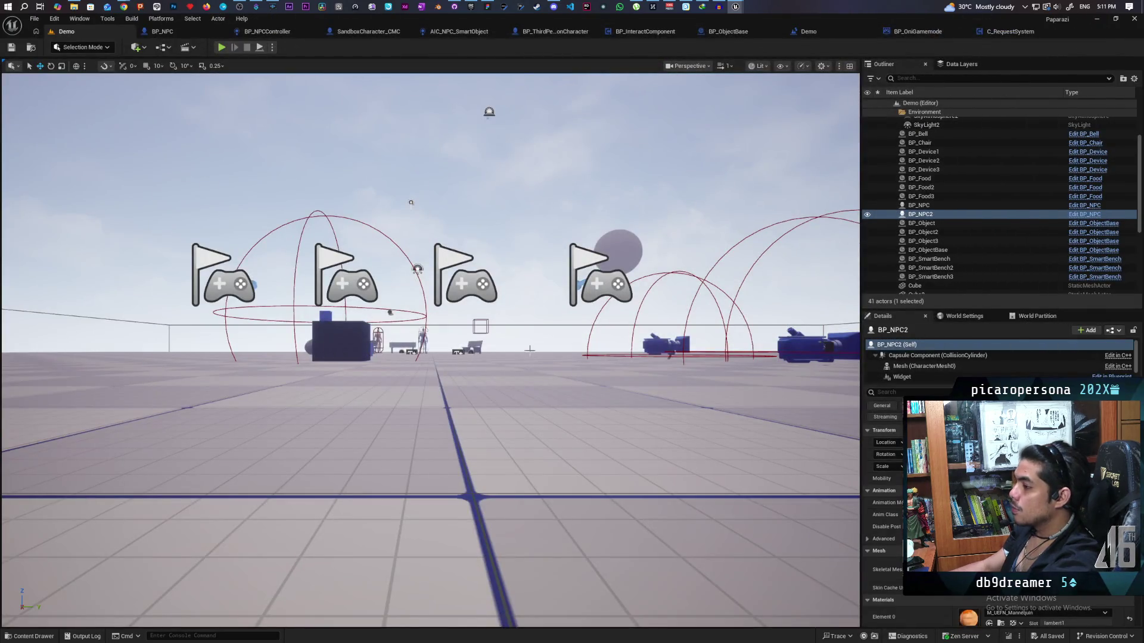
# Focus BP_NPC2, open C_RequestSystem's EventGraph, and search "destr" from the GET output pin
pyautogui.press('f')
pyautogui.click(1010, 31)
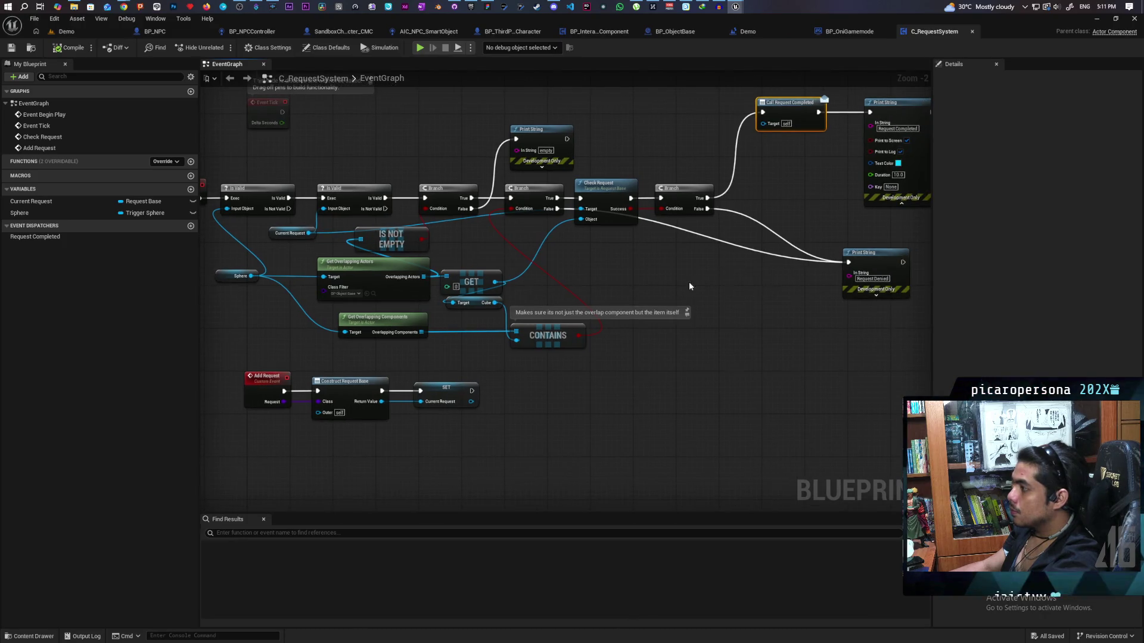
pyautogui.scroll(2, 503, 383)
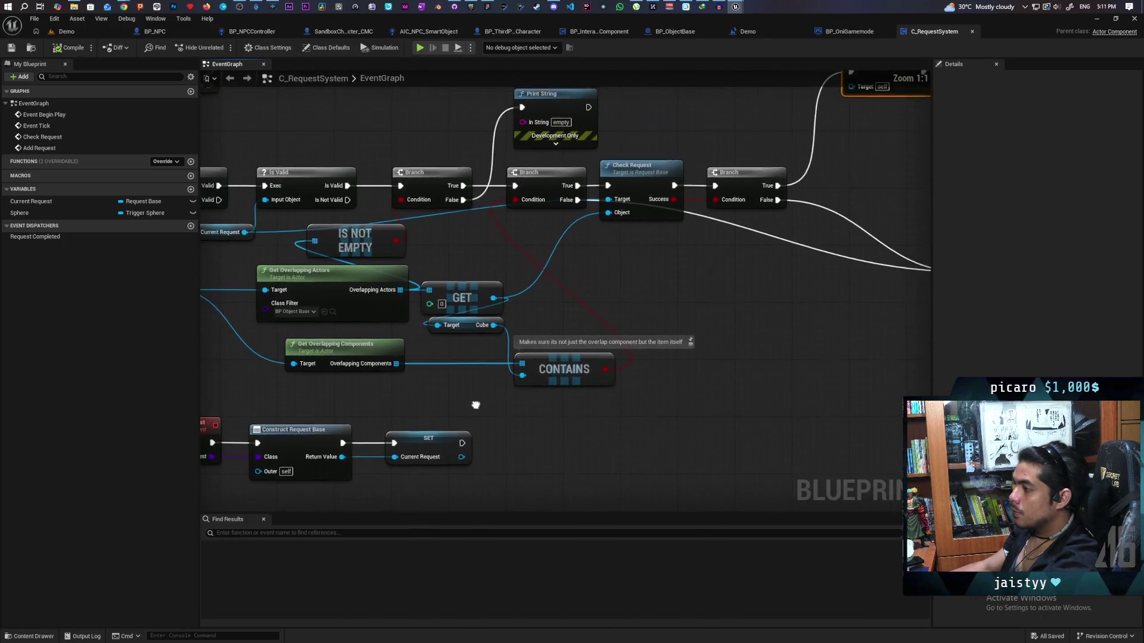
pyautogui.moveTo(600, 279); pyautogui.dragTo(579, 324)
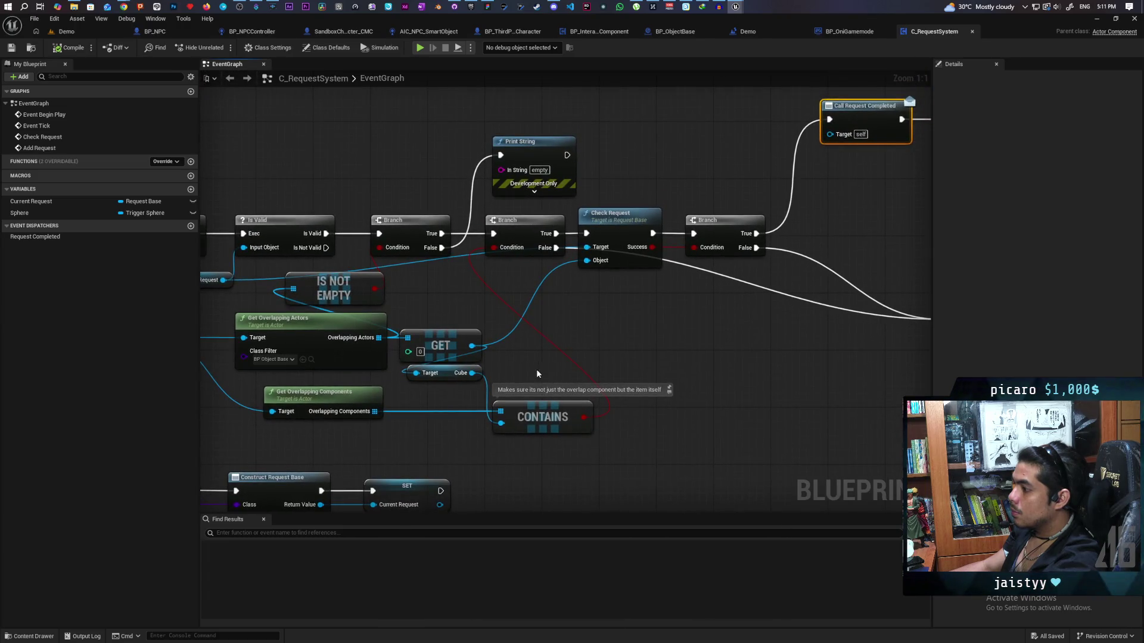
pyautogui.moveTo(395, 350); pyautogui.dragTo(494, 340)
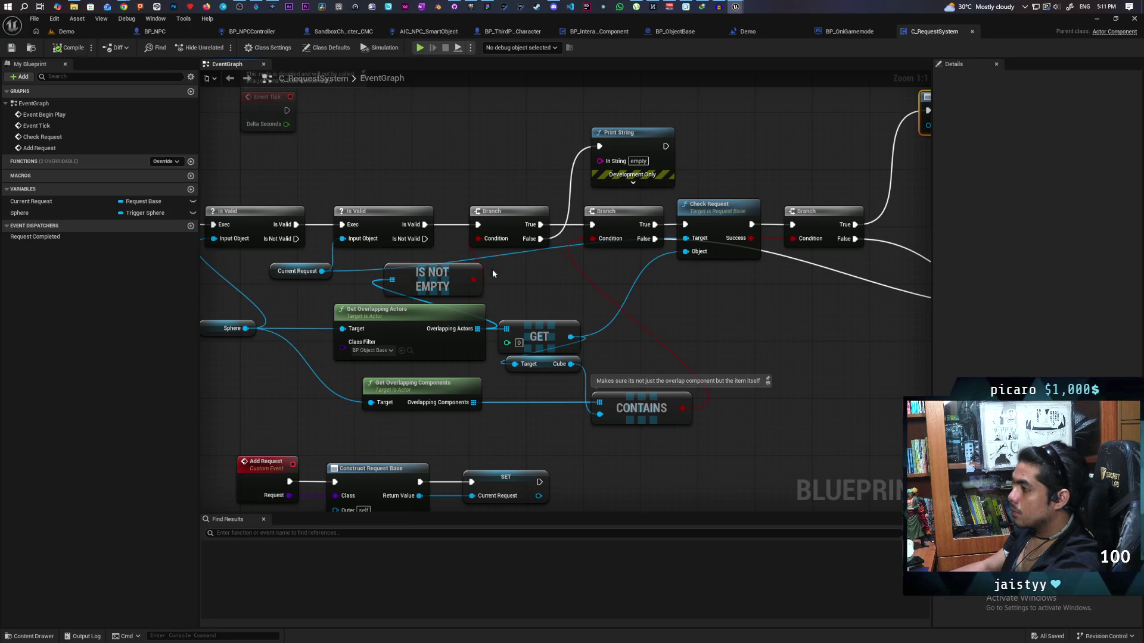
pyautogui.moveTo(691, 298); pyautogui.dragTo(643, 301)
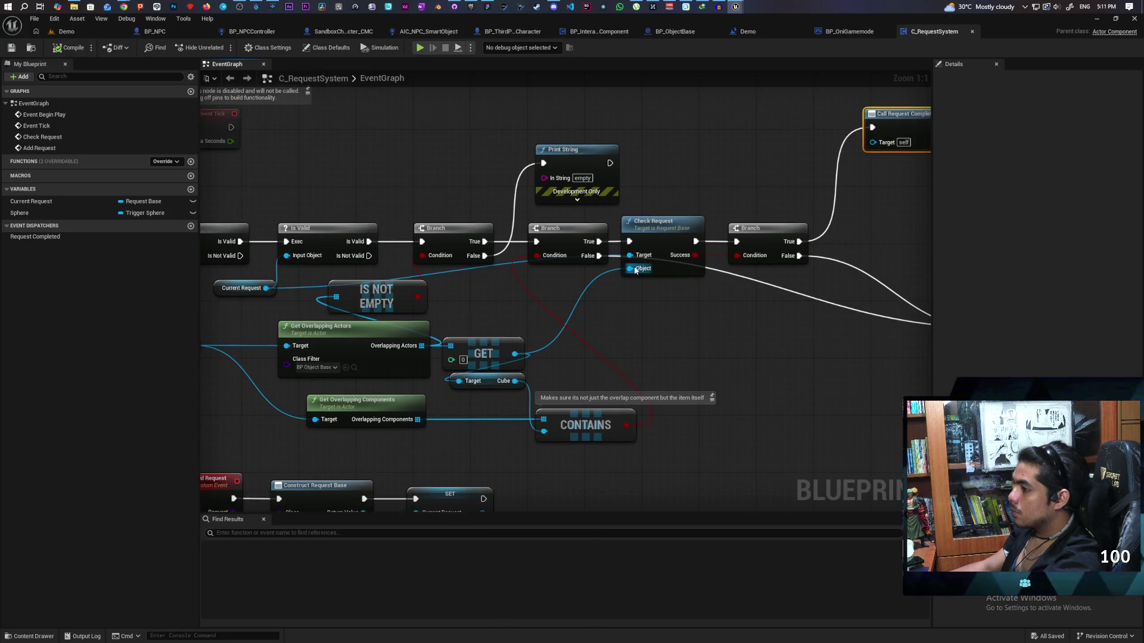
pyautogui.moveTo(561, 320); pyautogui.dragTo(452, 323)
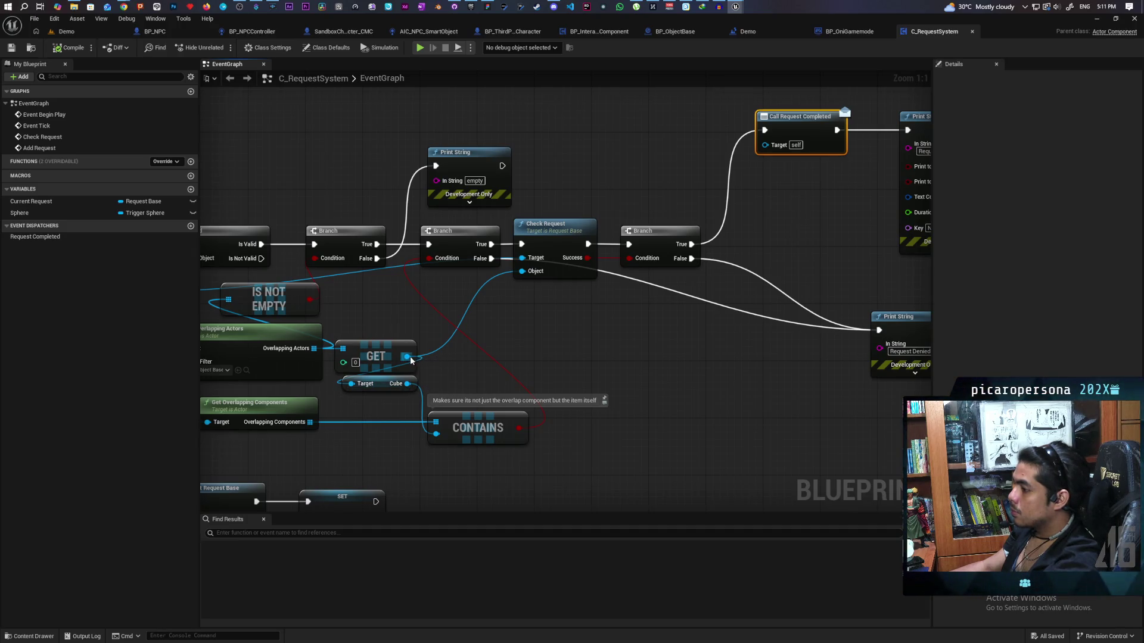
pyautogui.moveTo(406, 357); pyautogui.dragTo(628, 350)
pyautogui.write('destr')
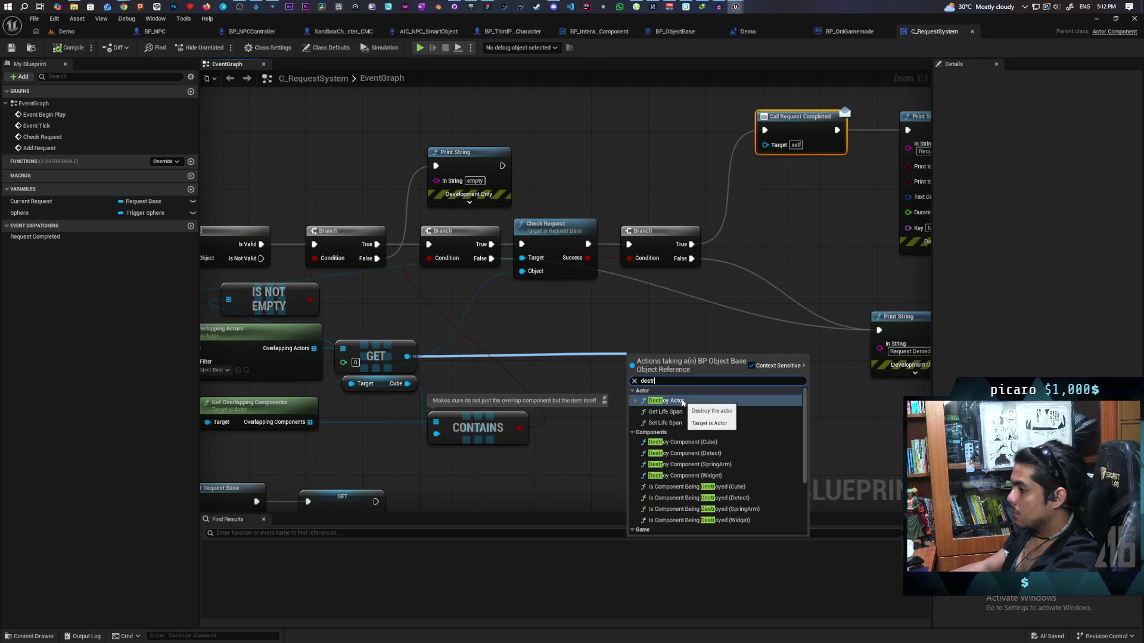
# Add a Destroy Actor node beside the Branch, running before Call Request Completed, then return to the Demo level
pyautogui.click(701, 399)
pyautogui.scroll(-4, 701, 398)
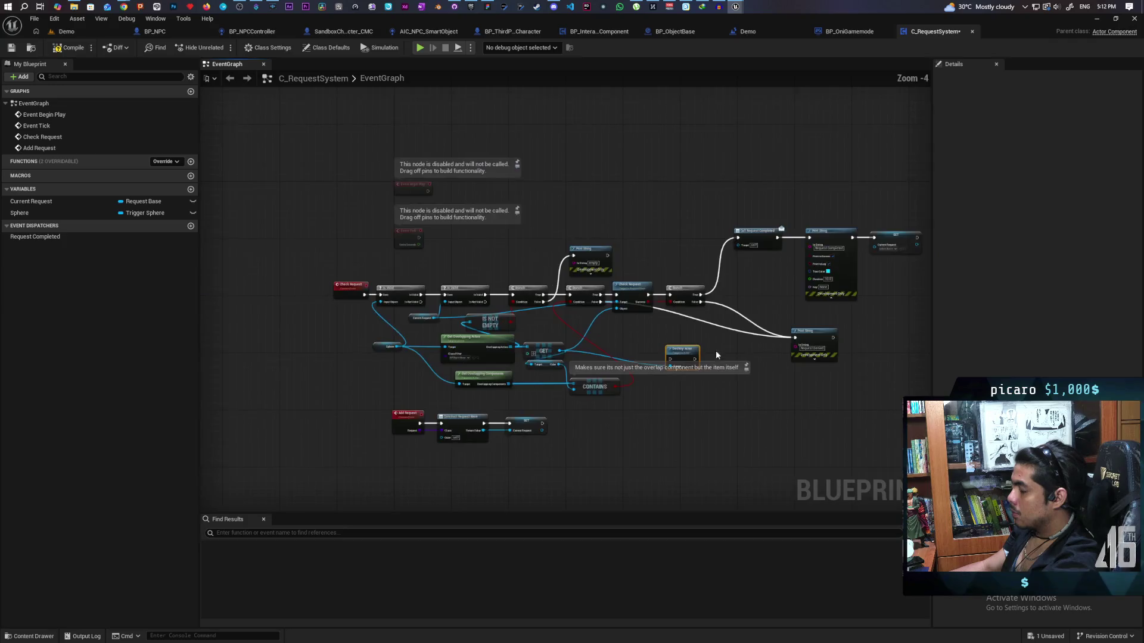
pyautogui.scroll(3, 555, 440)
pyautogui.scroll(1, 555, 441)
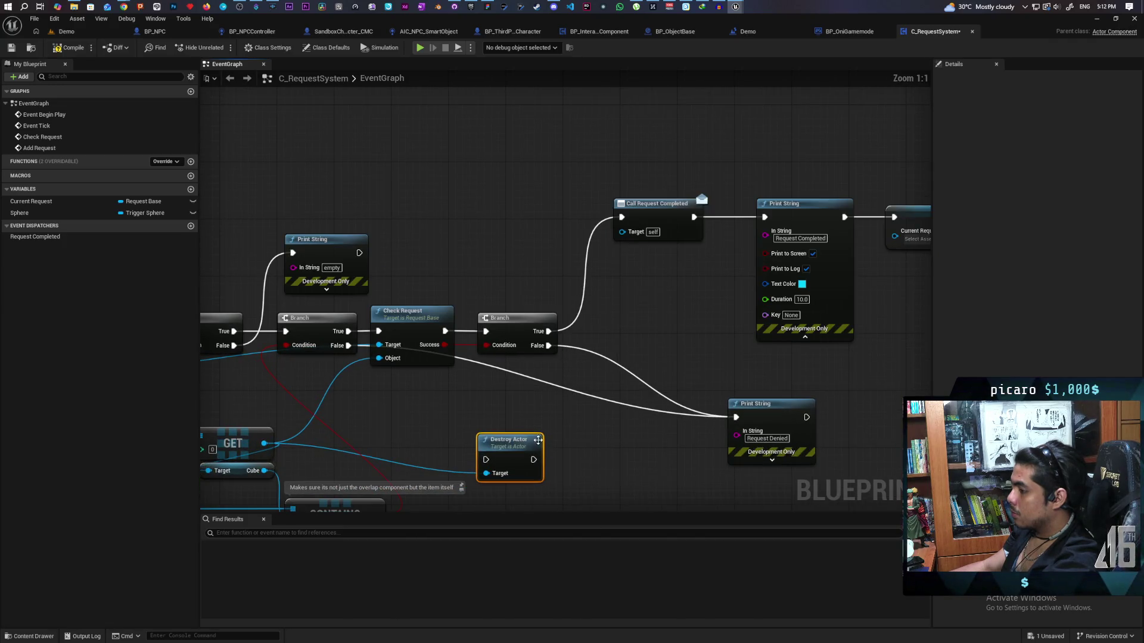
pyautogui.moveTo(505, 448)
pyautogui.mouseDown()
pyautogui.moveTo(656, 327)
pyautogui.moveTo(590, 292)
pyautogui.moveTo(554, 199)
pyautogui.moveTo(572, 213)
pyautogui.mouseUp()
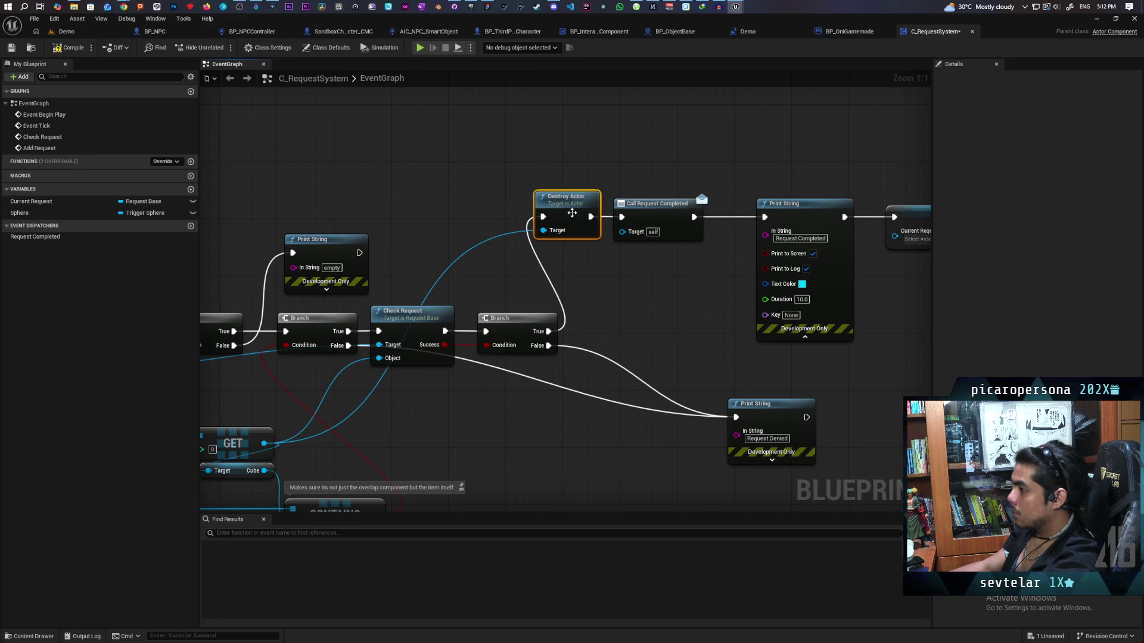
pyautogui.click(63, 31)
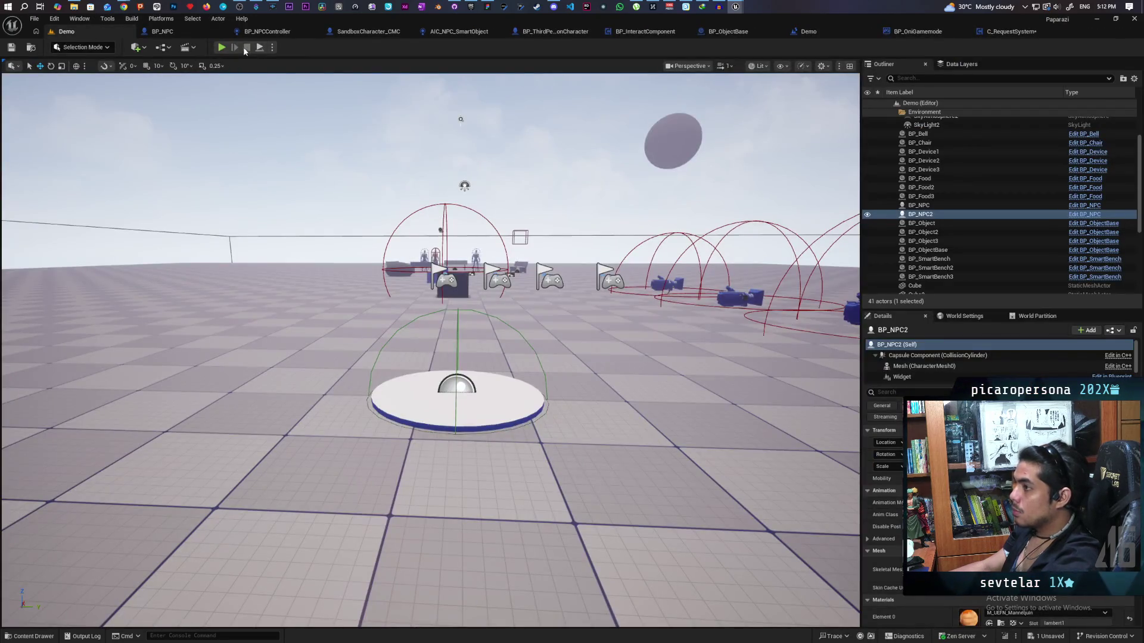
# Launch the multiplayer play test and walk the player onto the NPC's circle until the Food prompt appears
pyautogui.hotkey('alt', 'p')
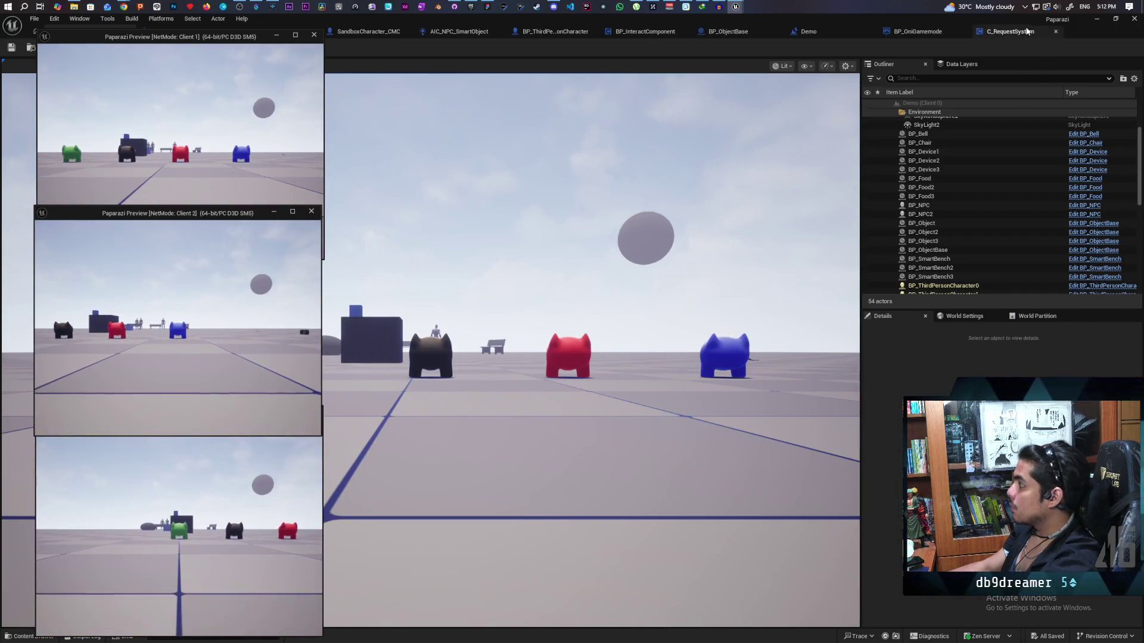
pyautogui.moveTo(887, 19); pyautogui.dragTo(922, 59)
pyautogui.click(697, 310)
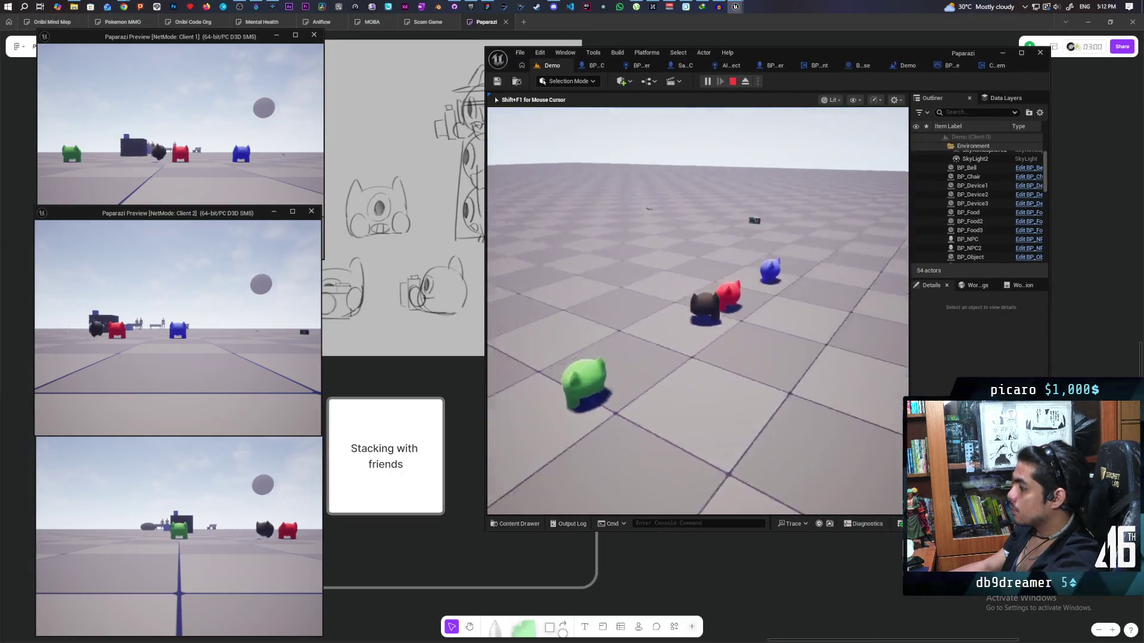
pyautogui.press('w')
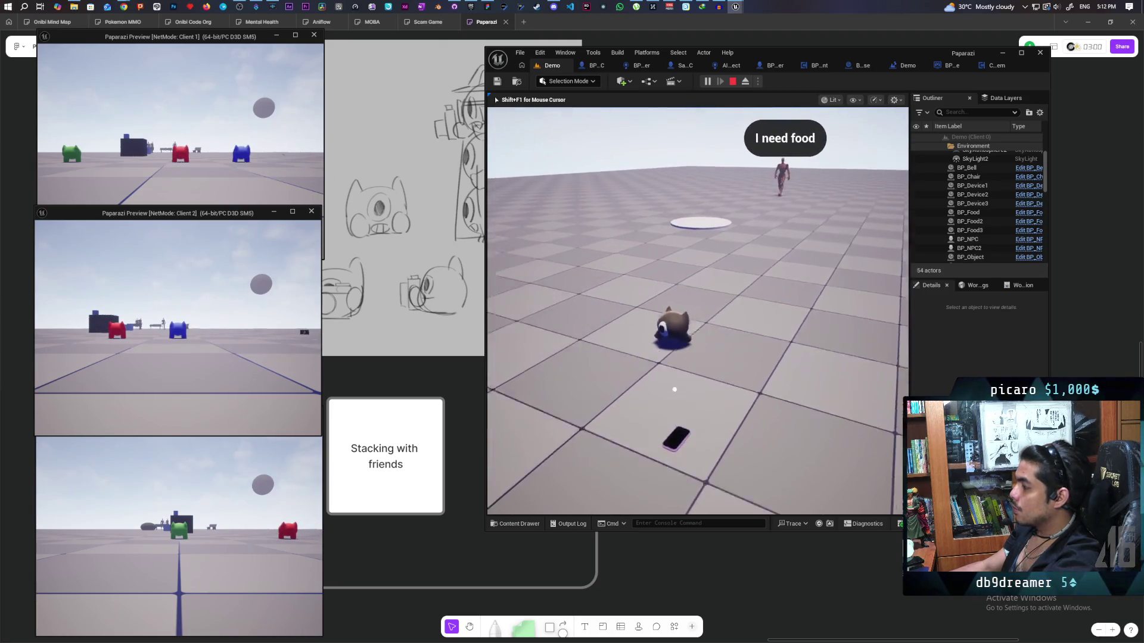
pyautogui.press('a')
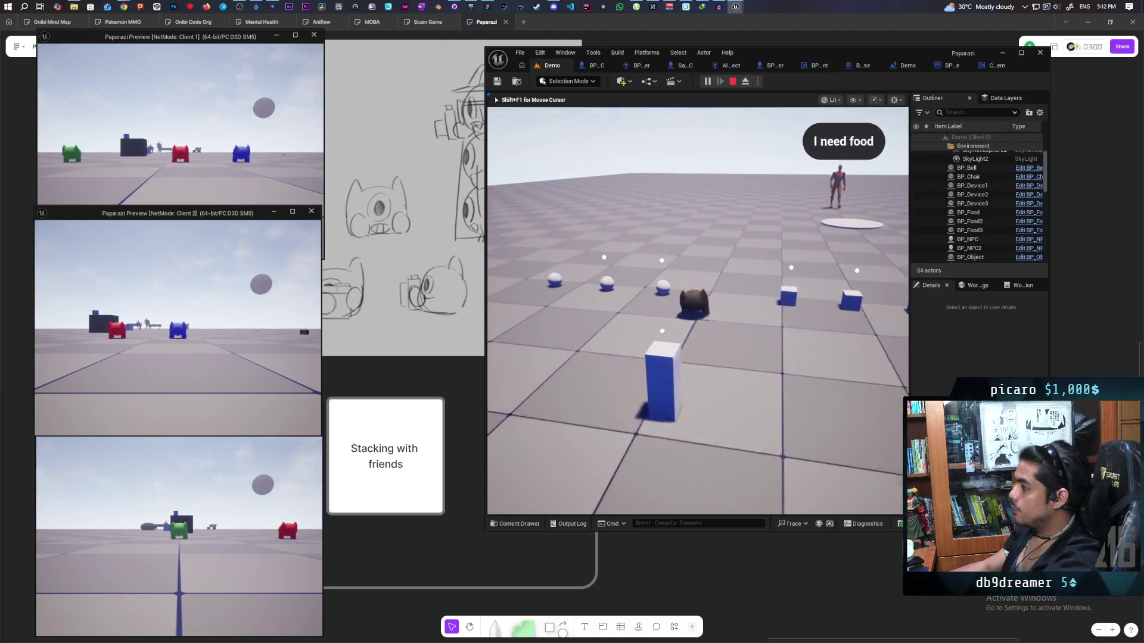
pyautogui.press('w')
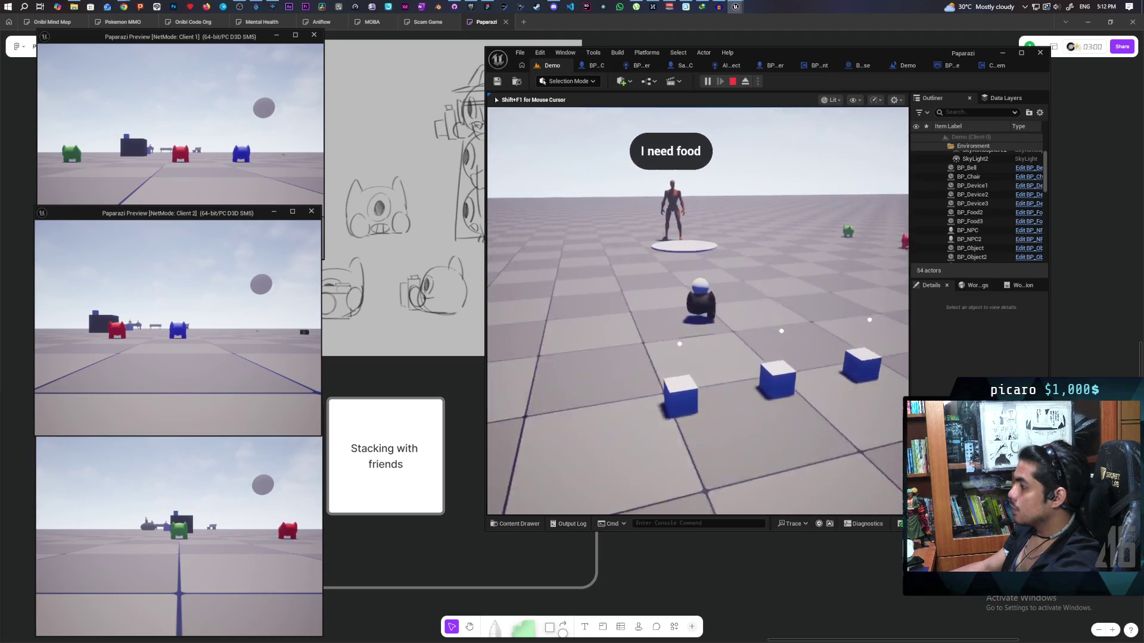
pyautogui.press('w')
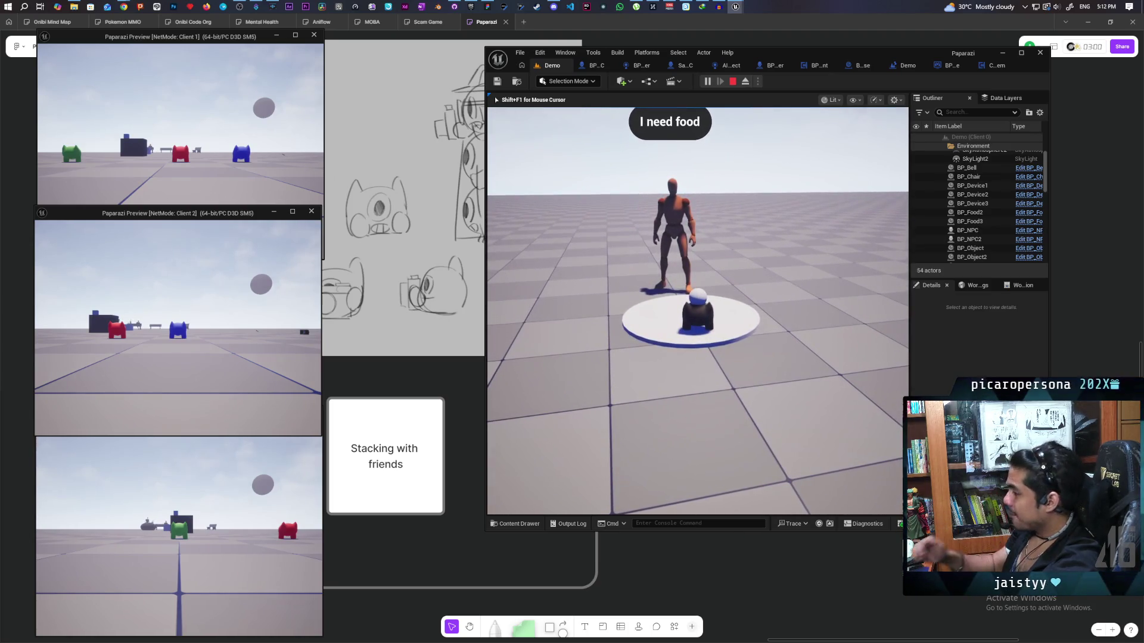
pyautogui.press('w')
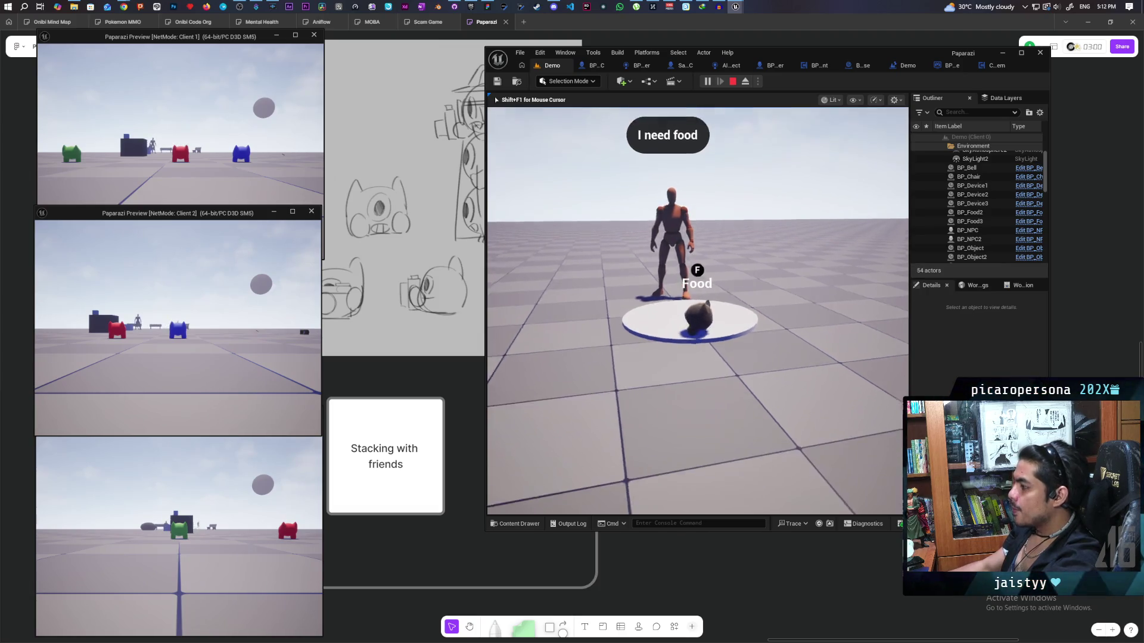
# Ring the bell to complete the food request, walk back to the NPC, then stop play
pyautogui.press('s')
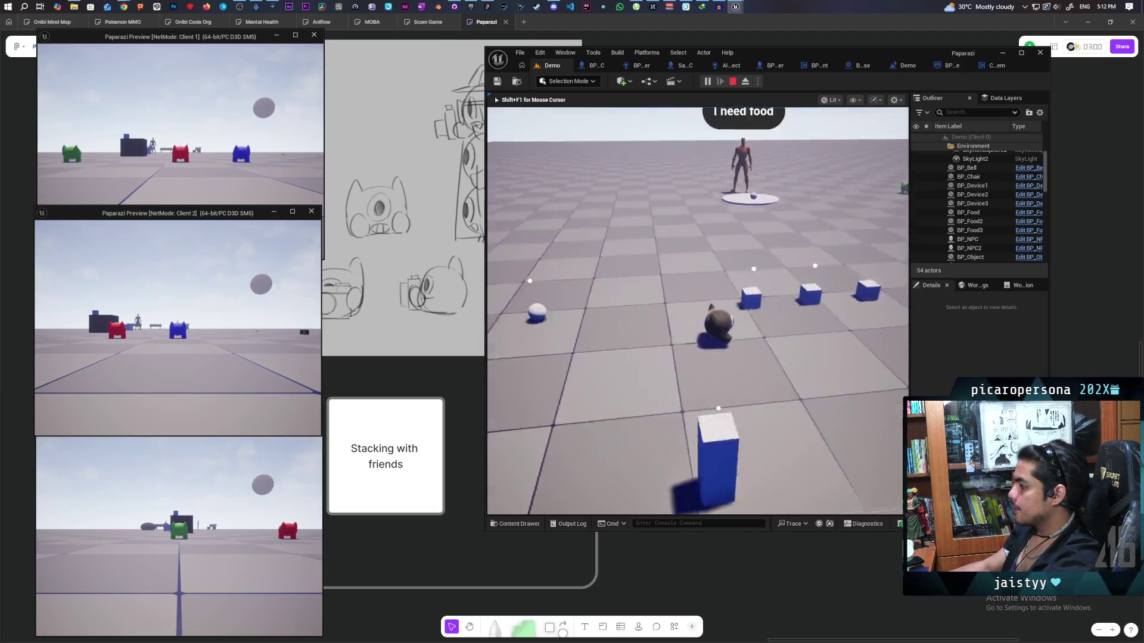
pyautogui.press('a')
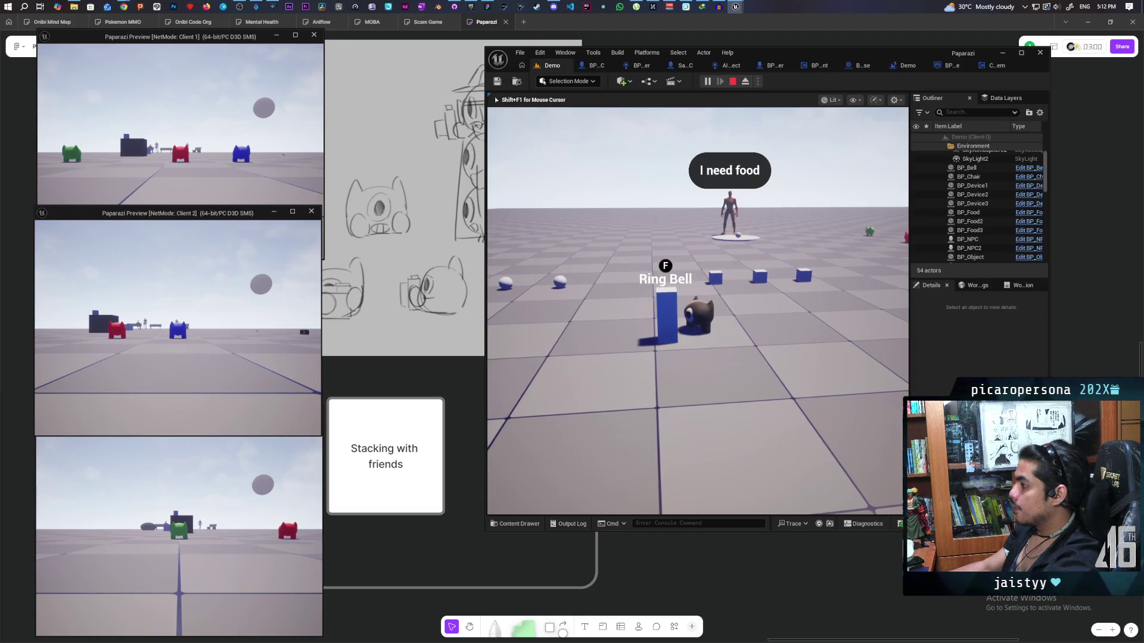
pyautogui.press('f')
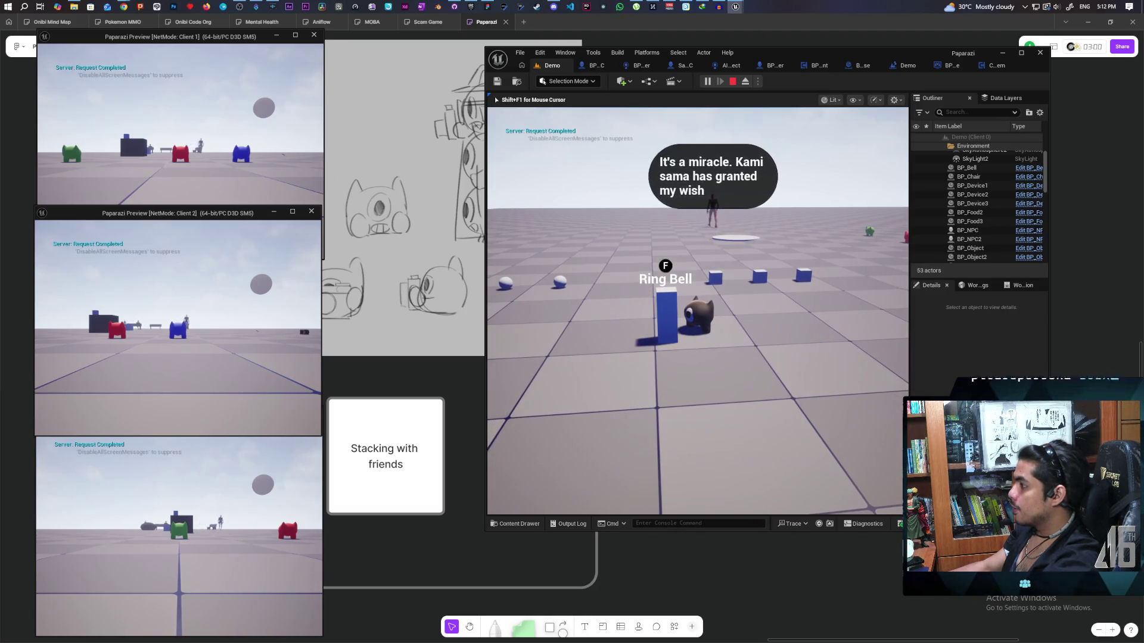
pyautogui.press('w')
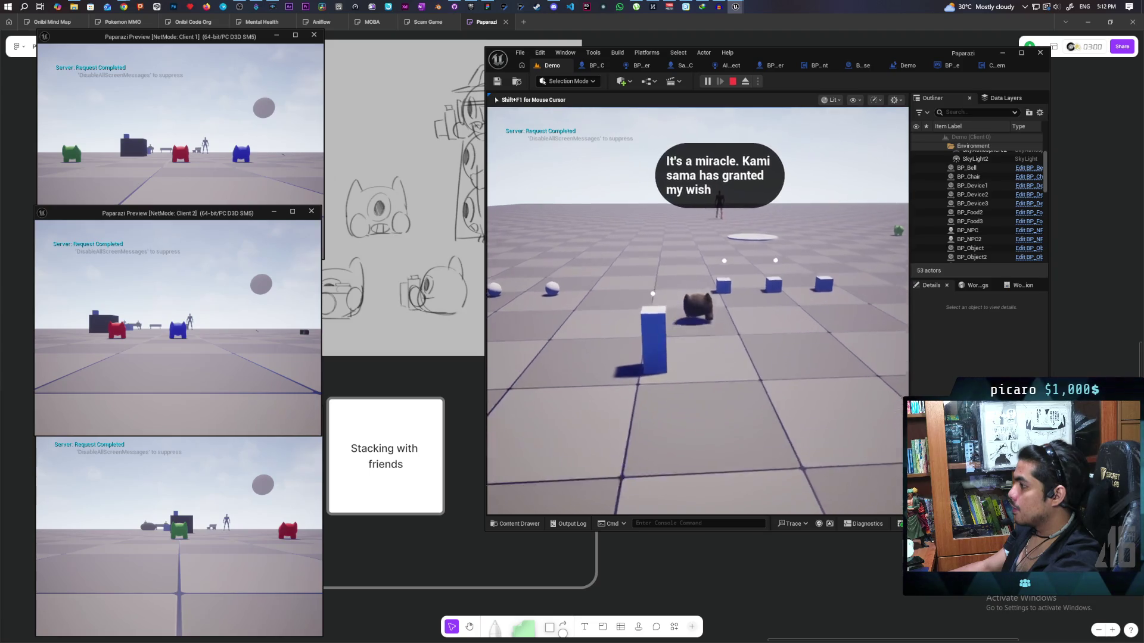
pyautogui.press('w')
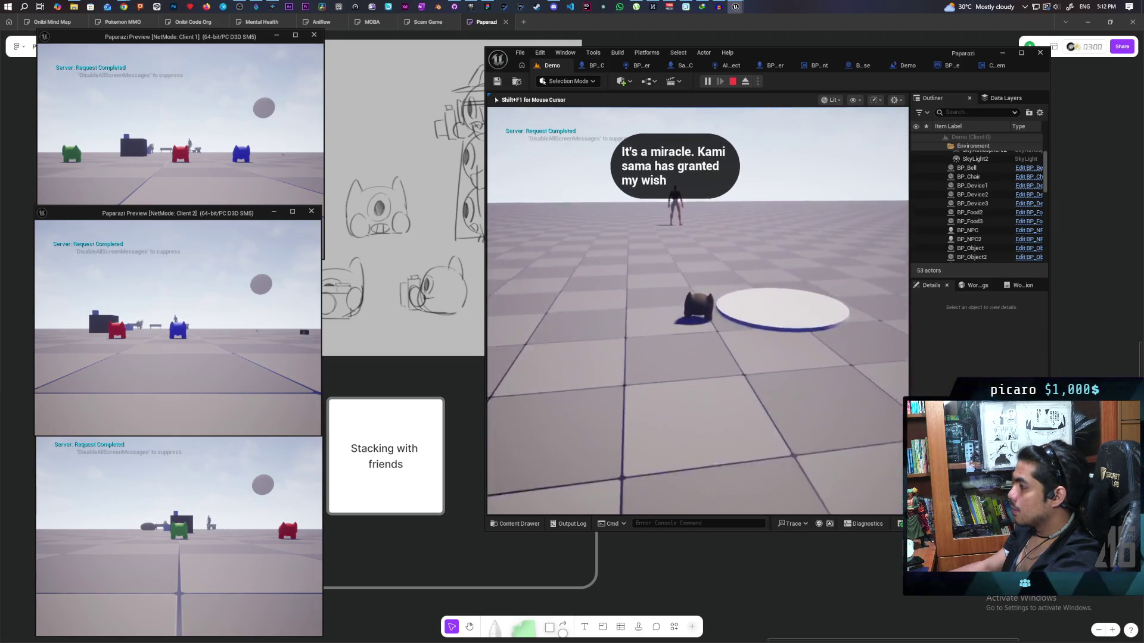
pyautogui.press('w')
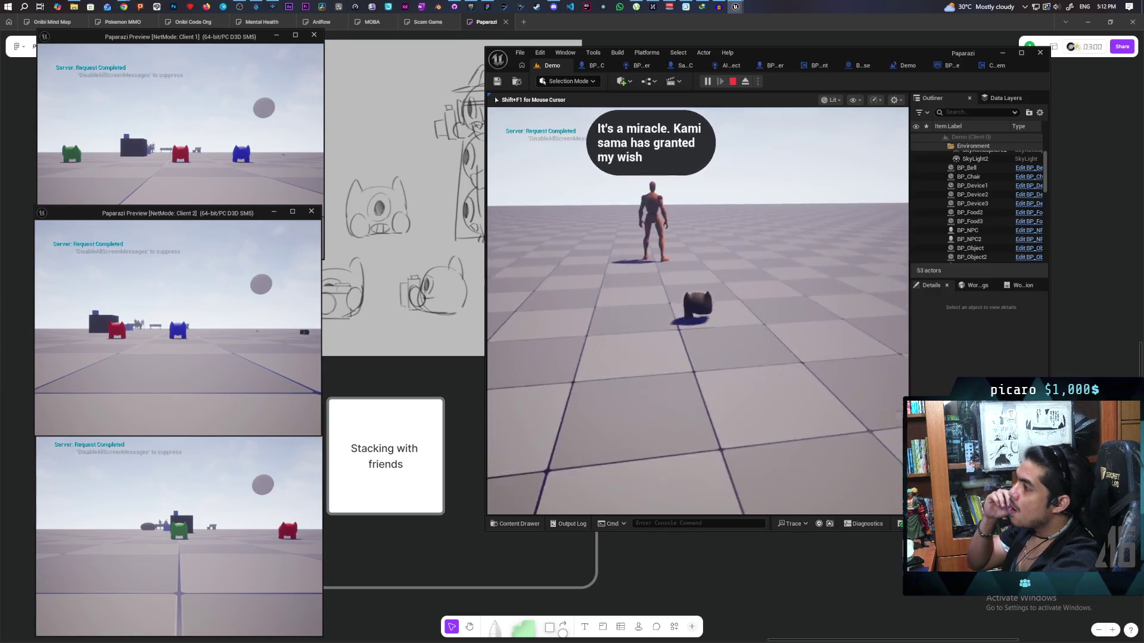
pyautogui.press('s')
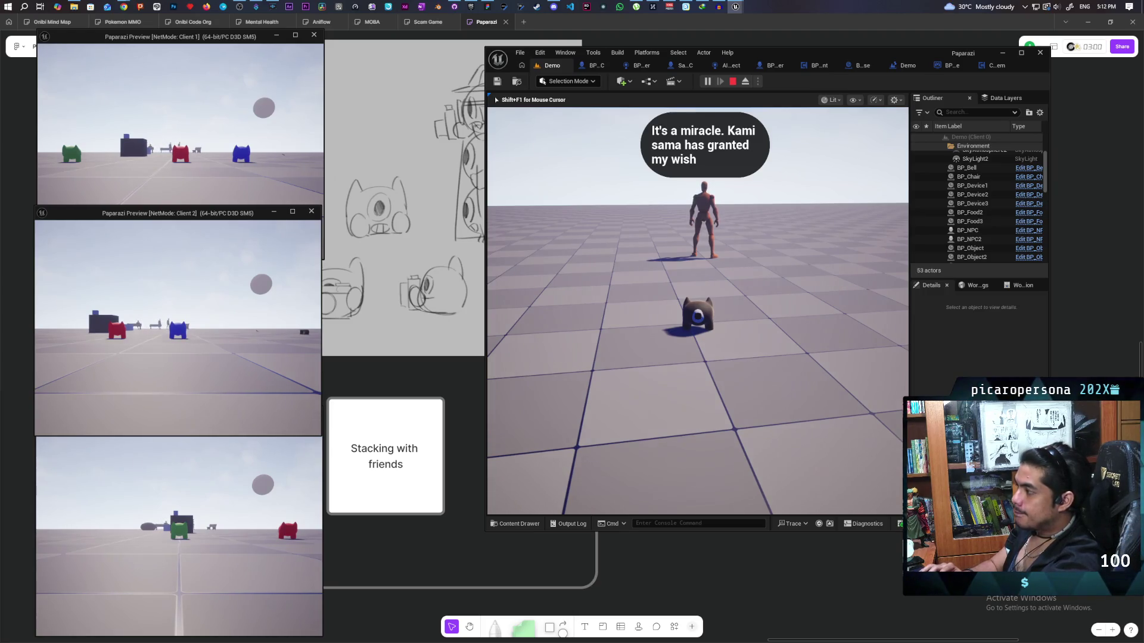
pyautogui.press('Escape')
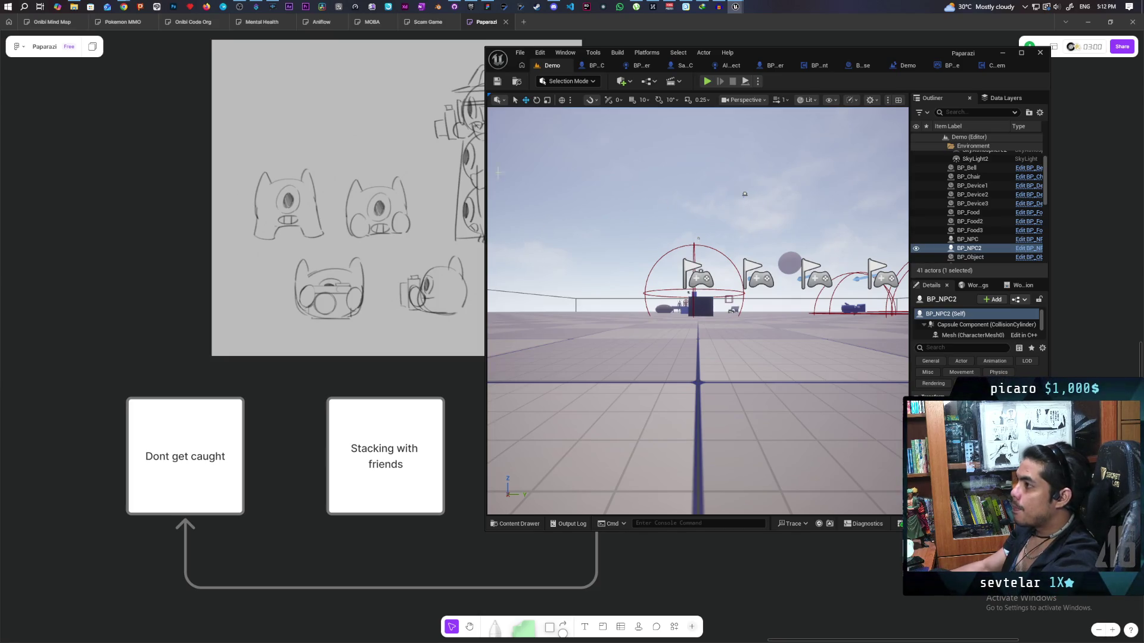
# Commit the four changed files to main with summary "placeholder request loop", then return to the whiteboard
pyautogui.click(455, 6)
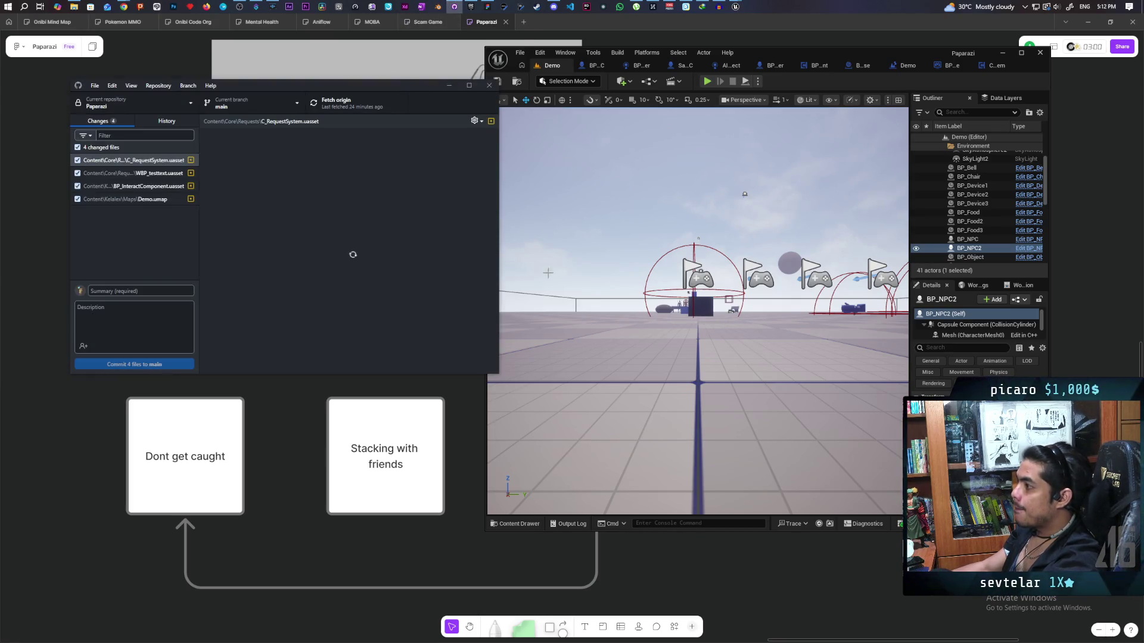
pyautogui.click(155, 291)
pyautogui.write('P')
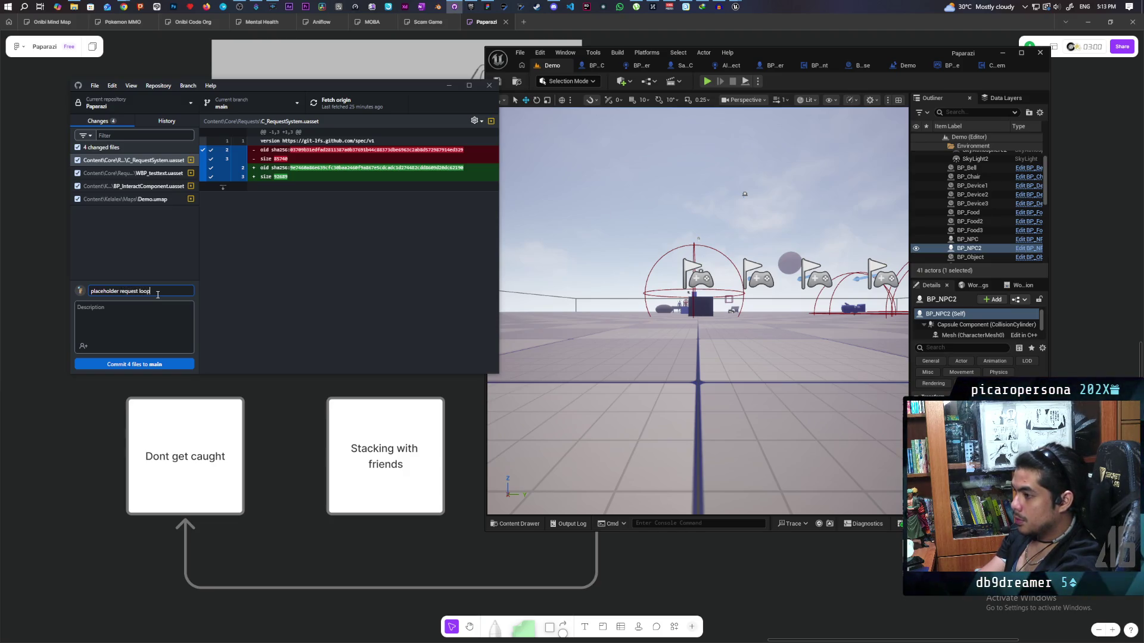
pyautogui.click(151, 365)
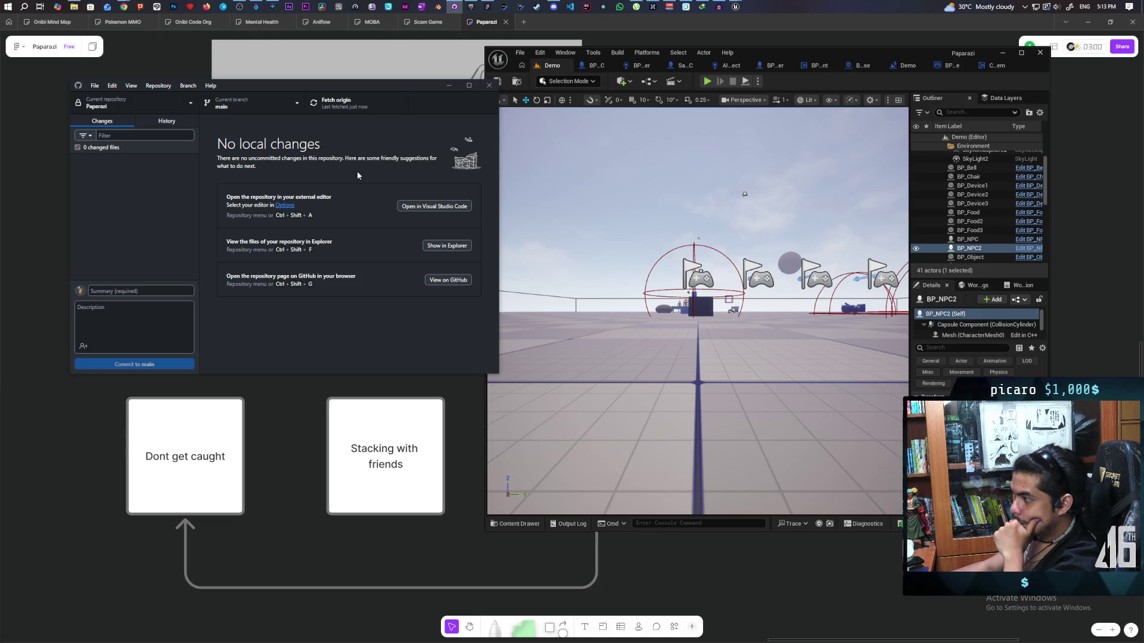
pyautogui.click(1027, 71)
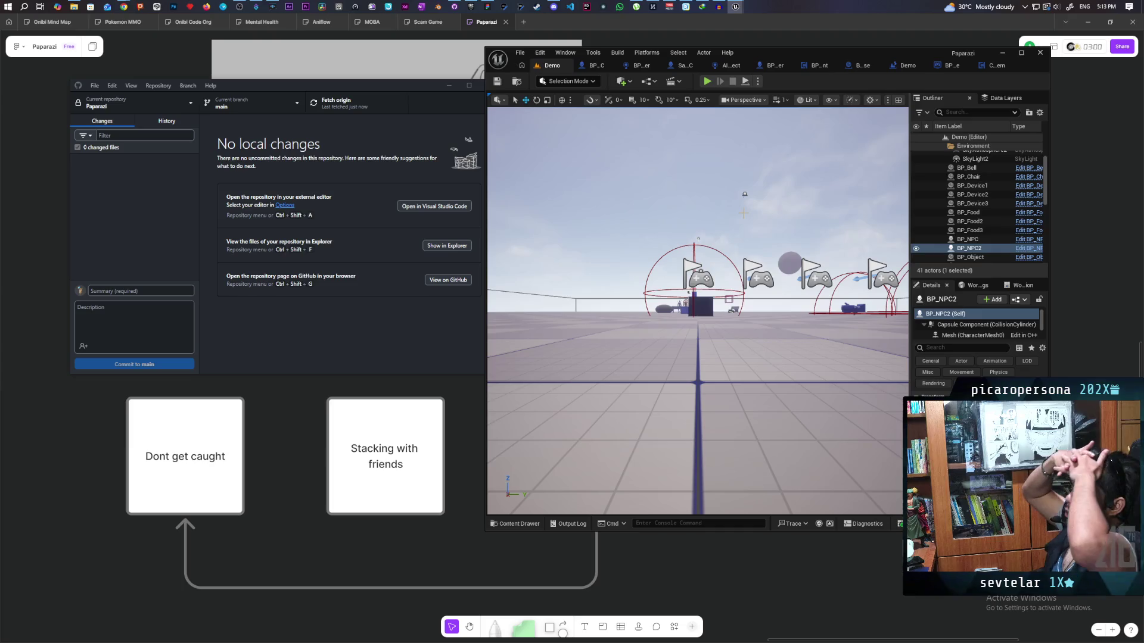
pyautogui.click(797, 604)
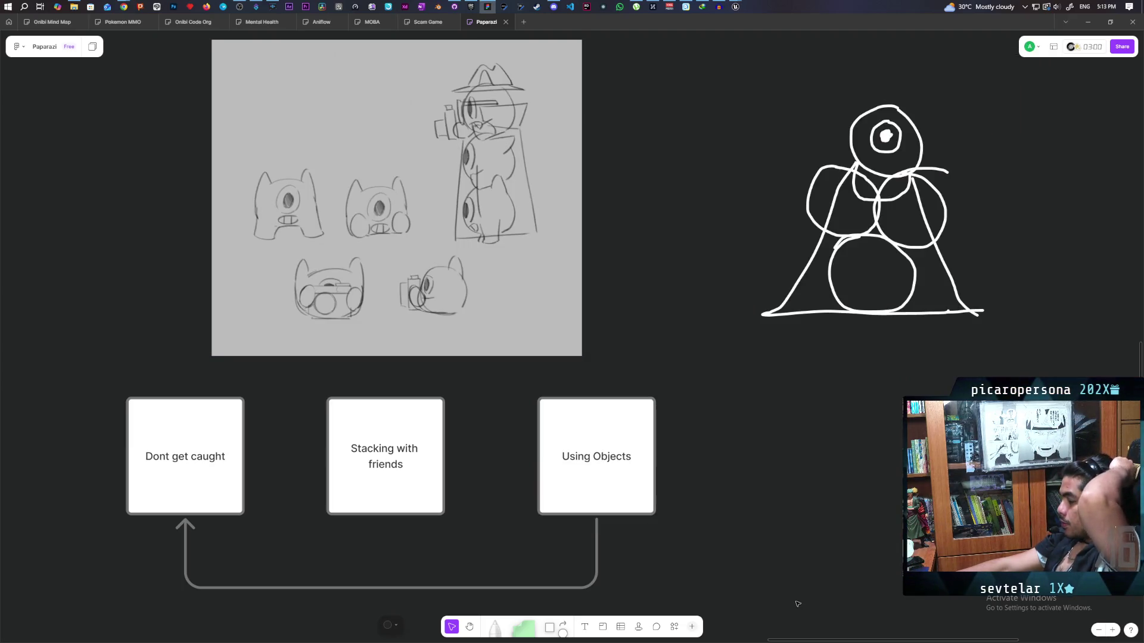
# Bring the Todo List sticky note into view and select its 'basic add a request' line
pyautogui.scroll(-5, 777, 443)
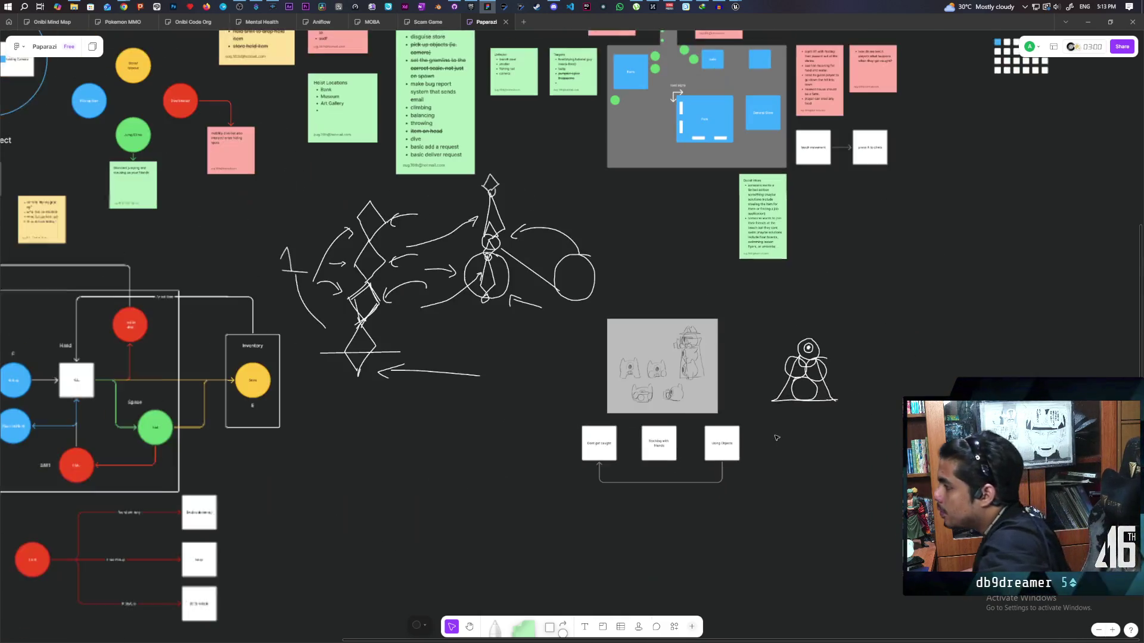
pyautogui.scroll(5, 774, 434)
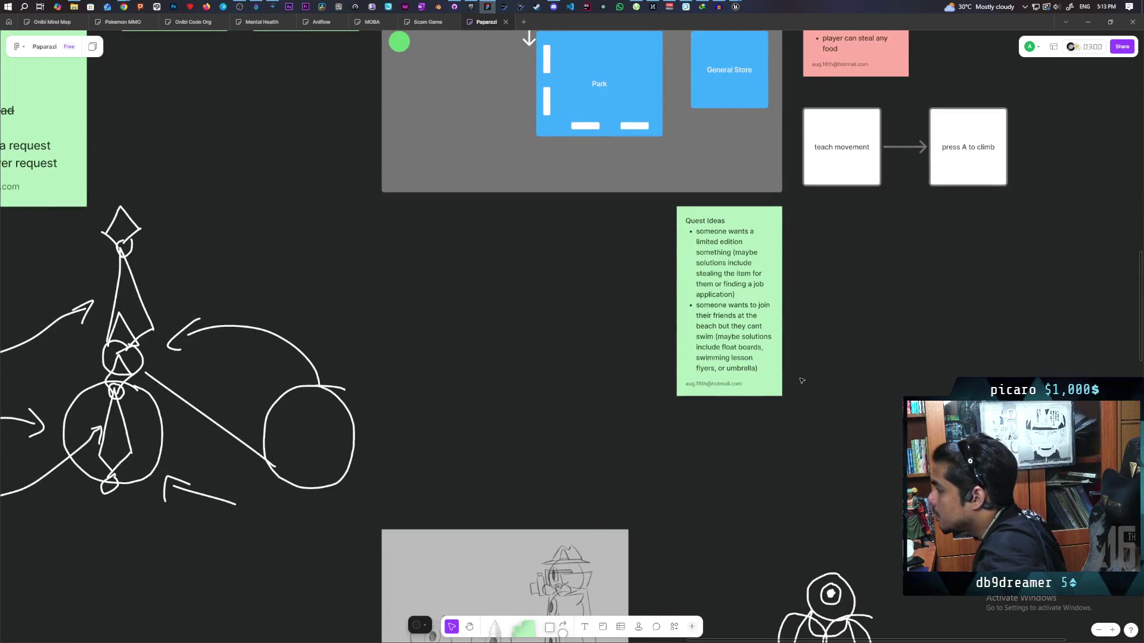
pyautogui.scroll(-5, 798, 387)
pyautogui.scroll(5, 745, 378)
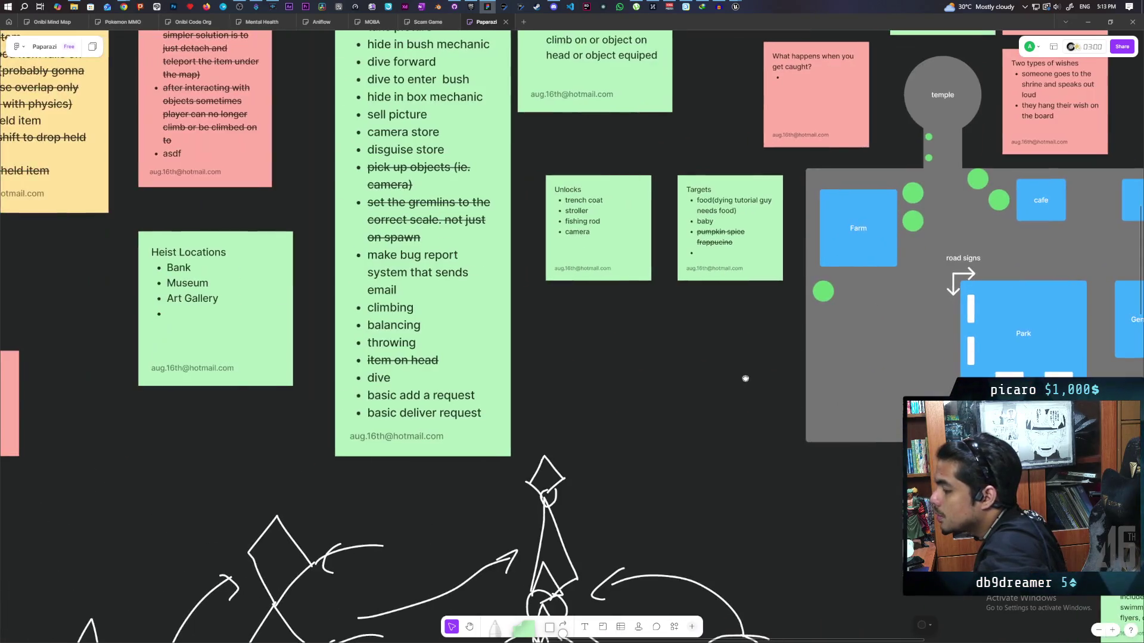
pyautogui.scroll(-3, 746, 378)
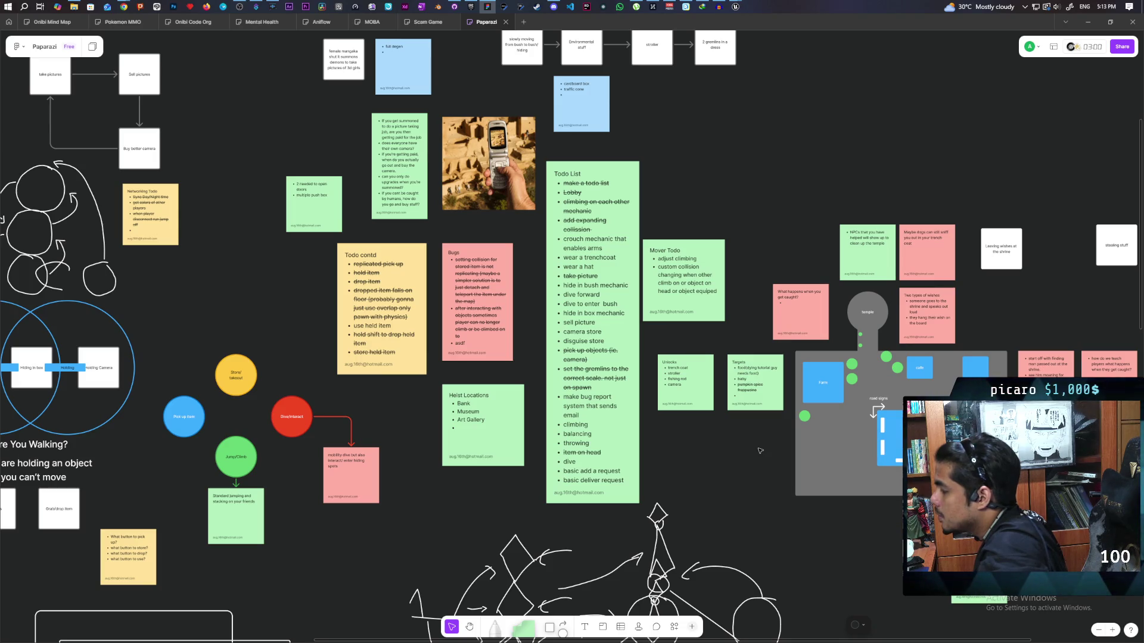
pyautogui.scroll(2, 690, 466)
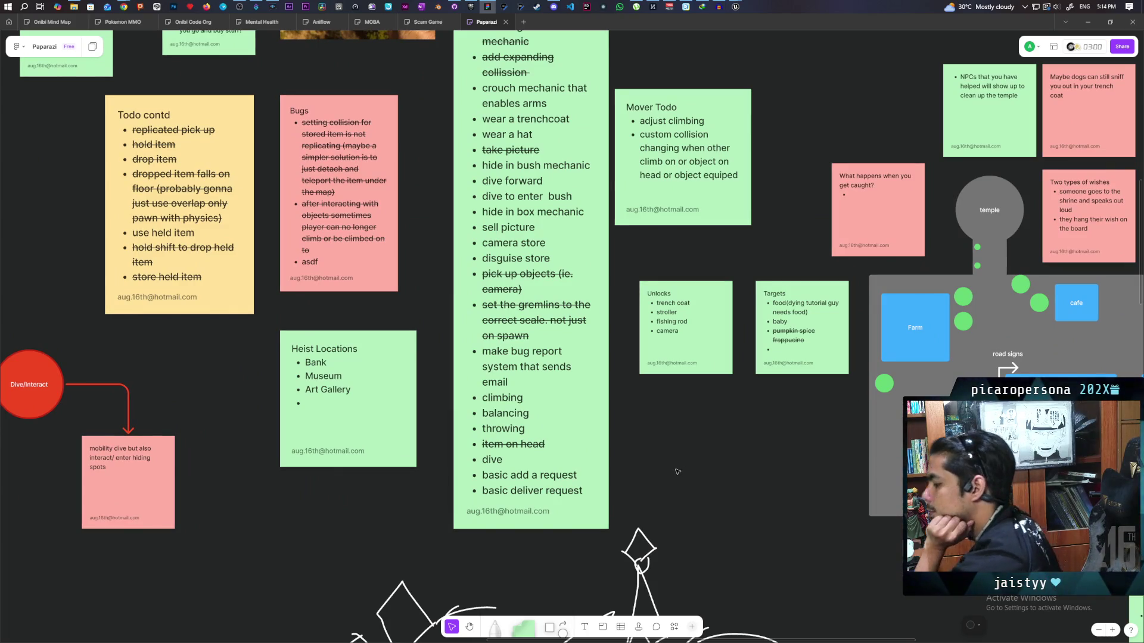
pyautogui.tripleClick(536, 475)
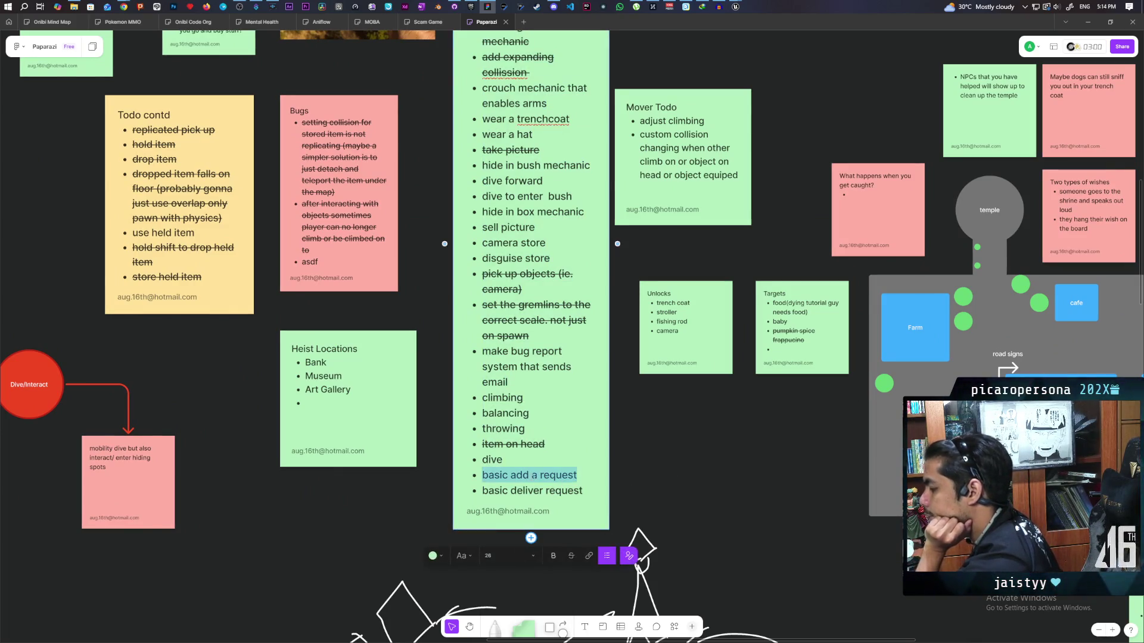
# Apply strikethrough to the 'basic add a request' and 'basic deliver request' lines, then recentre the board
pyautogui.click(571, 556)
pyautogui.press('Down')
pyautogui.hotkey('ctrl', 'shift', 'Right')
pyautogui.hotkey('ctrl', 'shift', 'Right')
pyautogui.hotkey('ctrl', 'shift', 'Right')
pyautogui.hotkey('ctrl', 'shift', 'x')
pyautogui.click(558, 470)
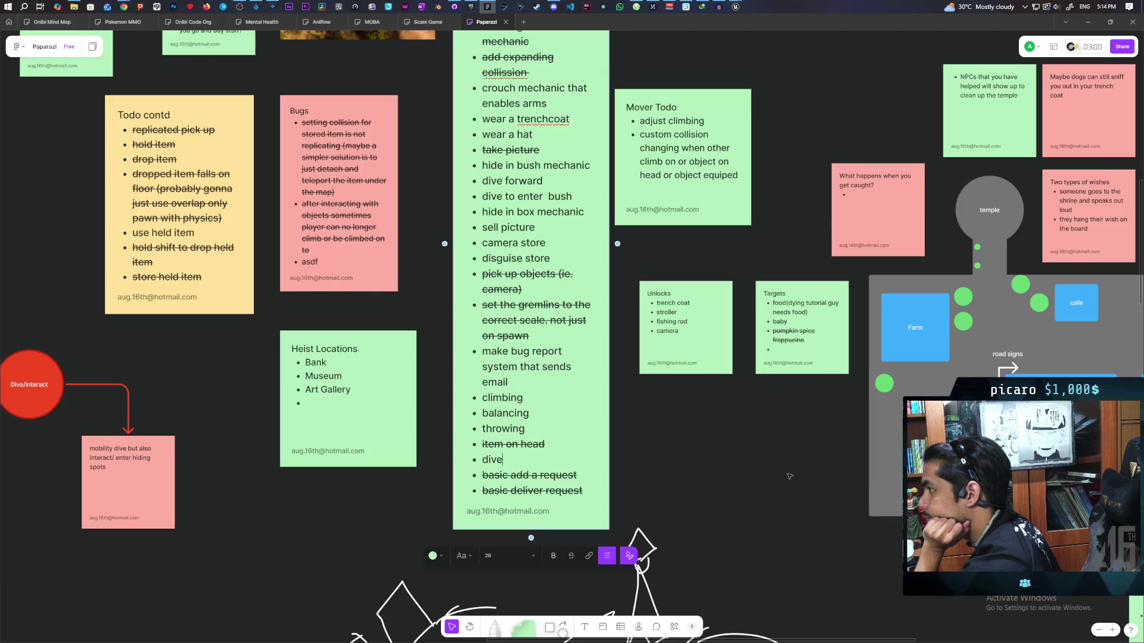
pyautogui.hscroll(5, 782, 474)
pyautogui.hscroll(5, 675, 480)
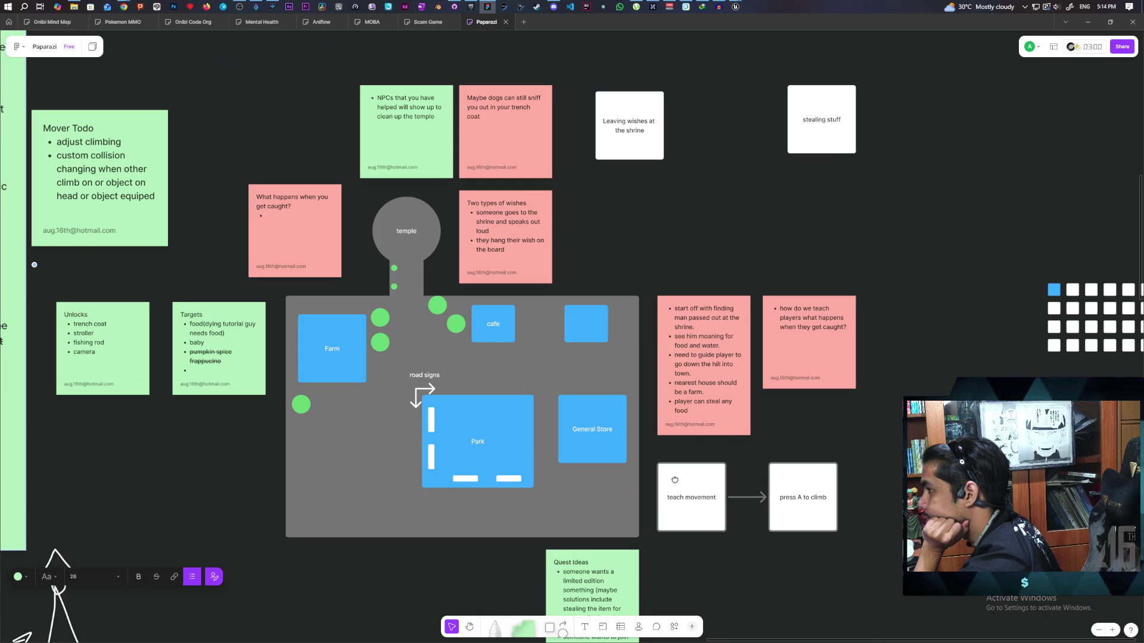
pyautogui.hscroll(-10, 675, 480)
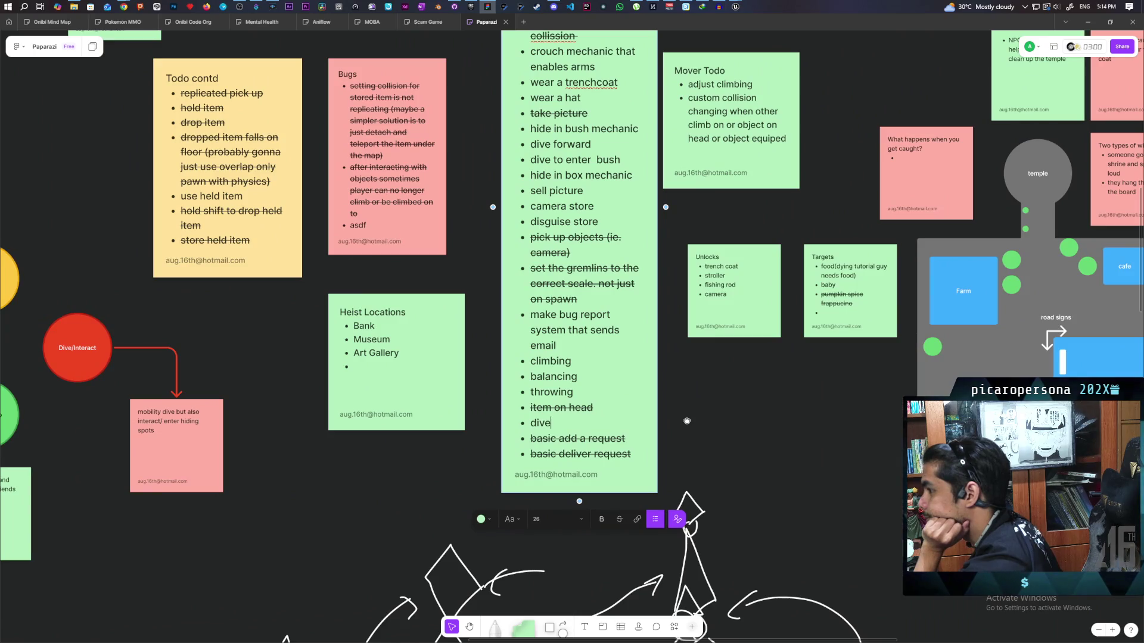
pyautogui.moveTo(687, 420); pyautogui.dragTo(586, 478)
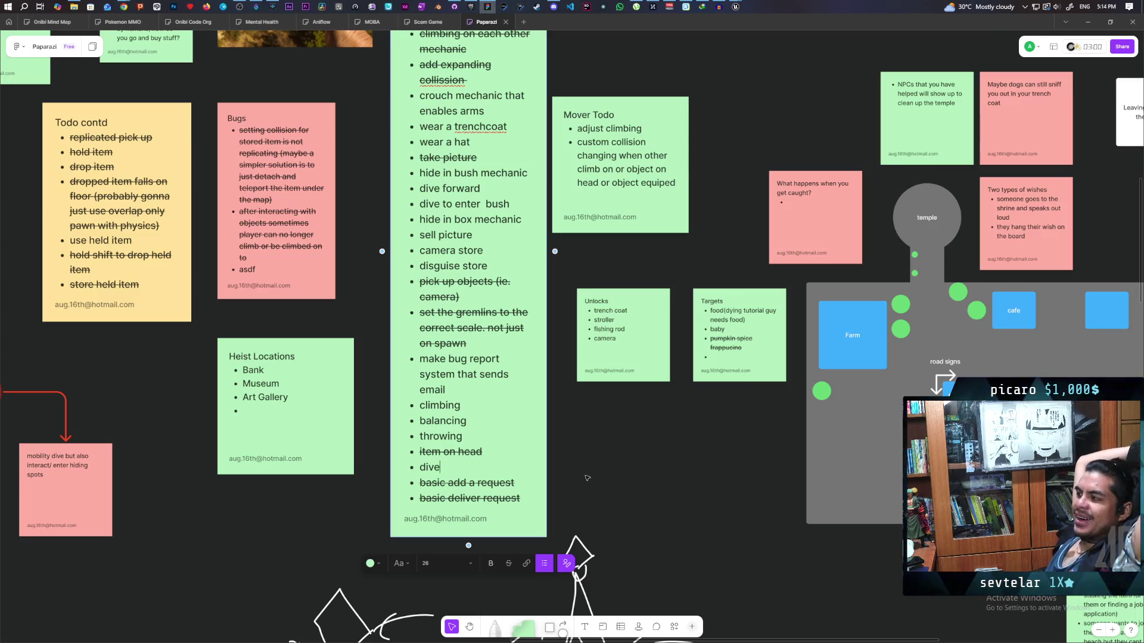
pyautogui.hscroll(-5, 571, 352)
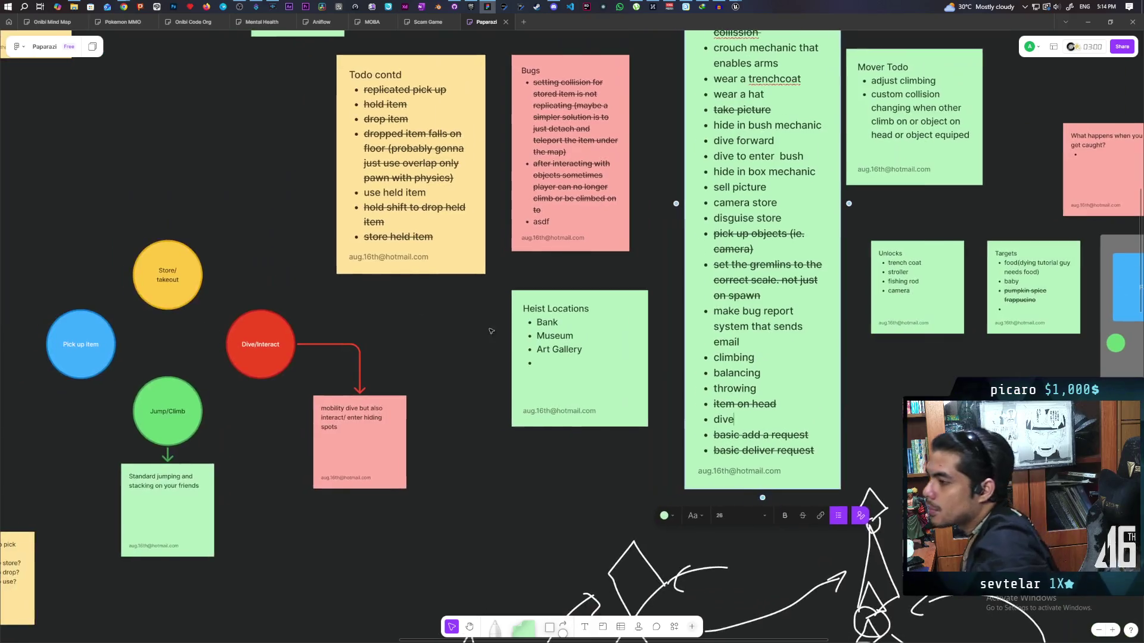
# Select 'NPCs only replicate sitting' on the BUGS note and apply strikethrough from the text toolbar
pyautogui.scroll(-10, 570, 352)
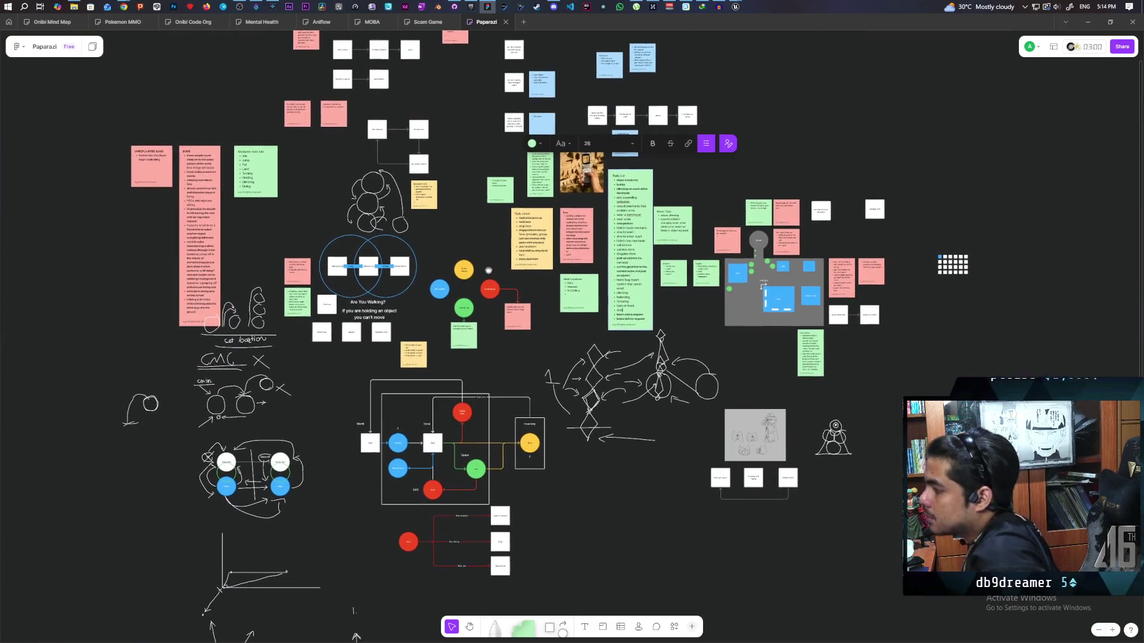
pyautogui.scroll(4, 379, 224)
pyautogui.scroll(1, 379, 224)
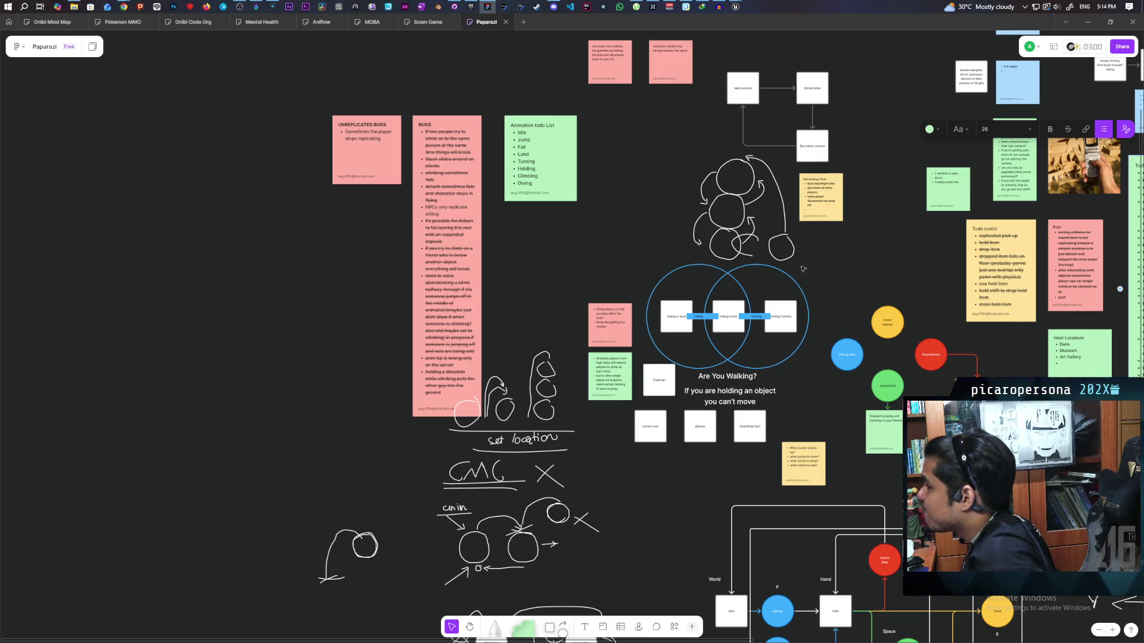
pyautogui.hscroll(5, 799, 268)
pyautogui.hscroll(-5, 799, 268)
pyautogui.scroll(3, 502, 167)
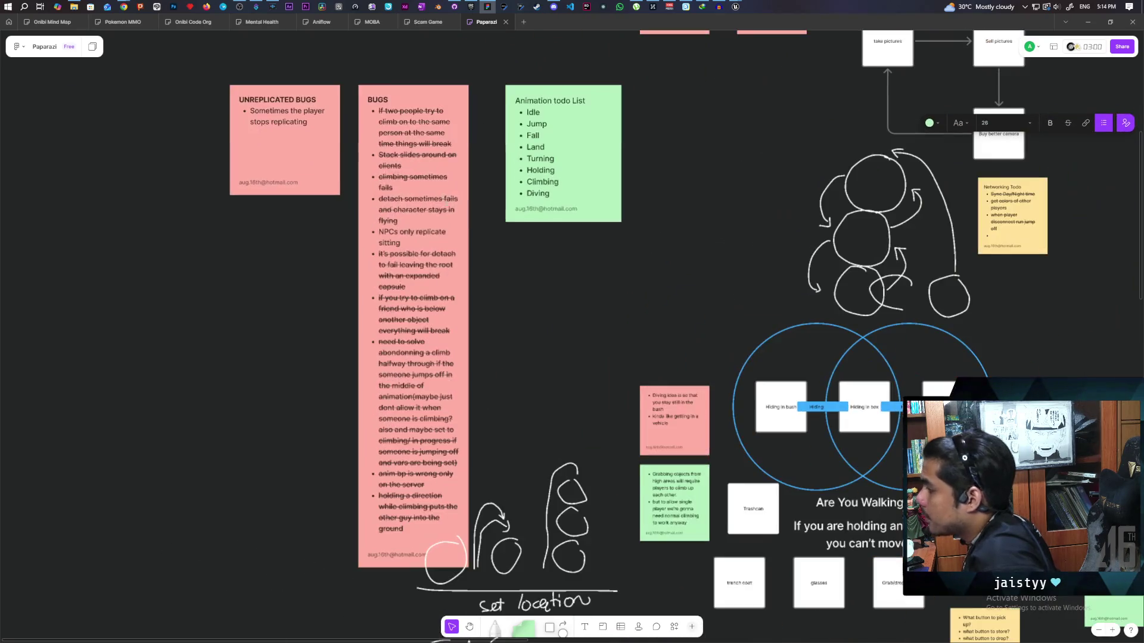
pyautogui.moveTo(379, 232); pyautogui.dragTo(399, 243)
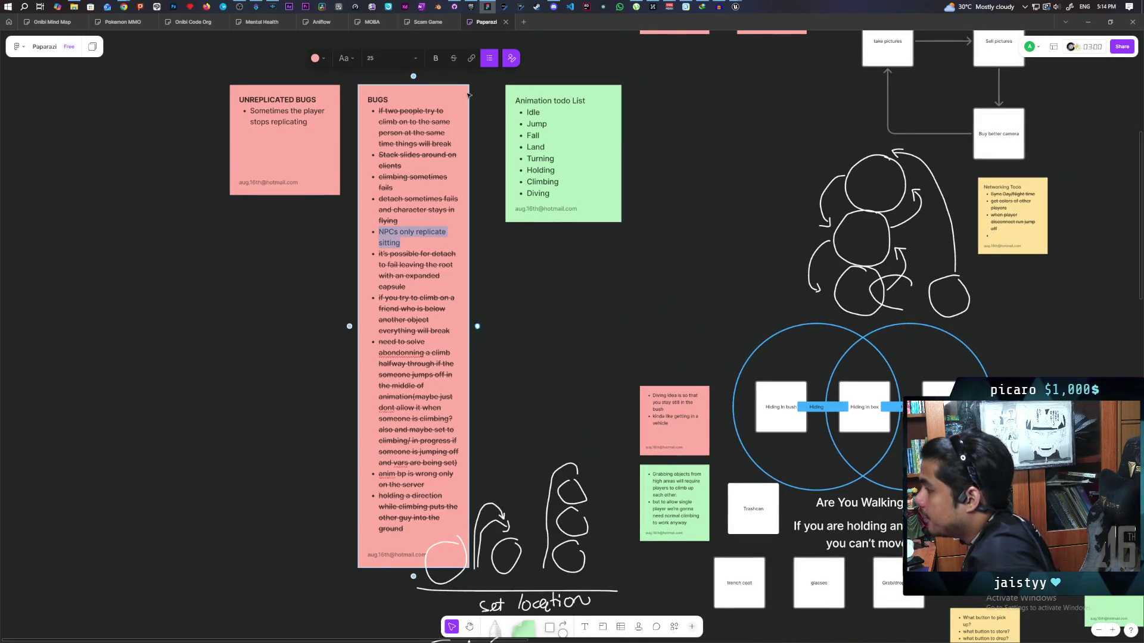
pyautogui.click(453, 57)
pyautogui.click(745, 275)
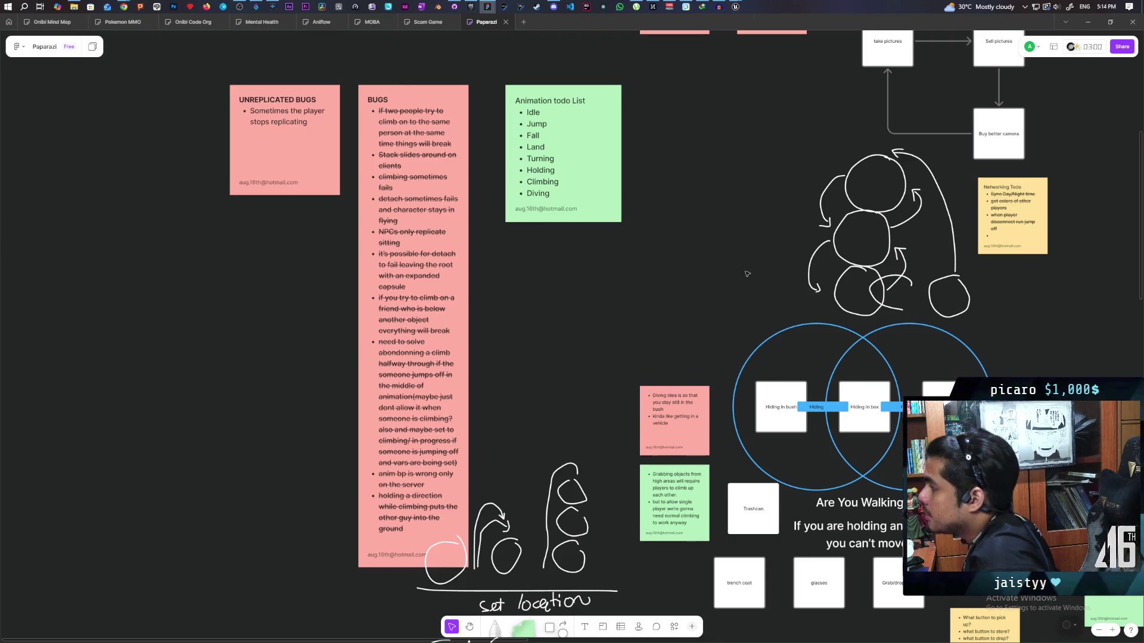
pyautogui.hscroll(5, 707, 296)
pyautogui.scroll(-5, 515, 259)
pyautogui.hscroll(10, 506, 239)
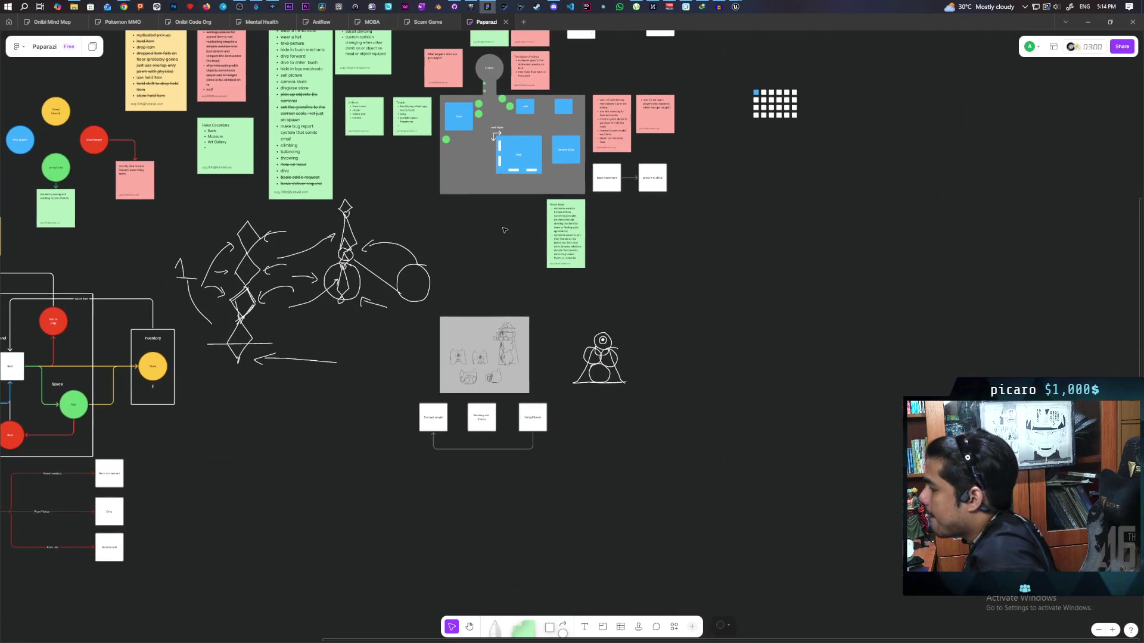
pyautogui.scroll(3, 505, 231)
pyautogui.moveTo(503, 222); pyautogui.dragTo(544, 403)
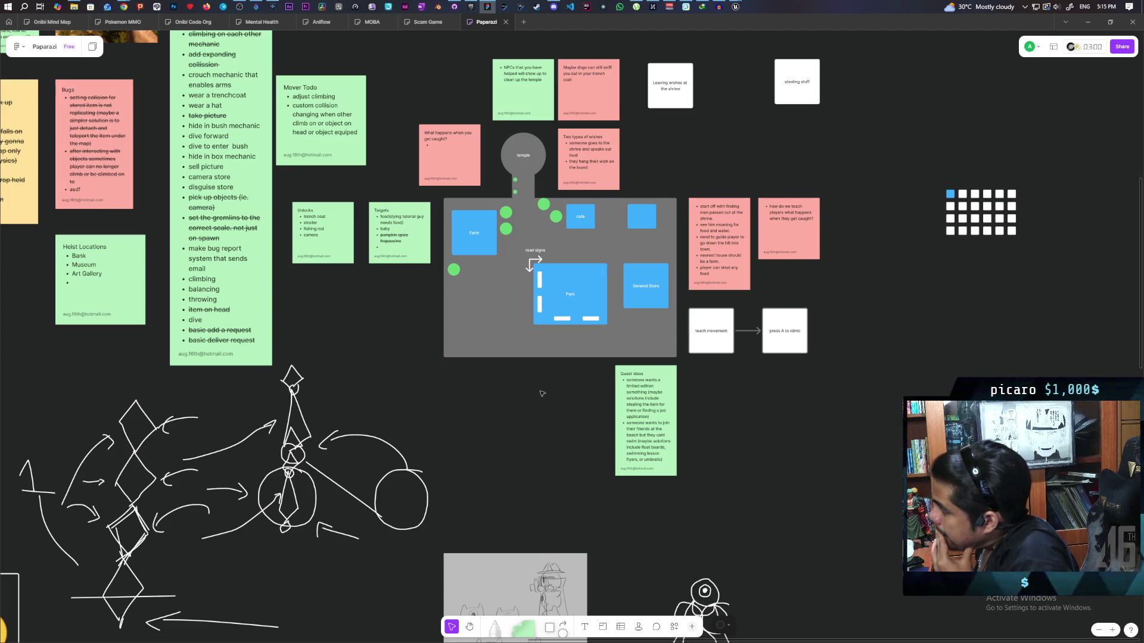
pyautogui.moveTo(542, 431)
pyautogui.mouseDown()
pyautogui.moveTo(513, 334)
pyautogui.moveTo(523, 245)
pyautogui.moveTo(443, 464)
pyautogui.mouseUp()
pyautogui.moveTo(668, 433)
pyautogui.mouseDown()
pyautogui.moveTo(658, 263)
pyautogui.moveTo(665, 358)
pyautogui.moveTo(608, 410)
pyautogui.moveTo(575, 409)
pyautogui.mouseUp()
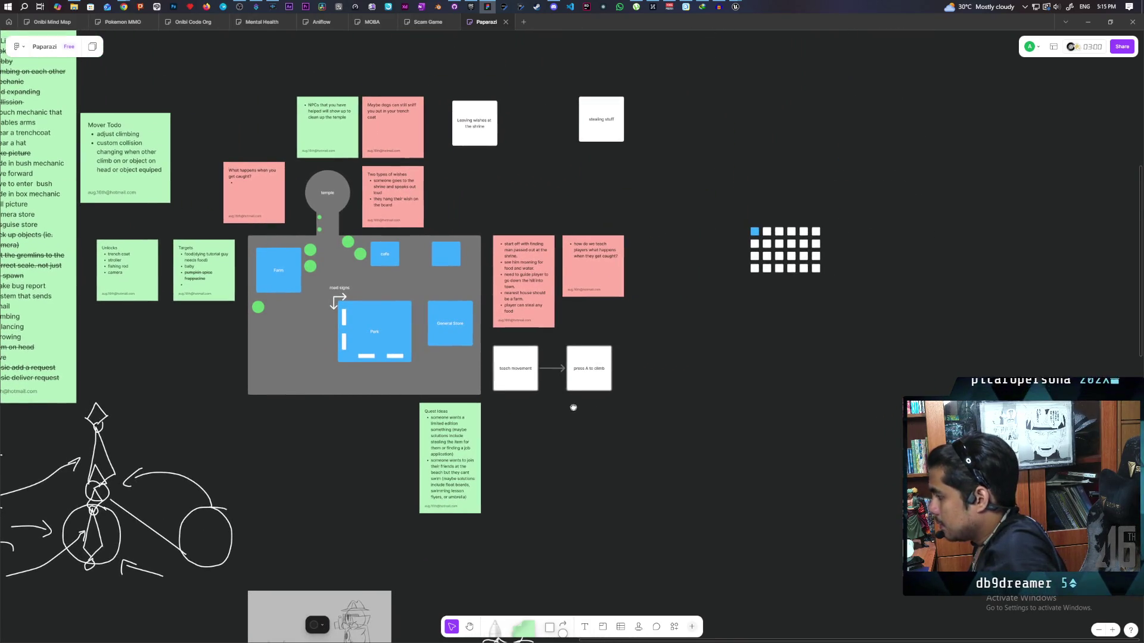
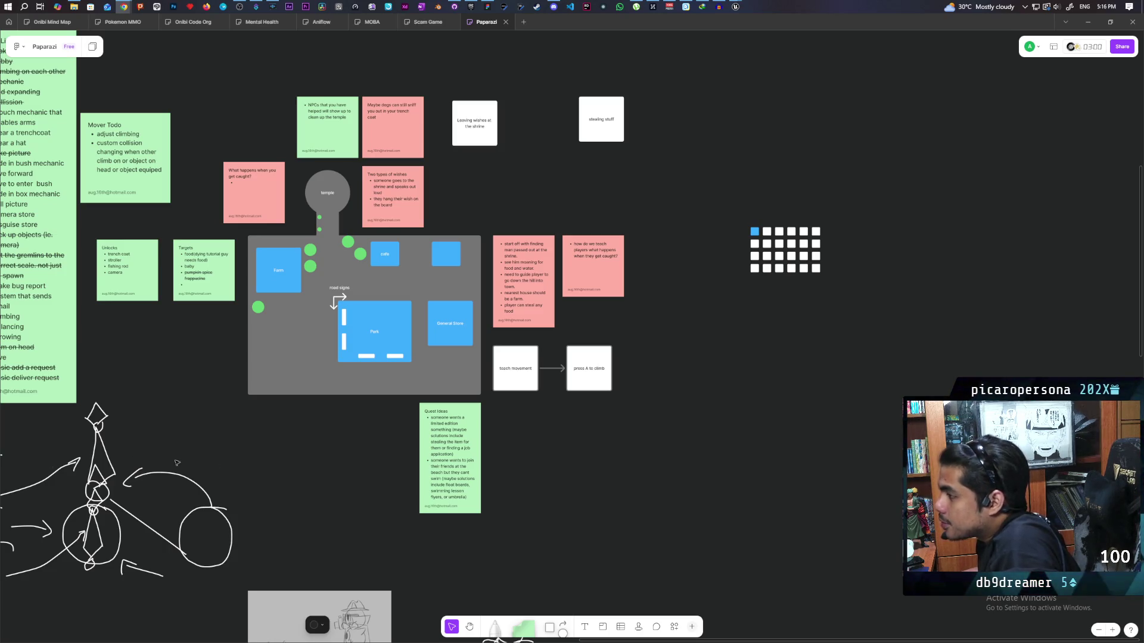
# Bring the Oni sketches and cone figure drawing into view on the tldraw board, then launch Blender
pyautogui.moveTo(390, 478)
pyautogui.mouseDown()
pyautogui.moveTo(548, 445)
pyautogui.moveTo(586, 488)
pyautogui.mouseUp()
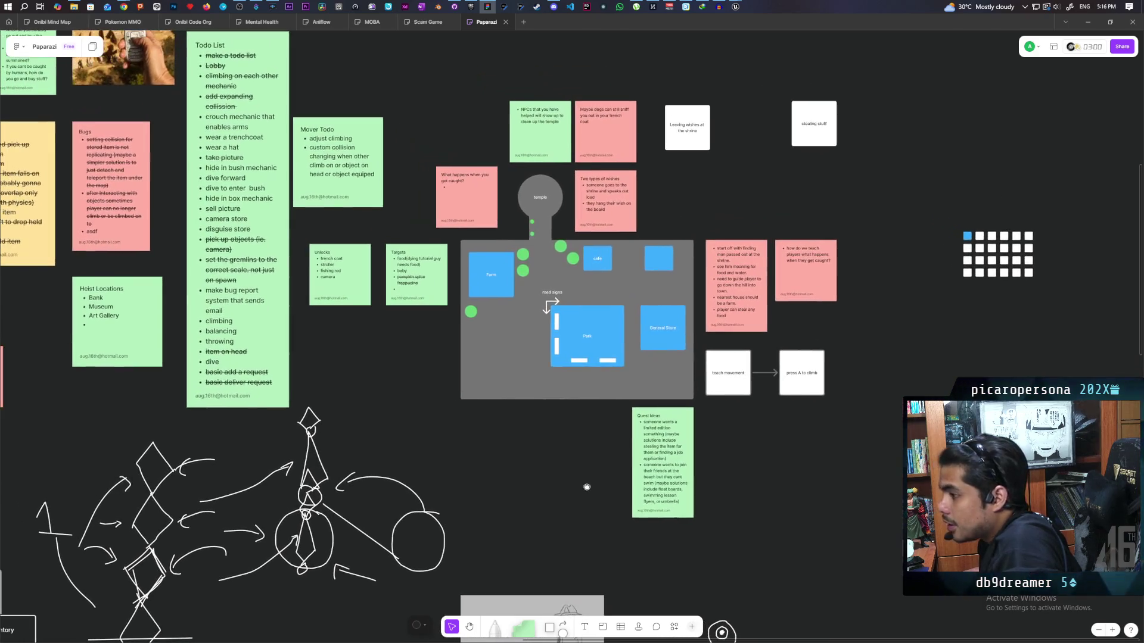
pyautogui.scroll(-6, 587, 488)
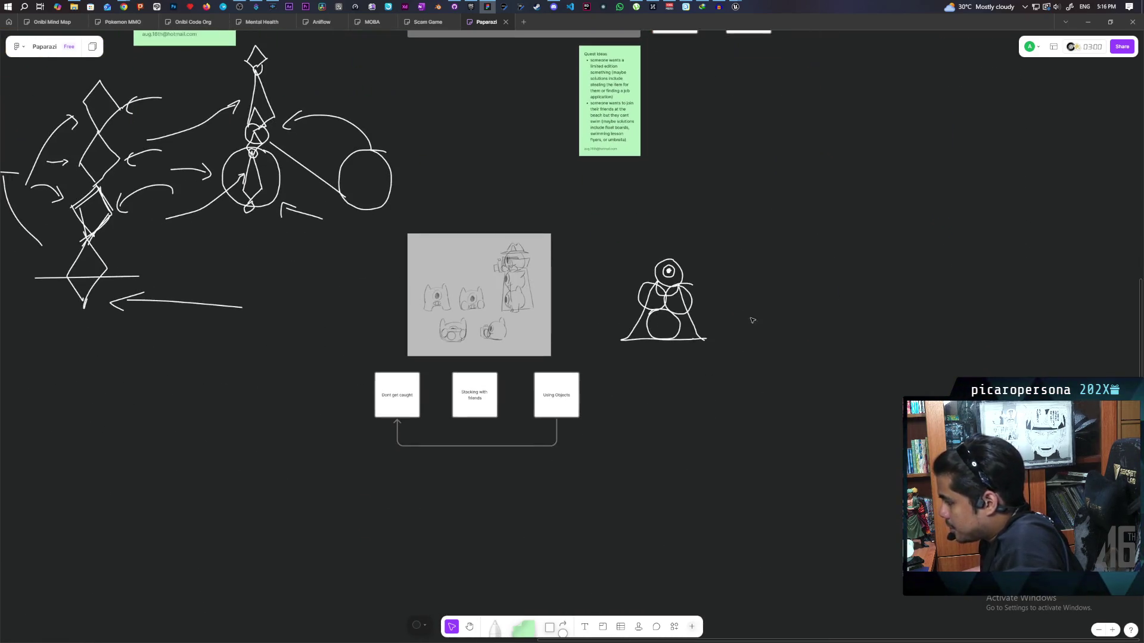
pyautogui.scroll(5, 530, 362)
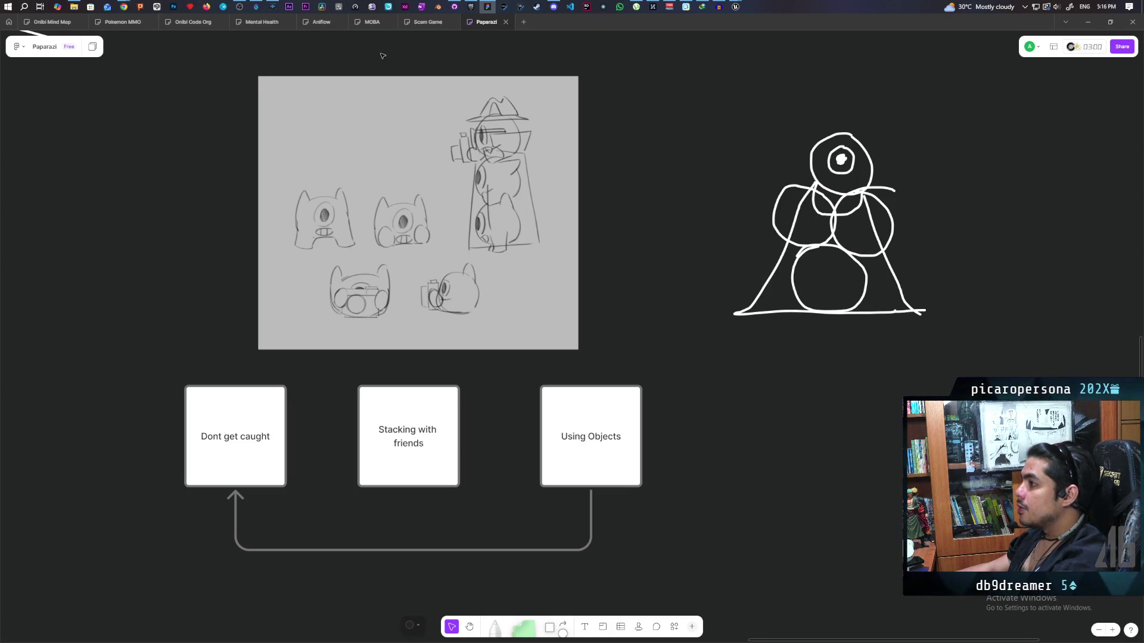
pyautogui.click(438, 6)
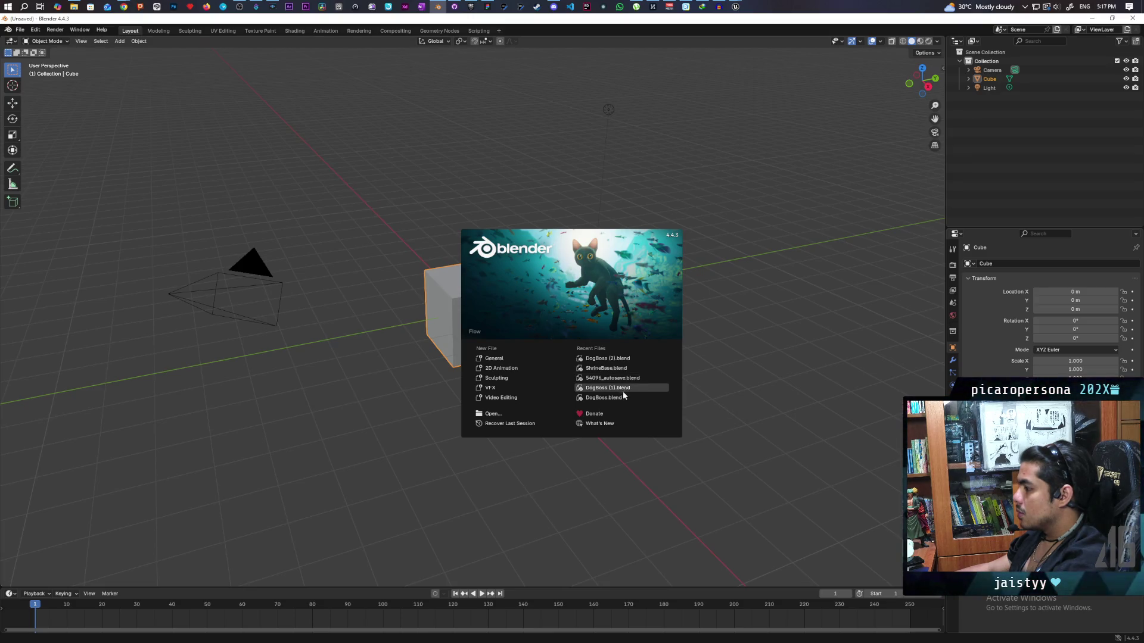
# Dismiss the start screen and delete the default camera, cube and light
pyautogui.moveTo(632, 360)
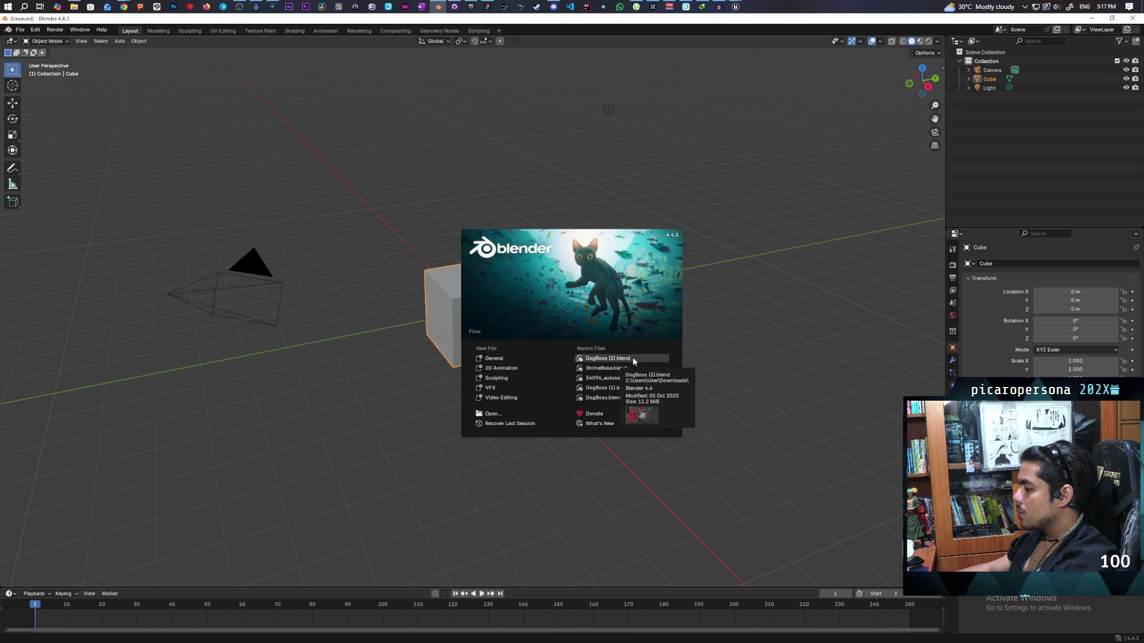
pyautogui.click(704, 266)
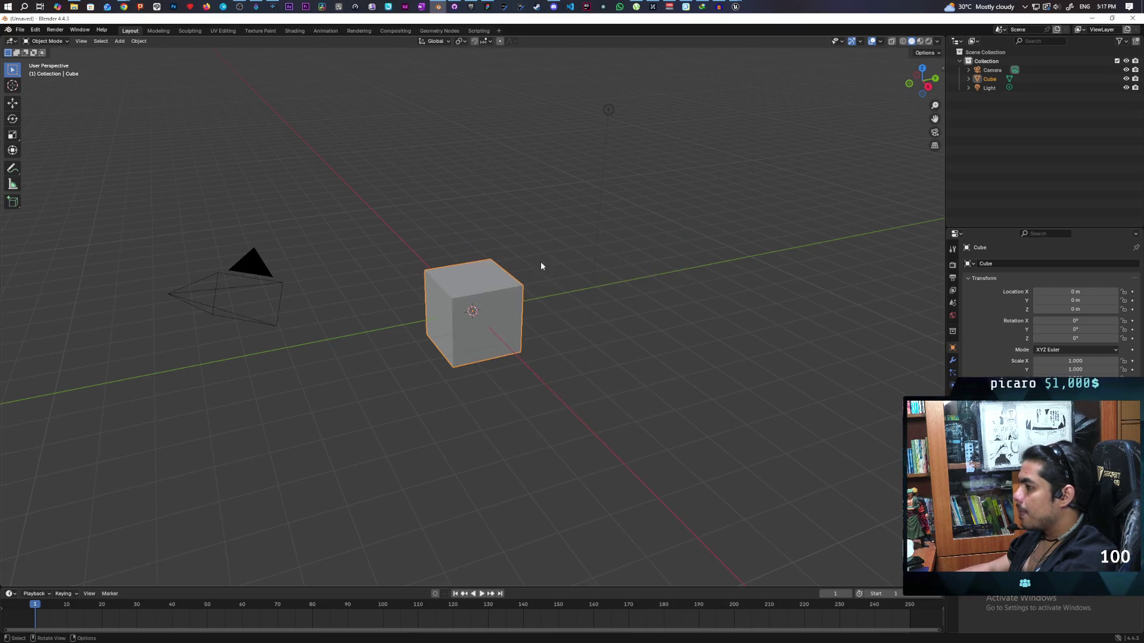
pyautogui.moveTo(181, 79); pyautogui.dragTo(670, 452)
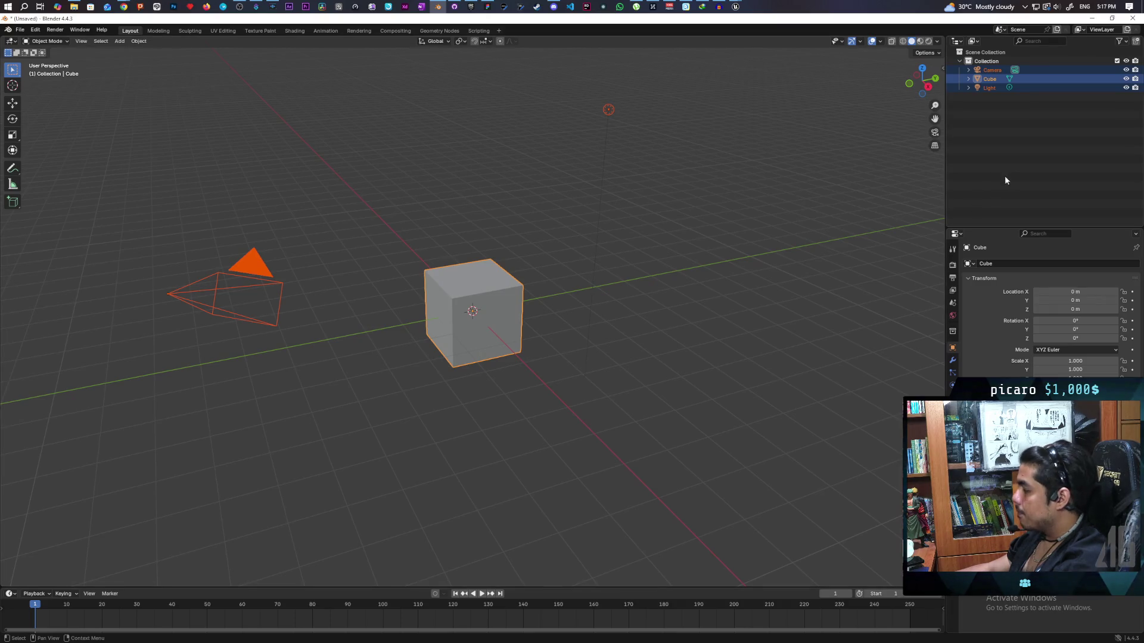
pyautogui.press('Delete')
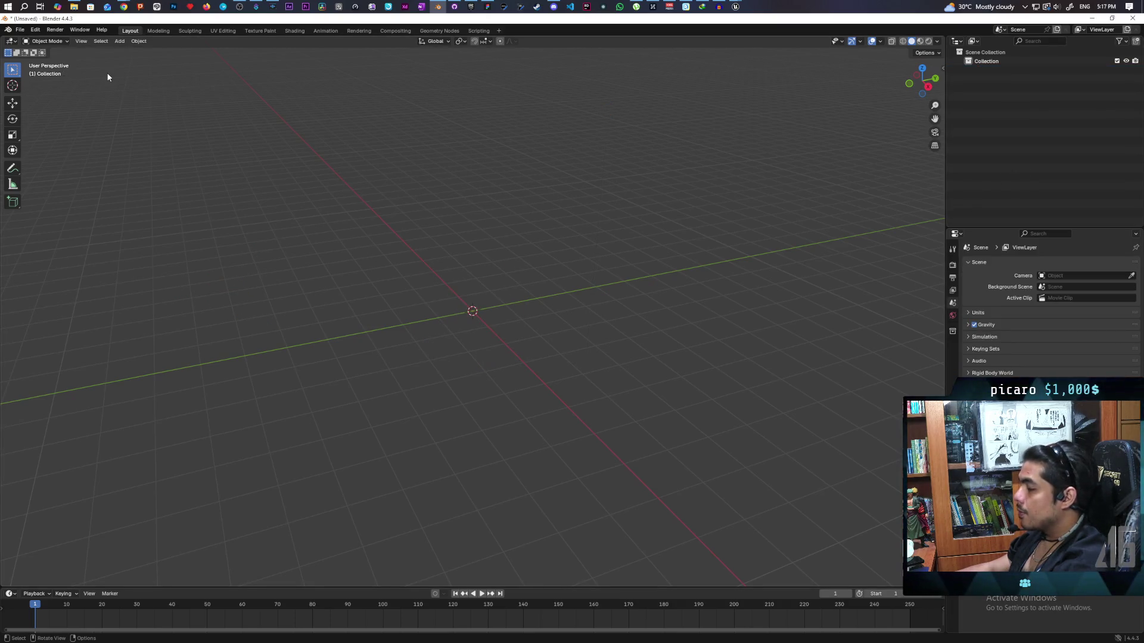
# Bring up File > Recover > Auto Save to browse the Temp folder's autosave files
pyautogui.click(20, 30)
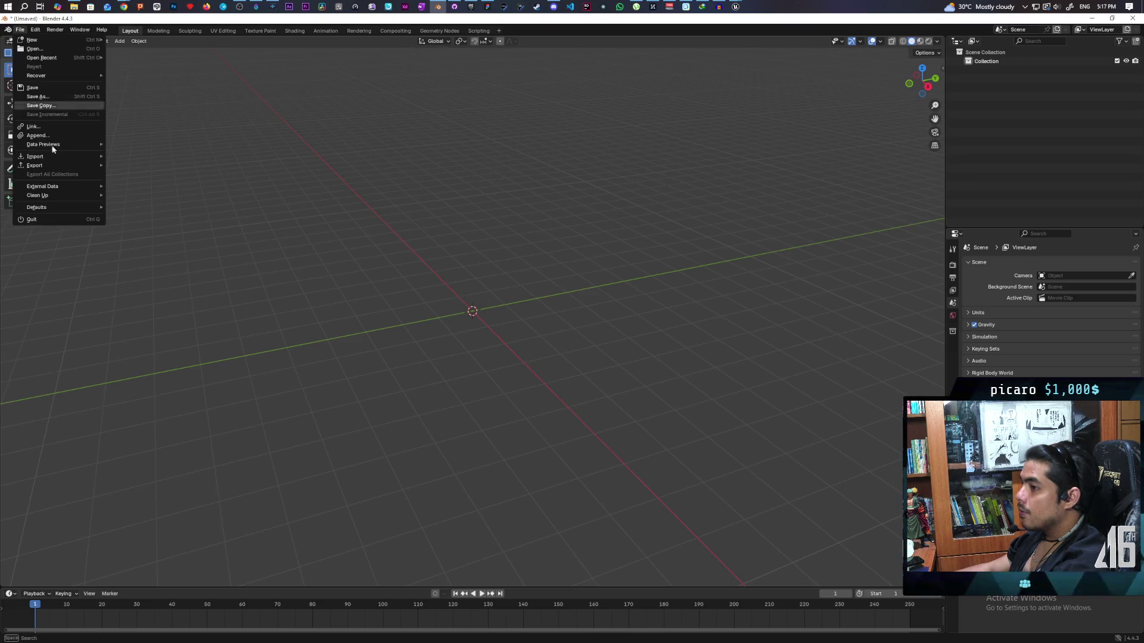
pyautogui.moveTo(73, 159)
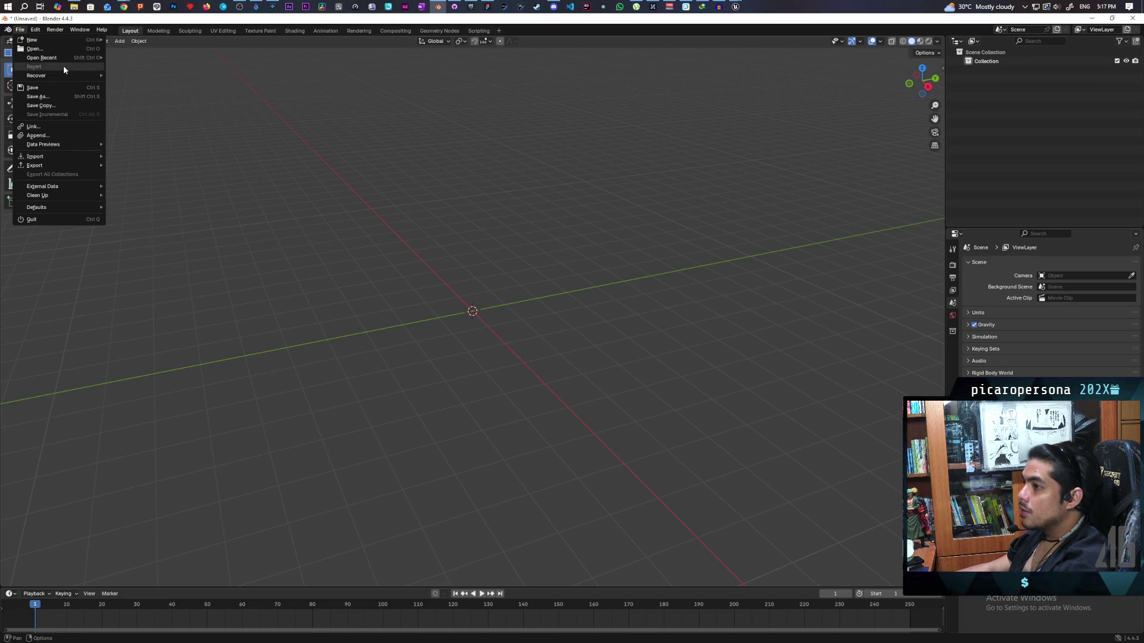
pyautogui.moveTo(66, 78)
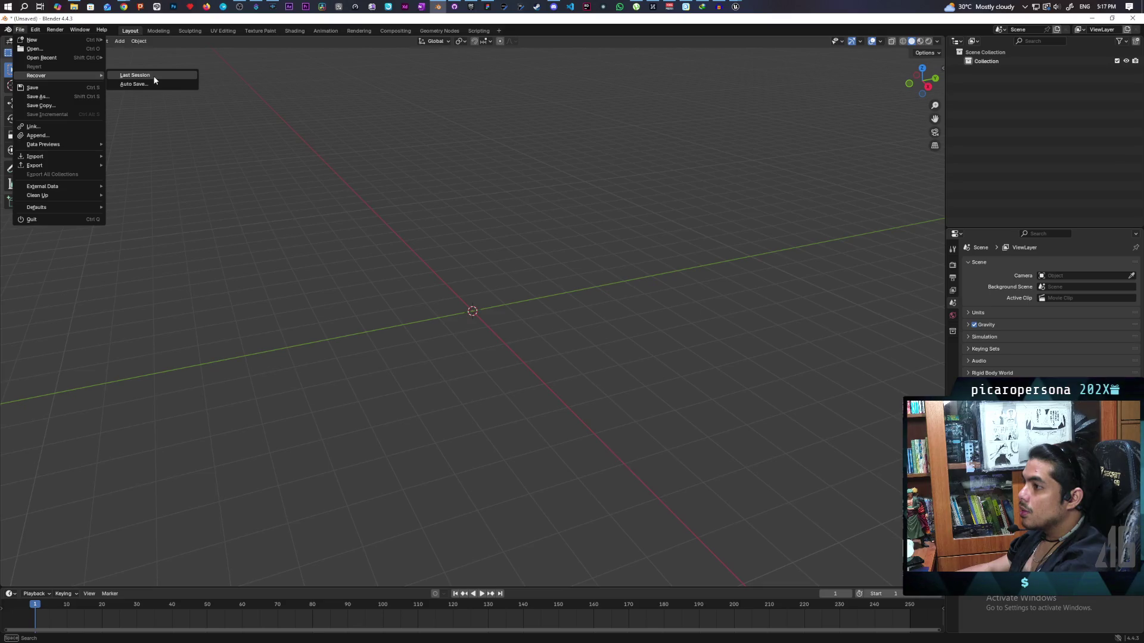
pyautogui.click(133, 84)
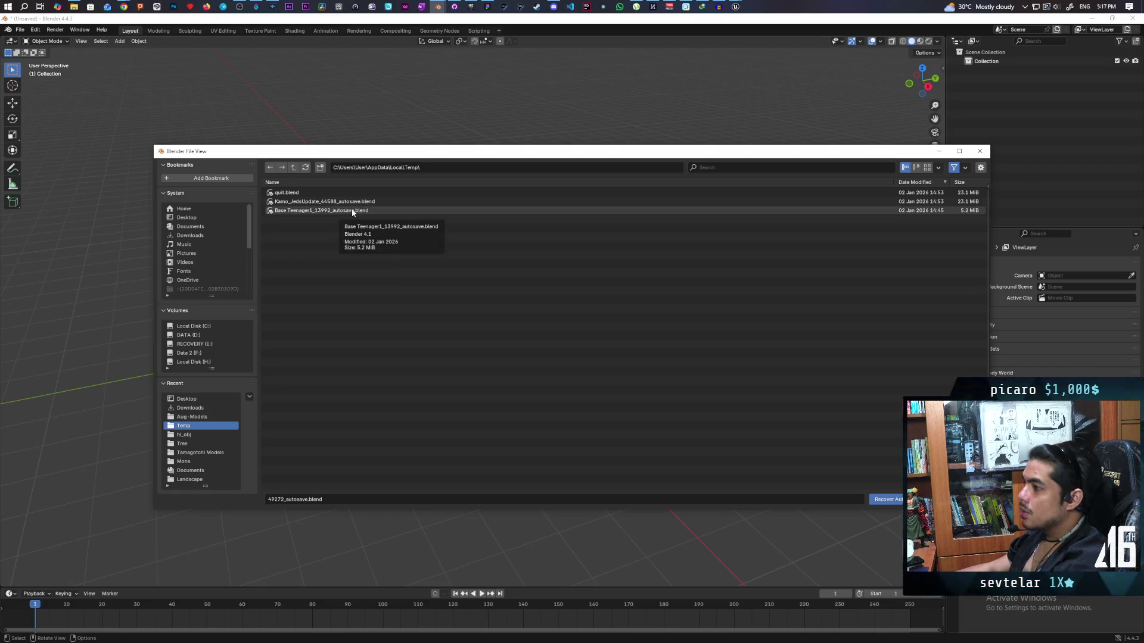
# Recover the quit.blend autosave, force-close Blender when it freezes, and relaunch it
pyautogui.click(321, 193)
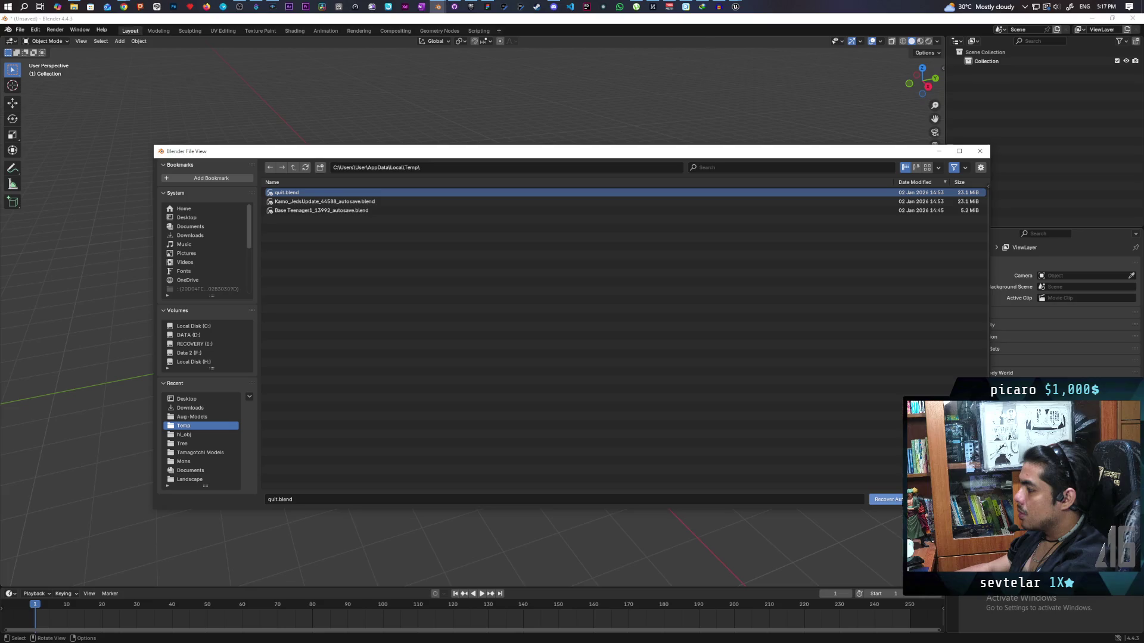
pyautogui.click(885, 499)
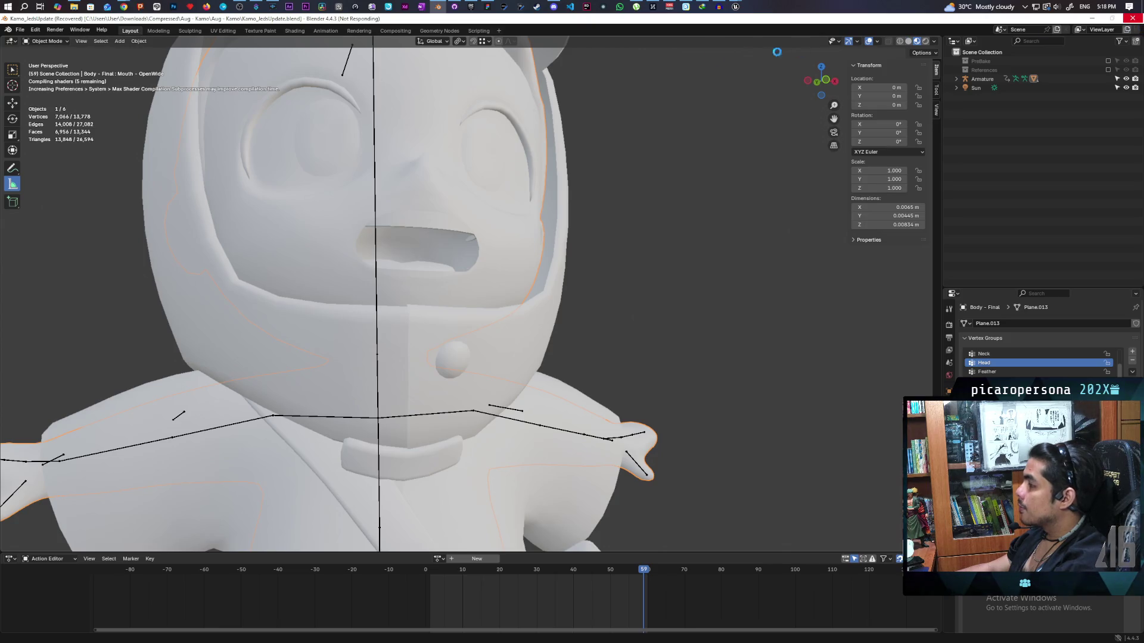
pyautogui.moveTo(439, 10)
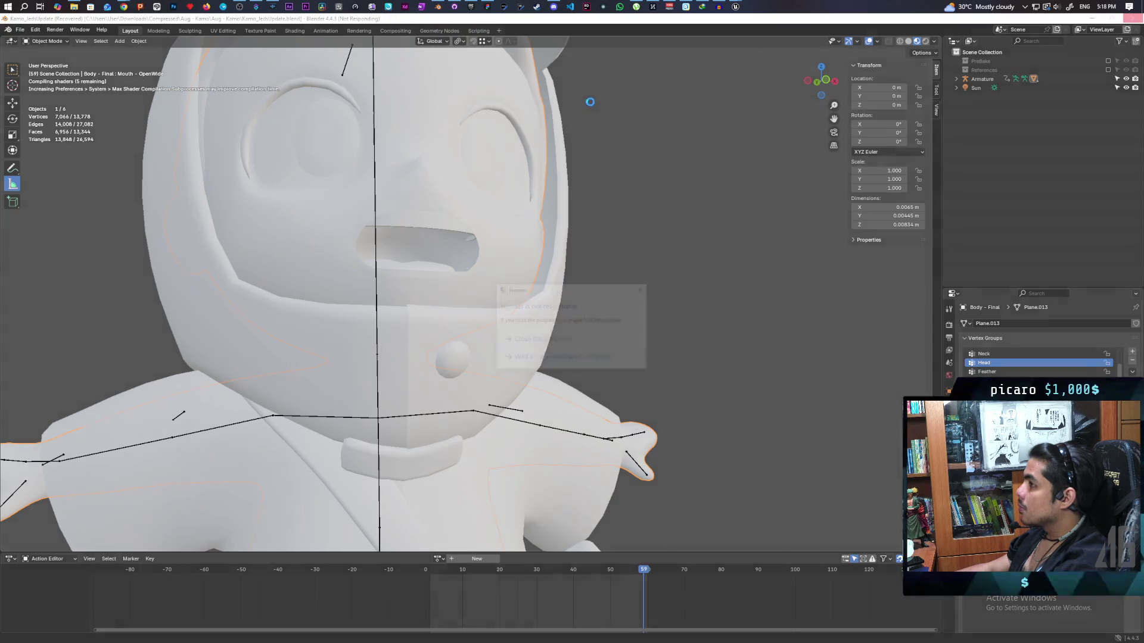
pyautogui.click(590, 101)
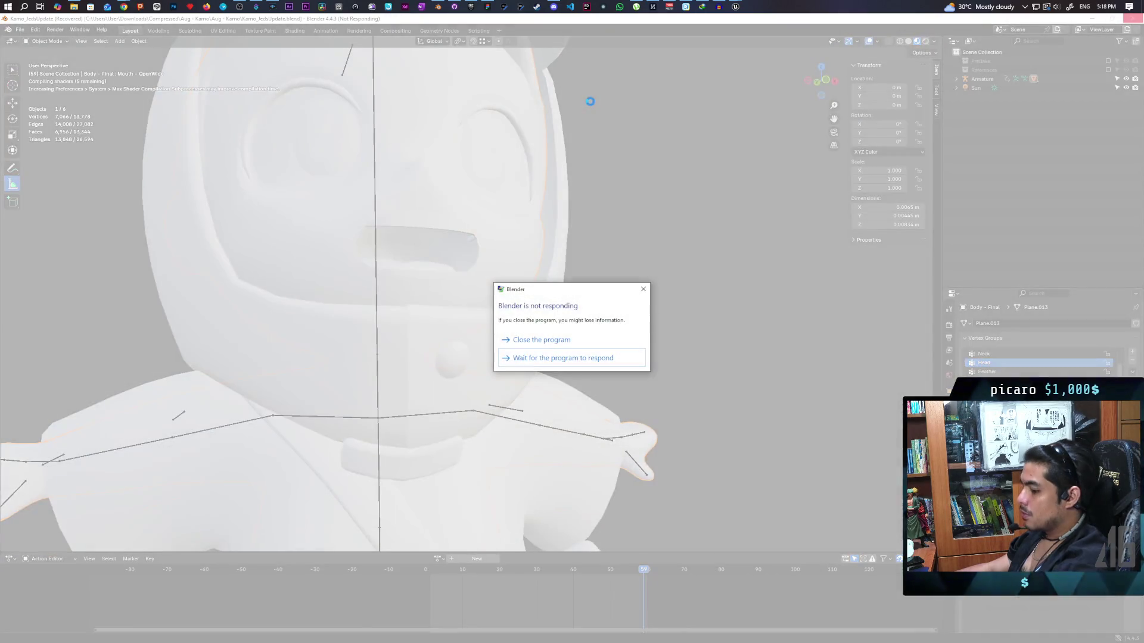
pyautogui.click(550, 342)
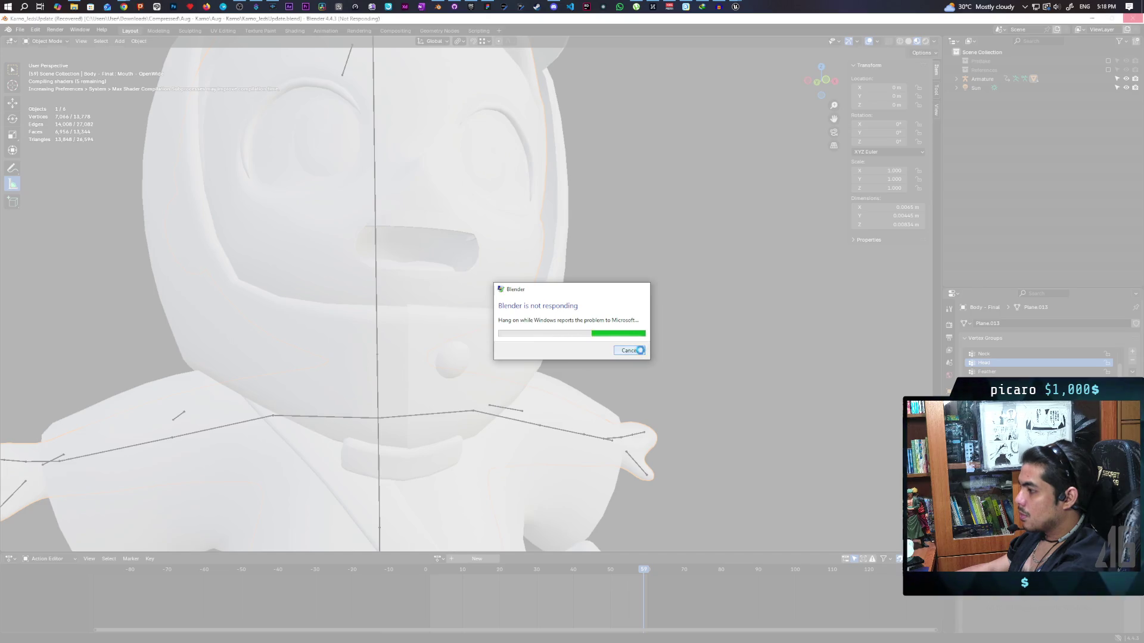
pyautogui.click(639, 352)
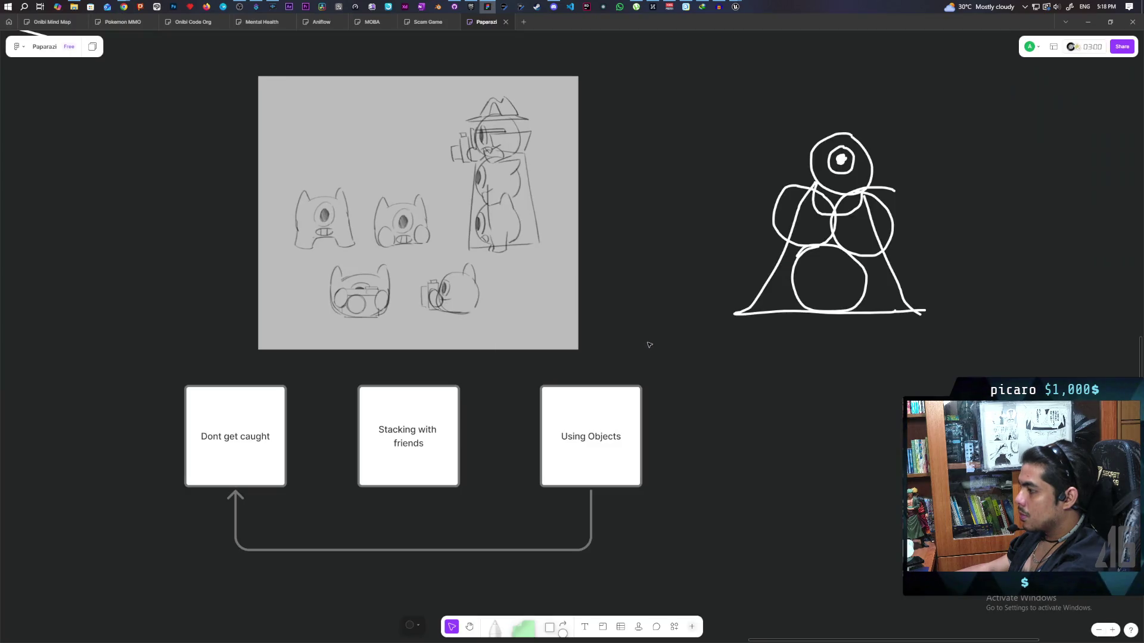
pyautogui.click(438, 7)
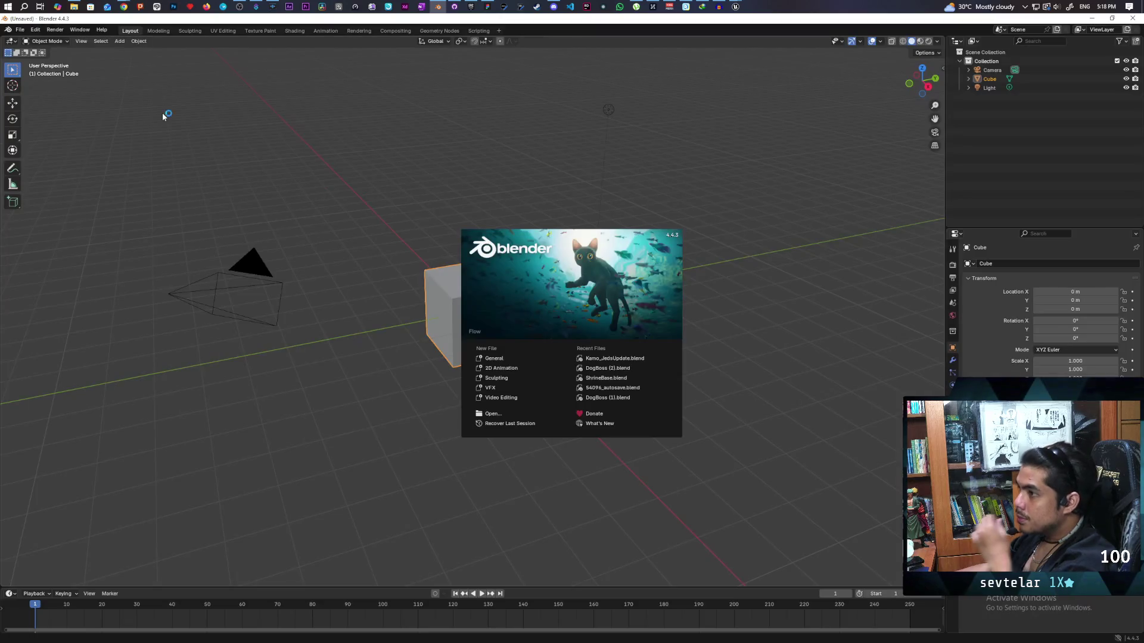
# Clear the fresh scene's default camera, cube and light, then bring up File Explorer
pyautogui.click(500, 358)
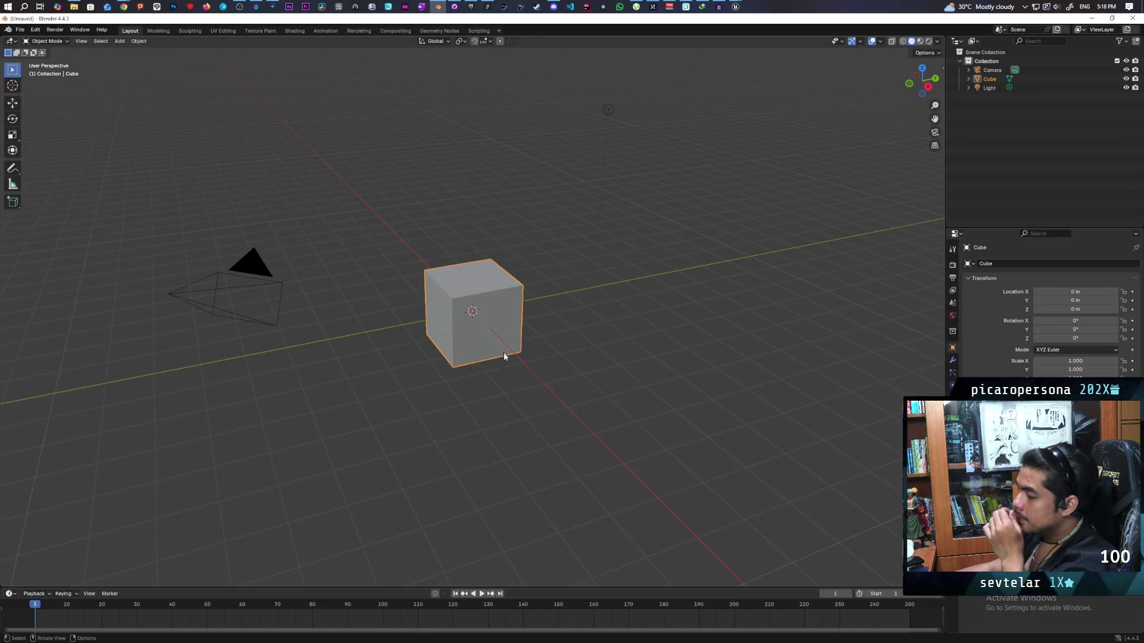
pyautogui.moveTo(172, 87); pyautogui.dragTo(722, 411)
pyautogui.press('x')
pyautogui.press('Delete')
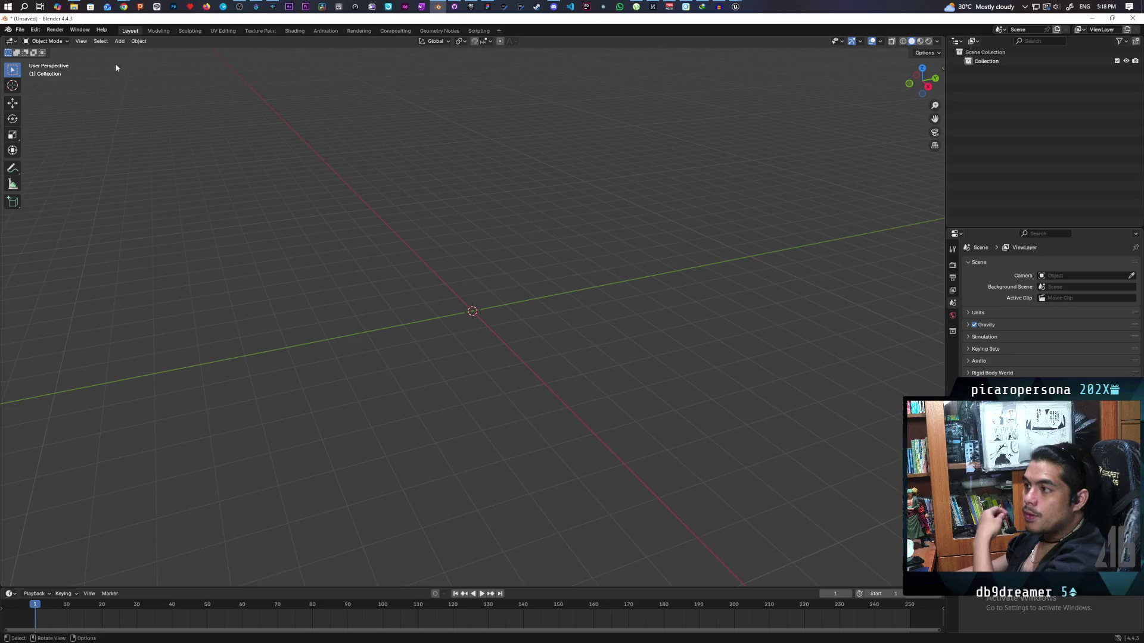
pyautogui.click(74, 7)
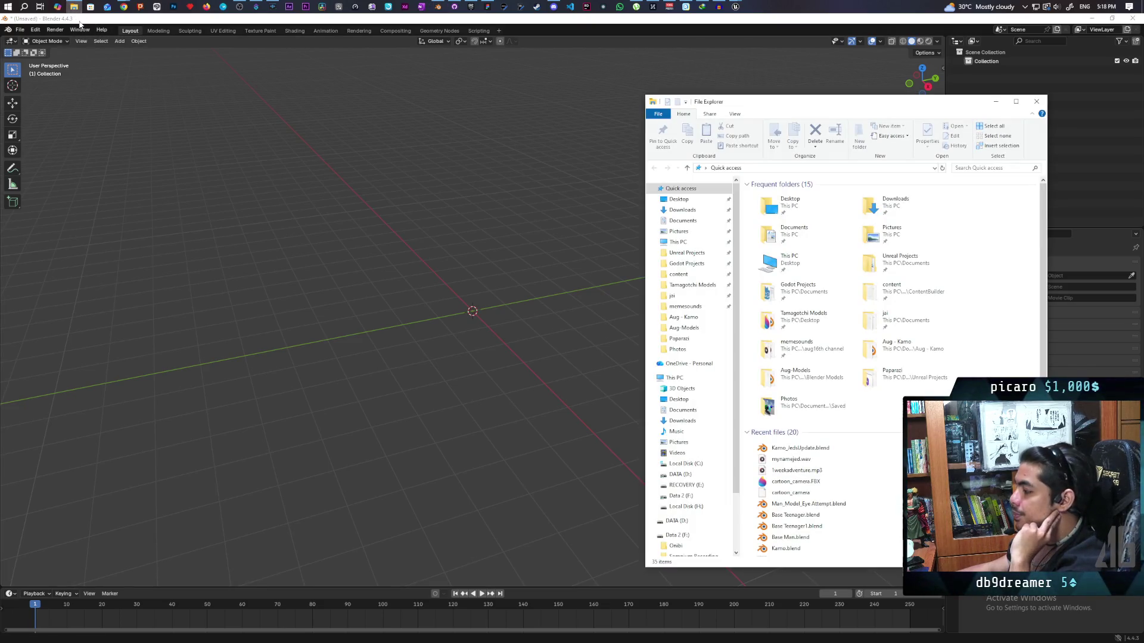
# Look through the Desktop's FBX and PNG files in File Explorer, then close it
pyautogui.click(678, 199)
pyautogui.scroll(-15, 812, 254)
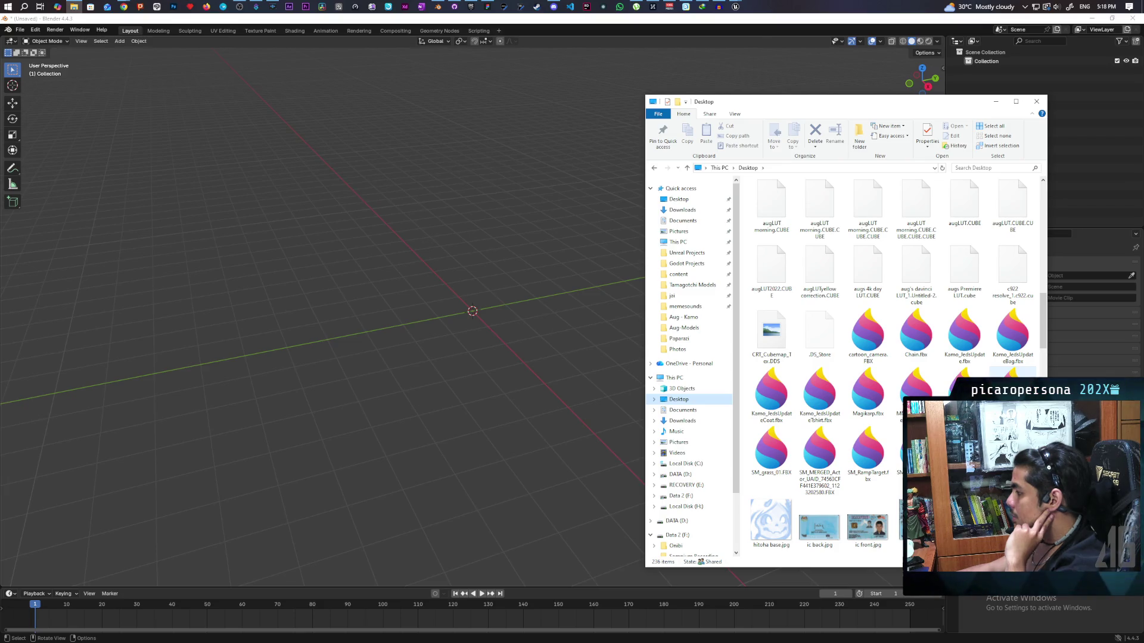
pyautogui.scroll(-10, 834, 357)
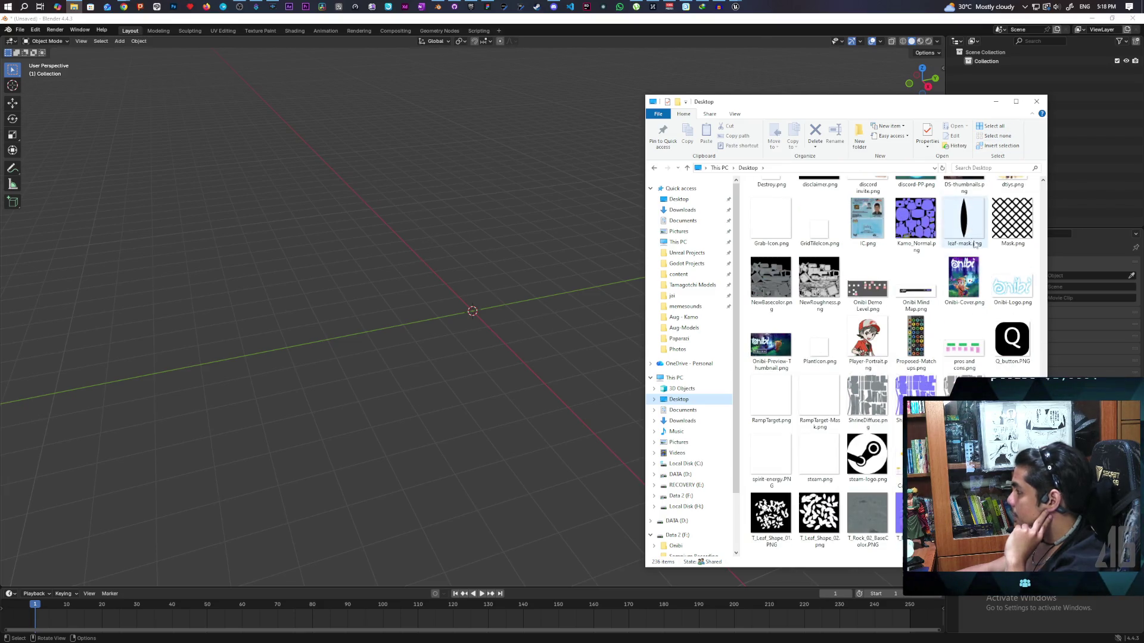
pyautogui.click(1034, 106)
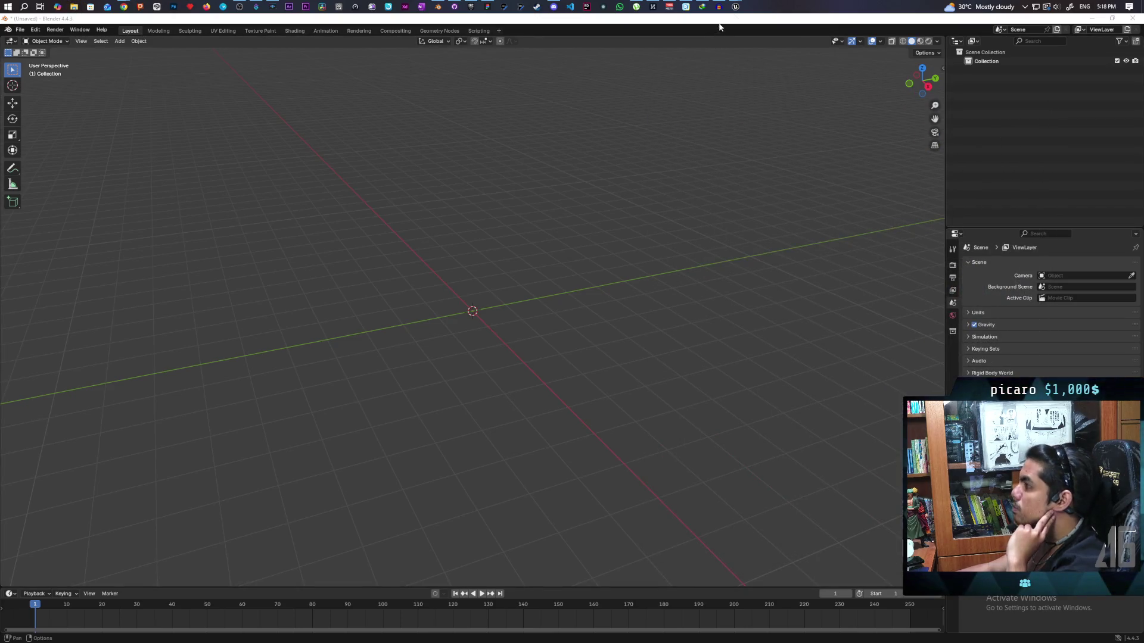
# Check the SKM_gremlin mesh in Unreal's Content > Characters > Oni folder, then return to Blender
pyautogui.moveTo(735, 8)
pyautogui.click(685, 53)
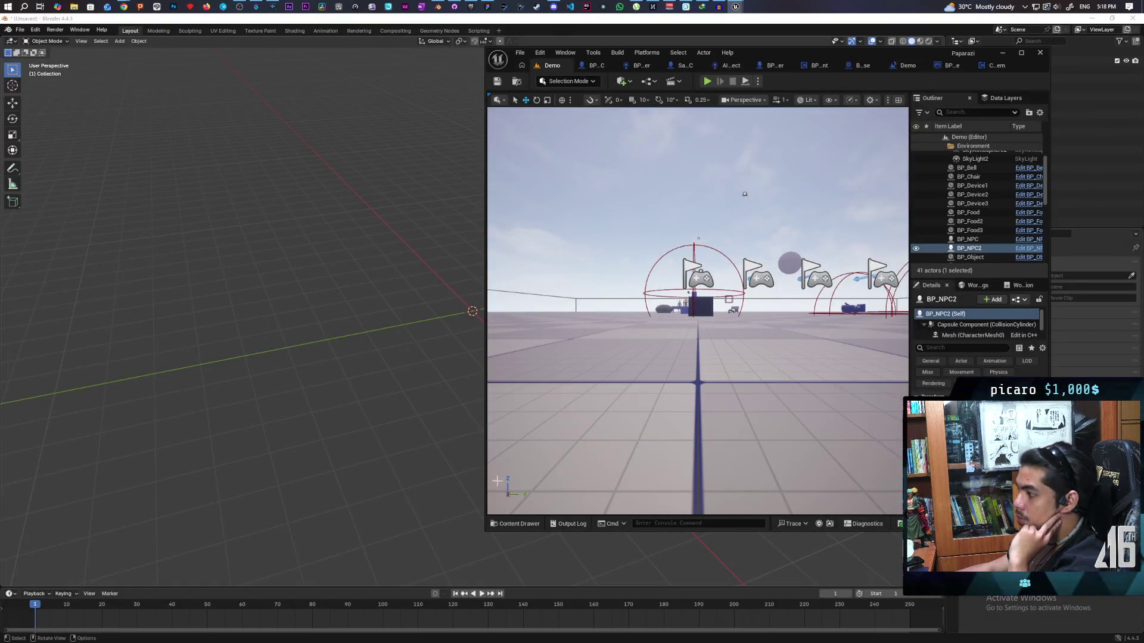
pyautogui.click(751, 374)
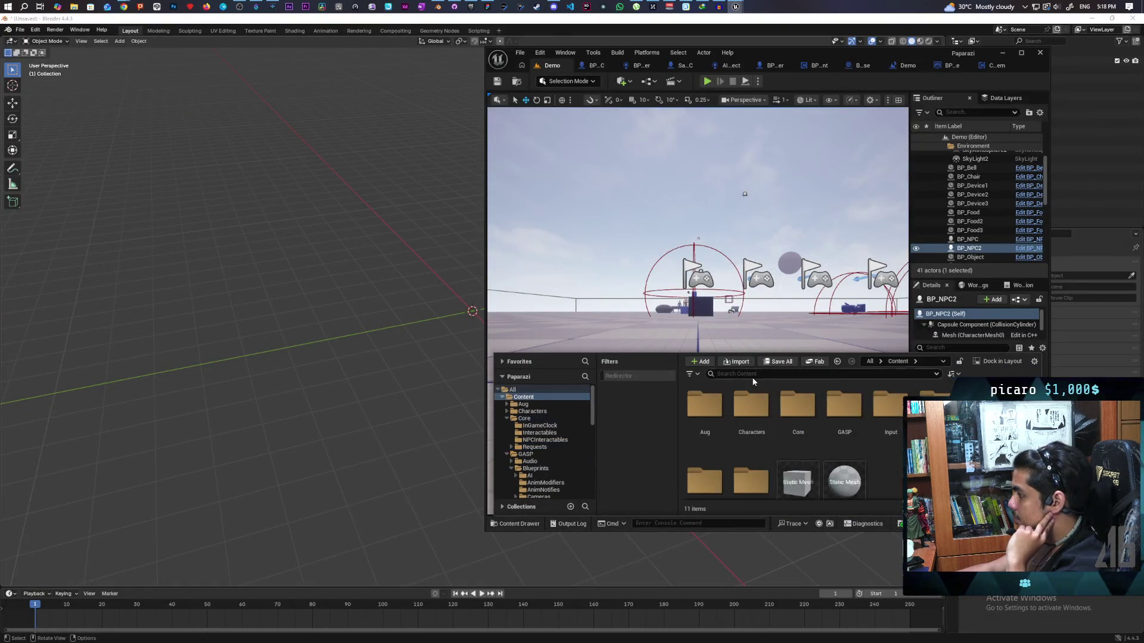
pyautogui.click(747, 405)
pyautogui.doubleClick(746, 405)
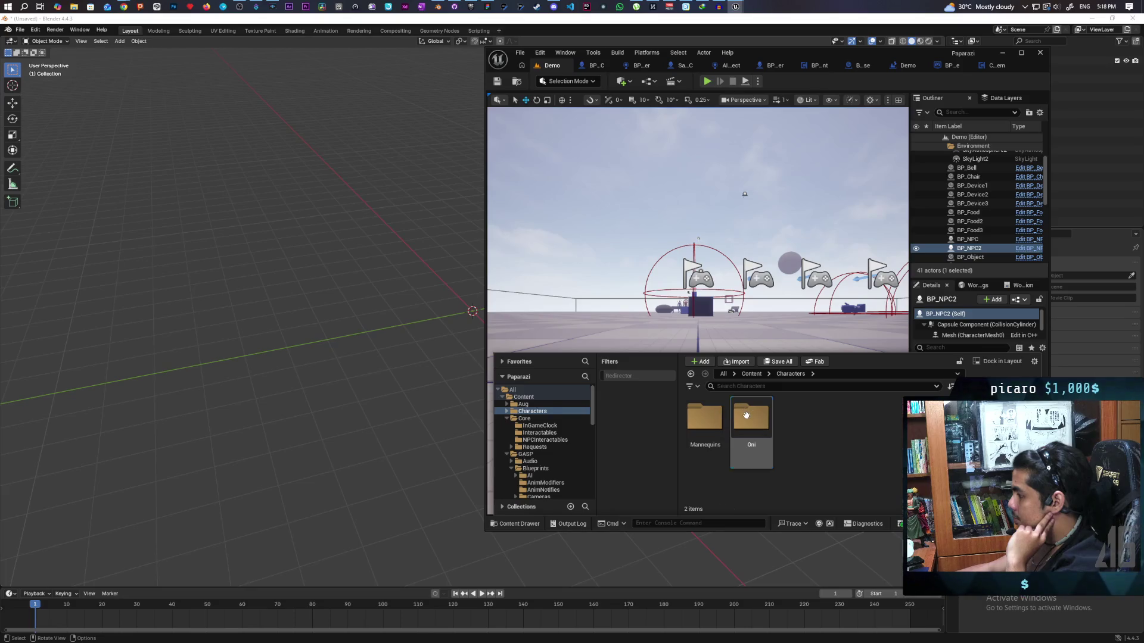
pyautogui.doubleClick(749, 405)
pyautogui.click(887, 417)
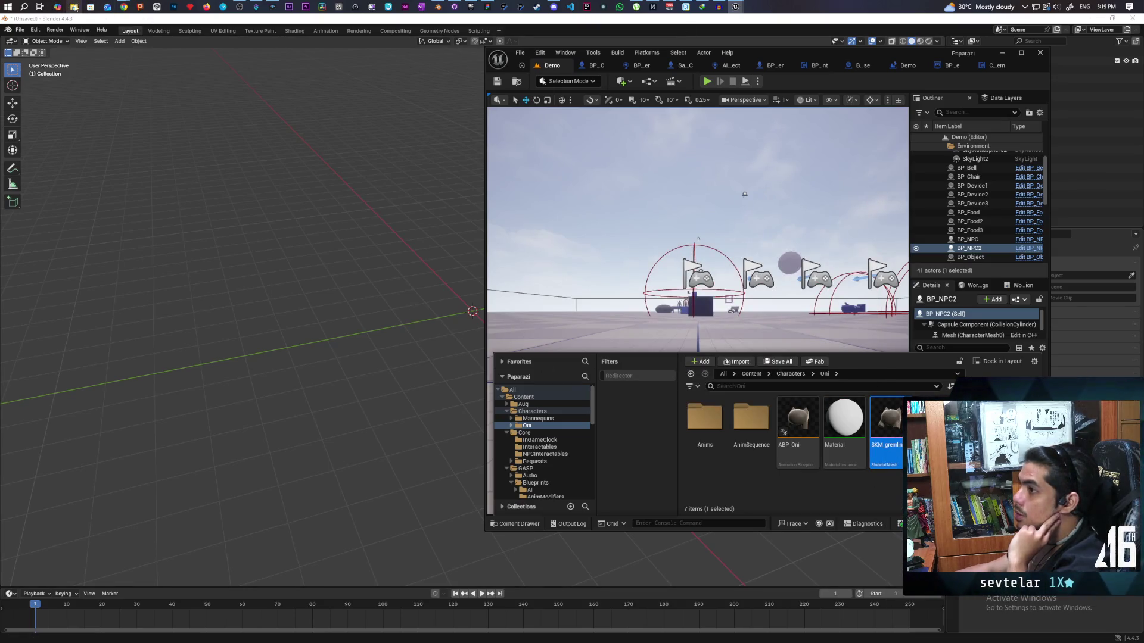
pyautogui.click(51, 23)
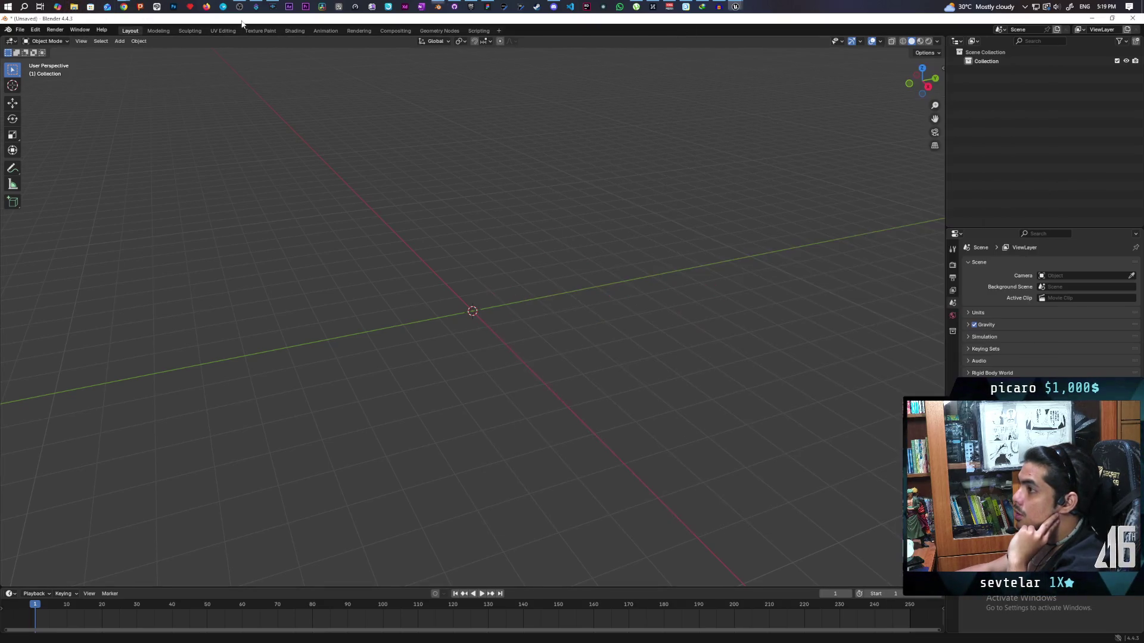
# Import SKM_Oni.fbx from the Desktop via File > Import > FBX
pyautogui.click(36, 30)
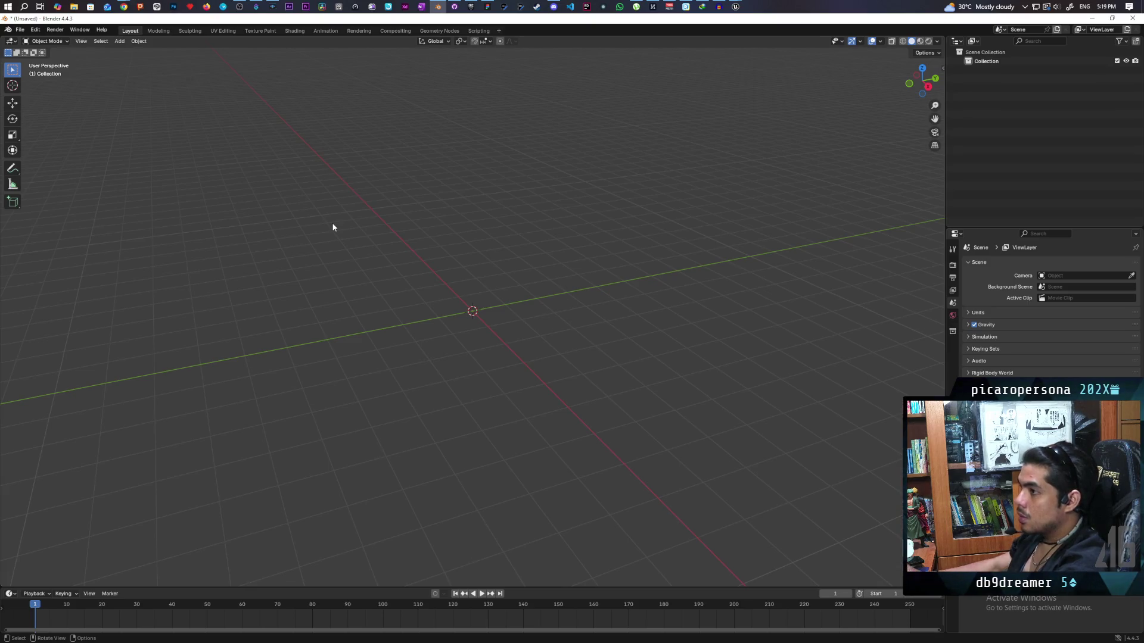
pyautogui.click(20, 29)
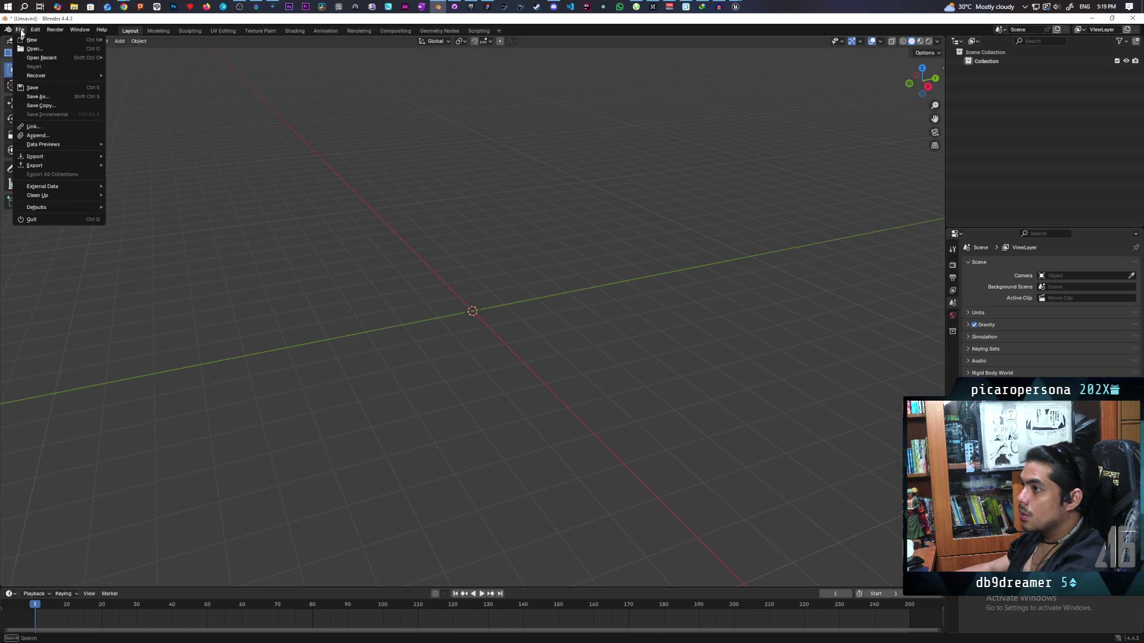
pyautogui.moveTo(59, 156)
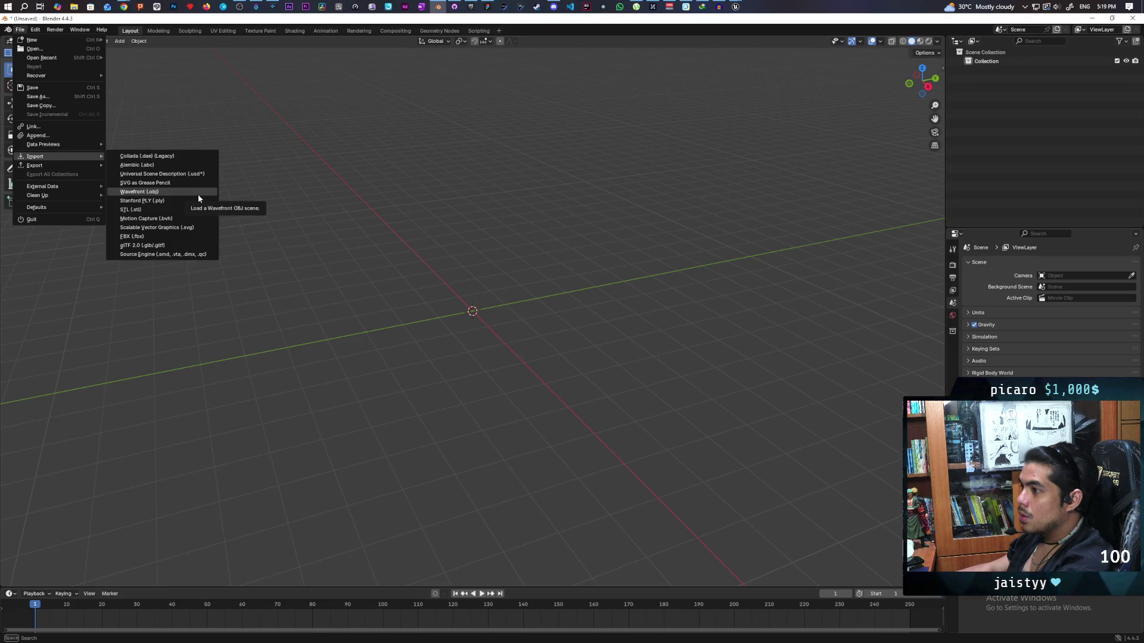
pyautogui.click(162, 236)
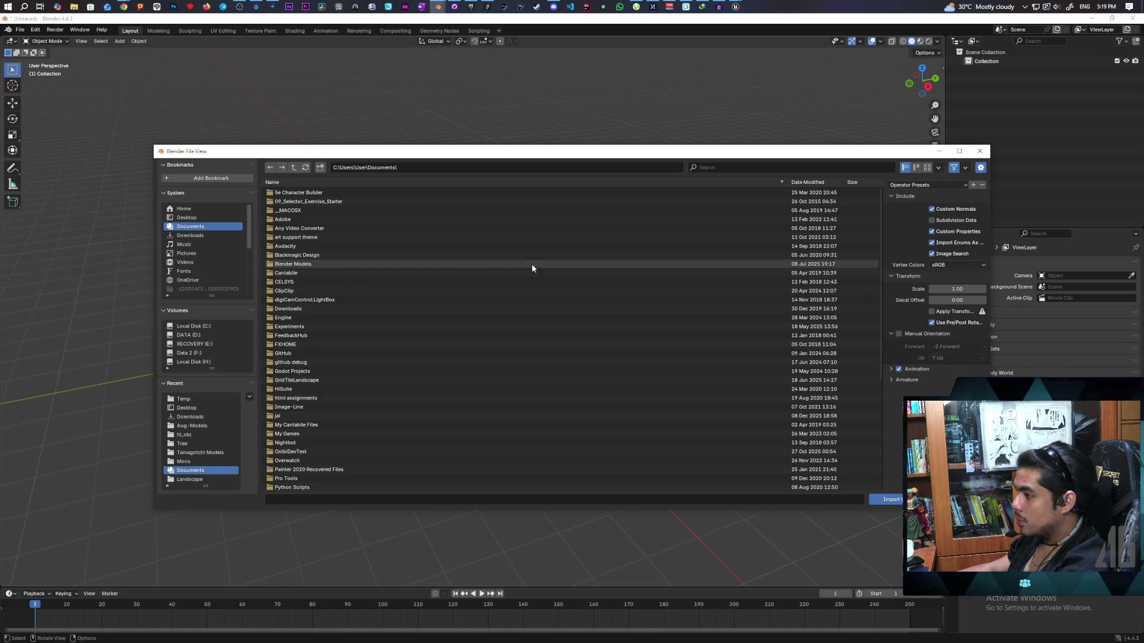
pyautogui.click(187, 218)
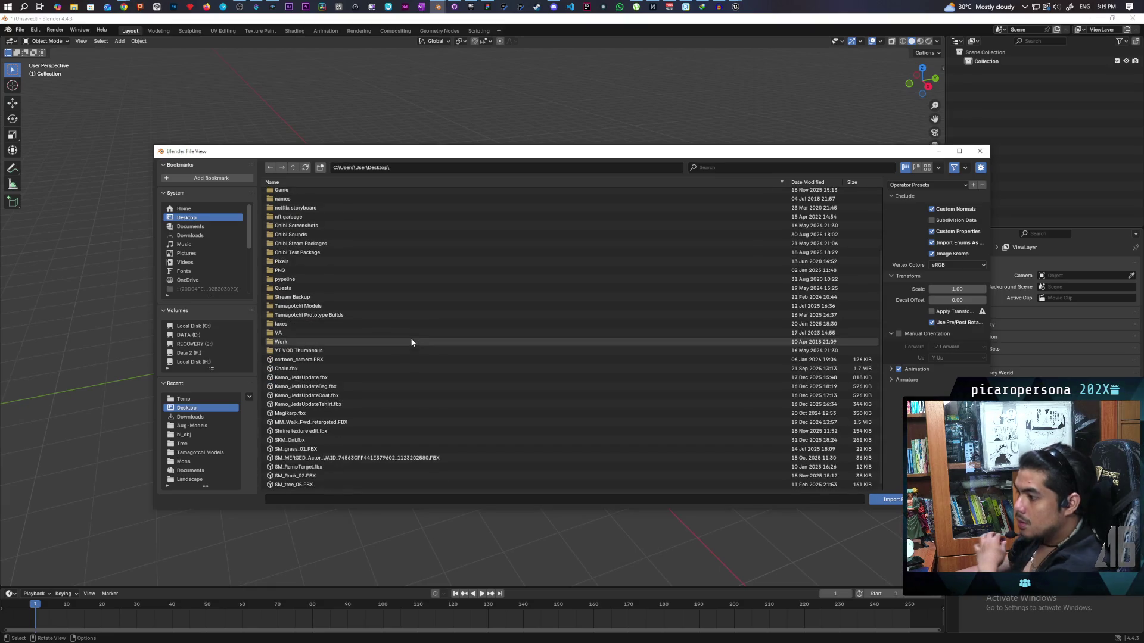
pyautogui.scroll(-2, 334, 471)
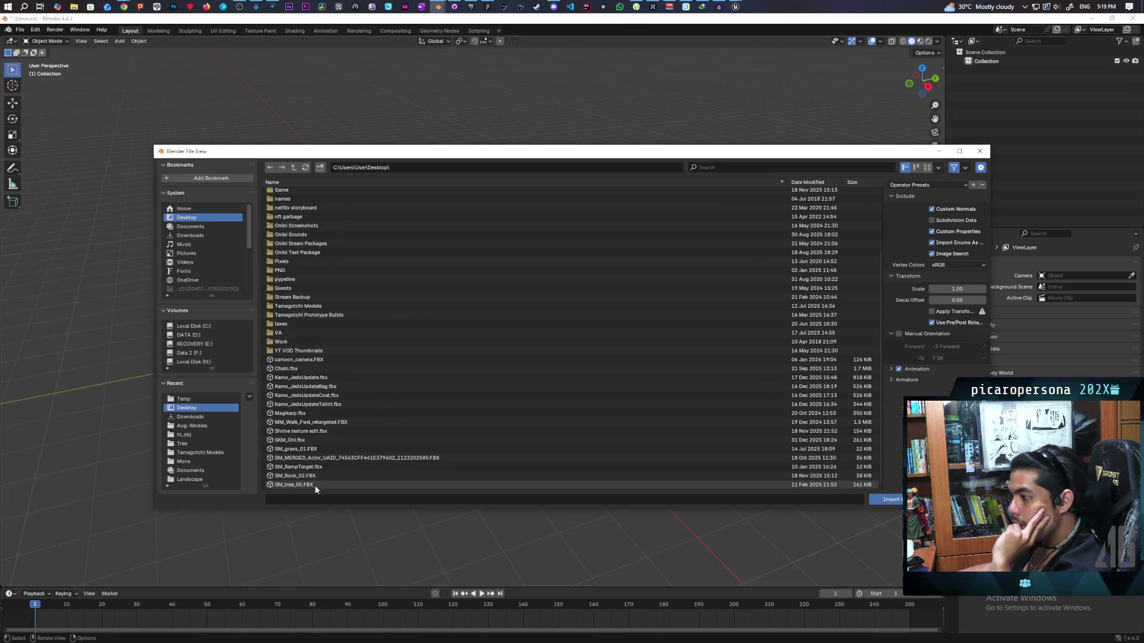
pyautogui.click(332, 441)
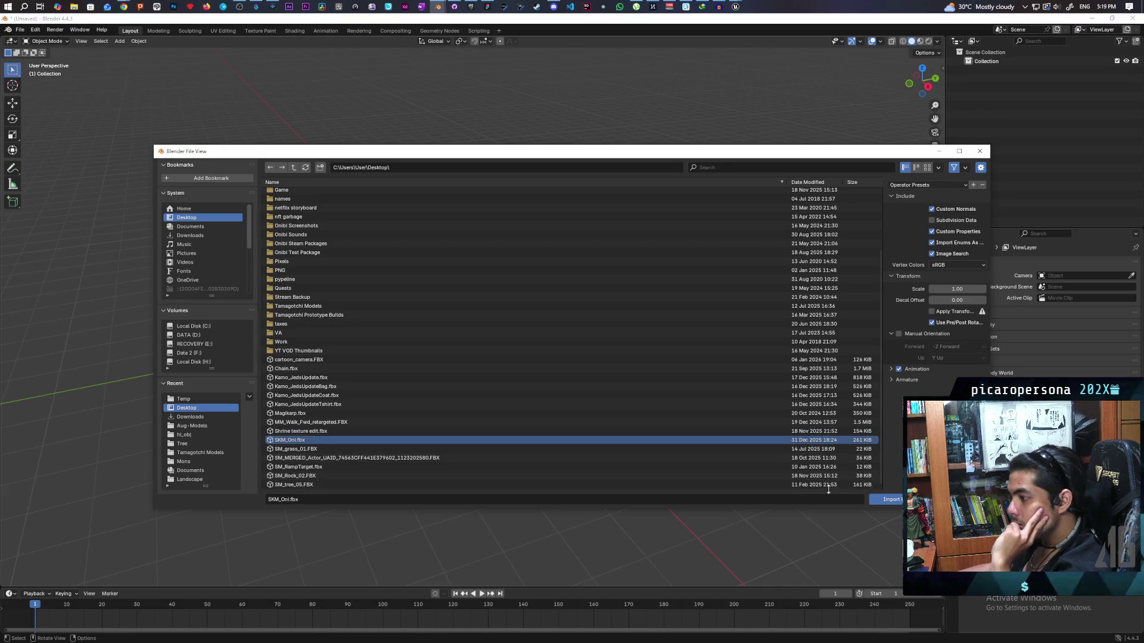
pyautogui.click(891, 499)
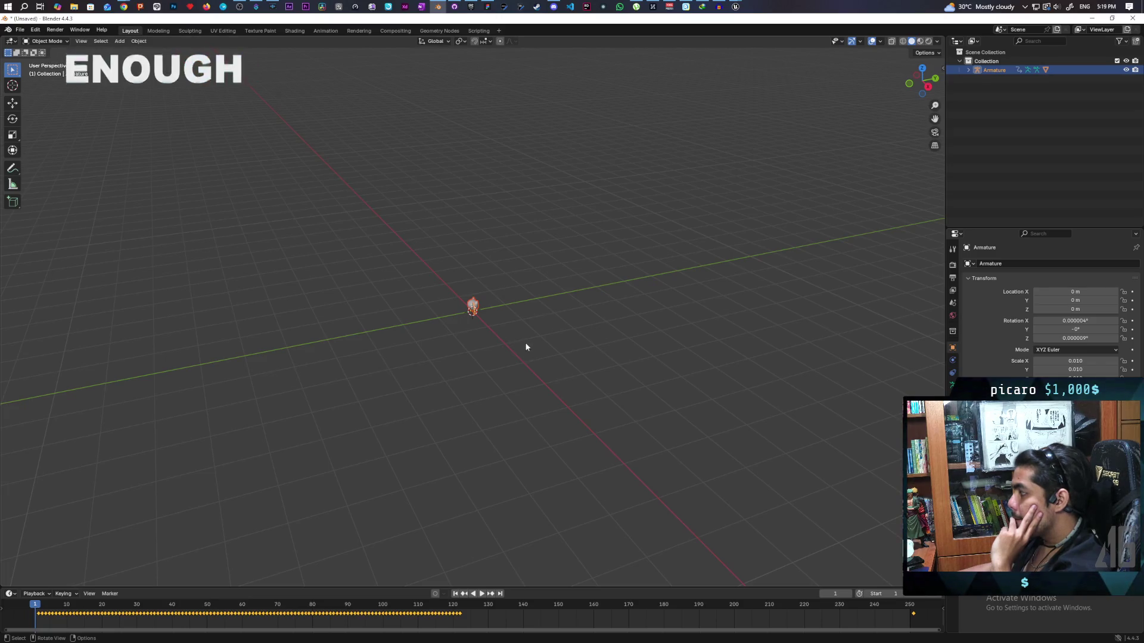
# Deselect the imported Oni armature and add a Plane mesh to the Collection
pyautogui.scroll(10, 497, 306)
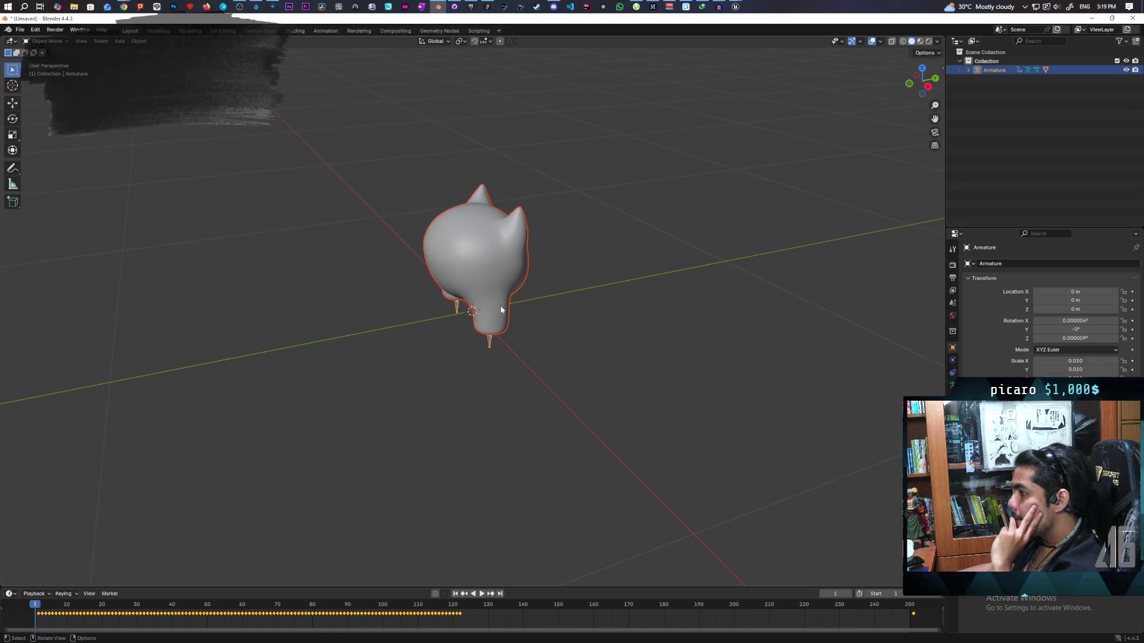
pyautogui.scroll(3, 501, 310)
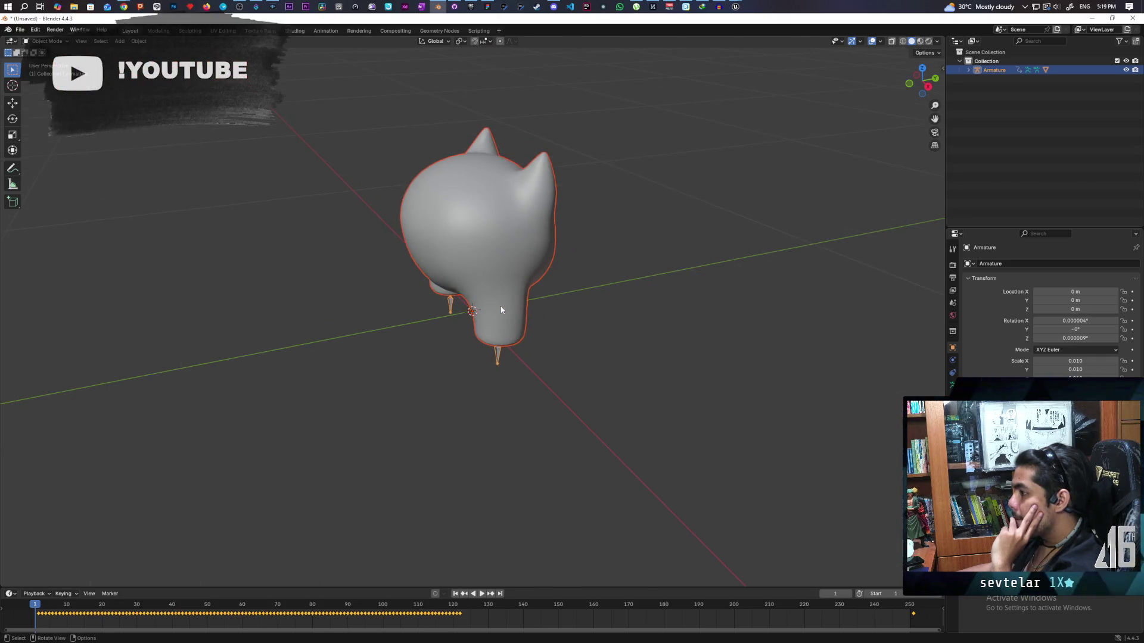
pyautogui.scroll(-2, 501, 310)
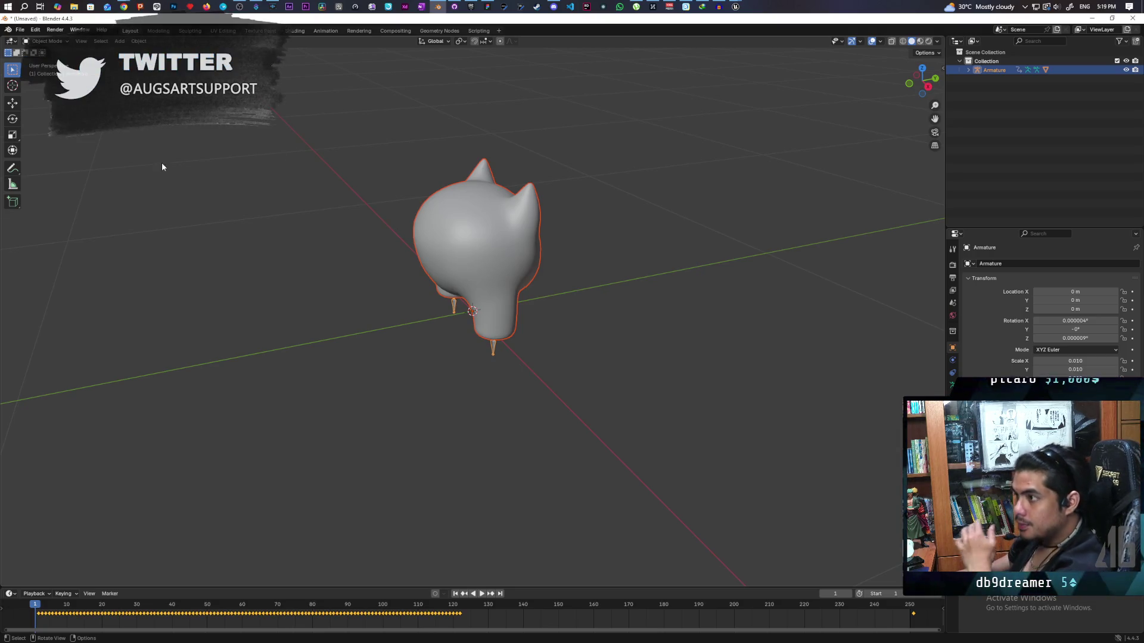
pyautogui.click(629, 325)
pyautogui.click(987, 62)
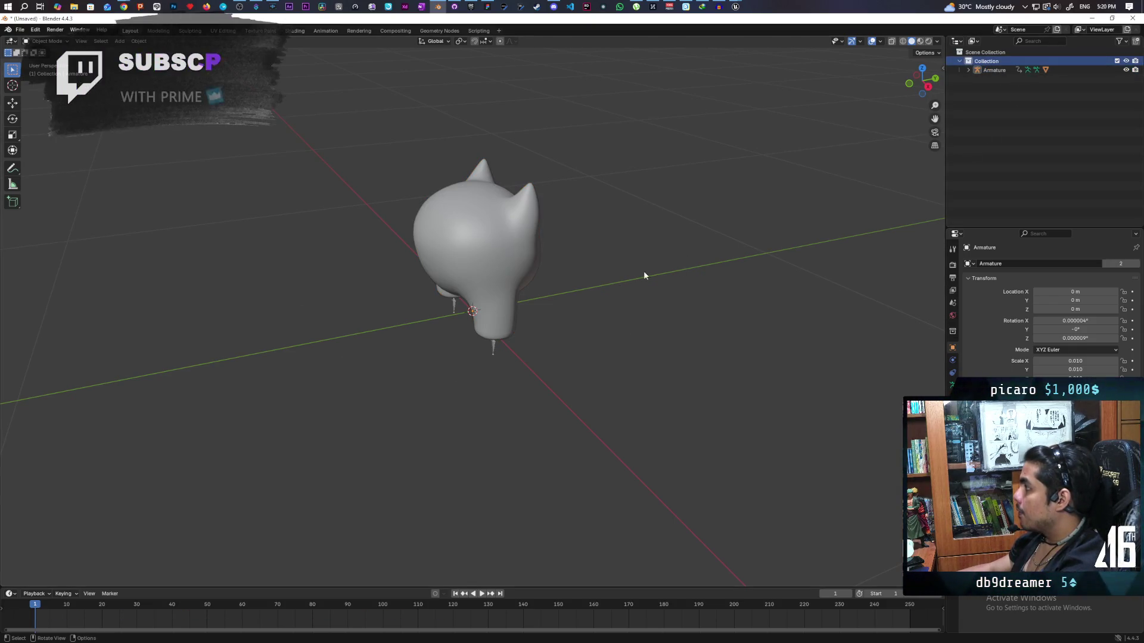
pyautogui.hotkey('shift', 'a')
pyautogui.moveTo(598, 292)
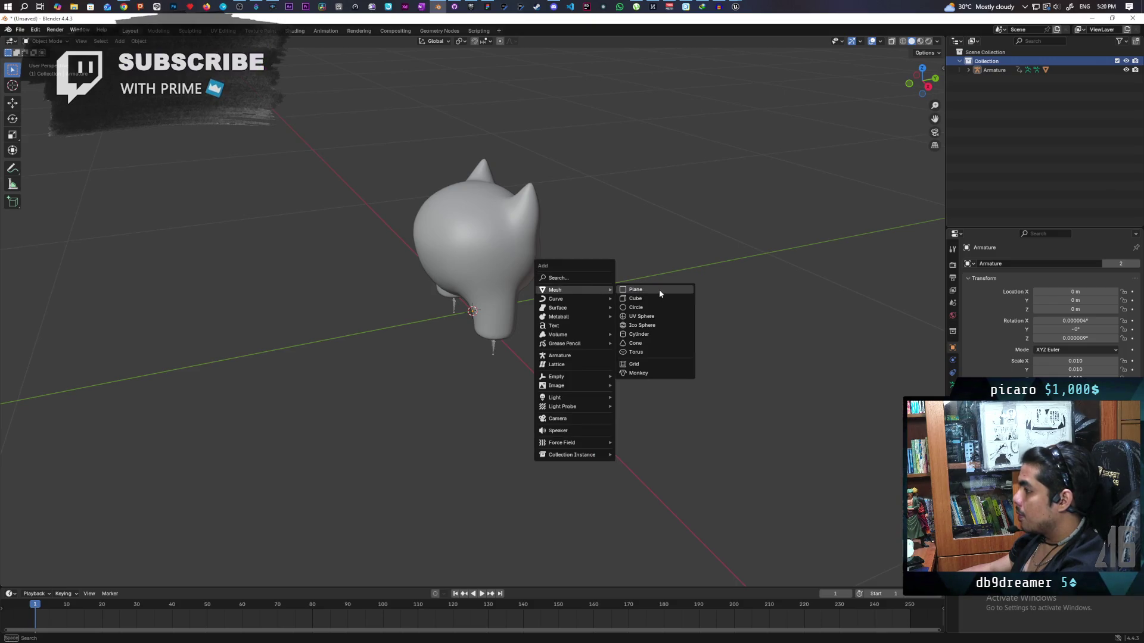
pyautogui.click(659, 289)
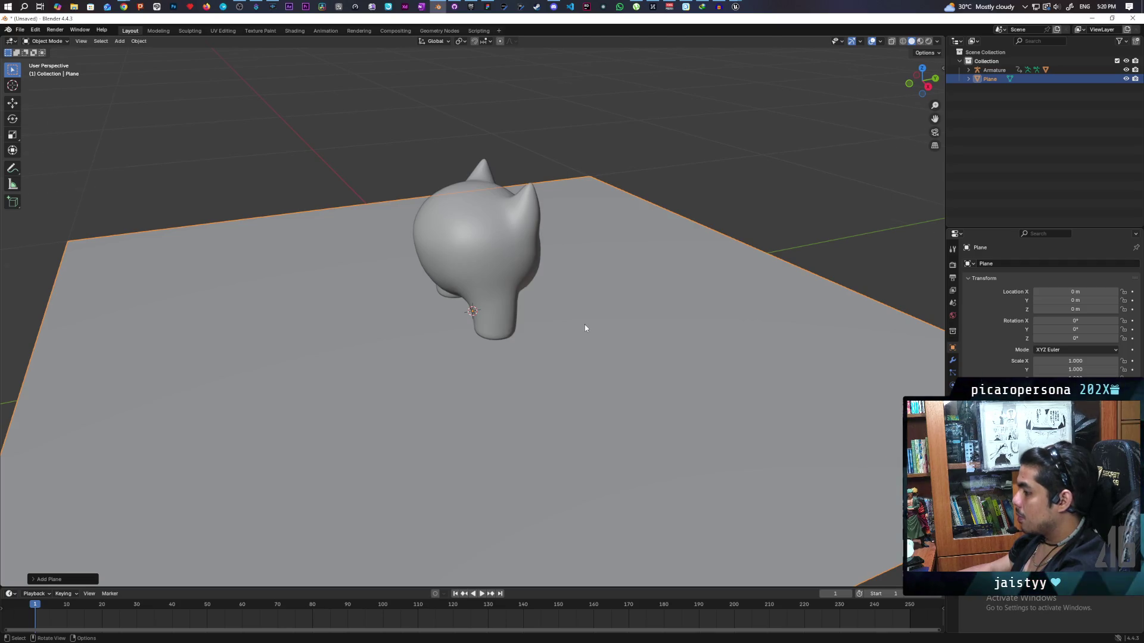
# Check the plane's Convert To options without converting, then put the plane into Edit Mode
pyautogui.scroll(-3, 584, 327)
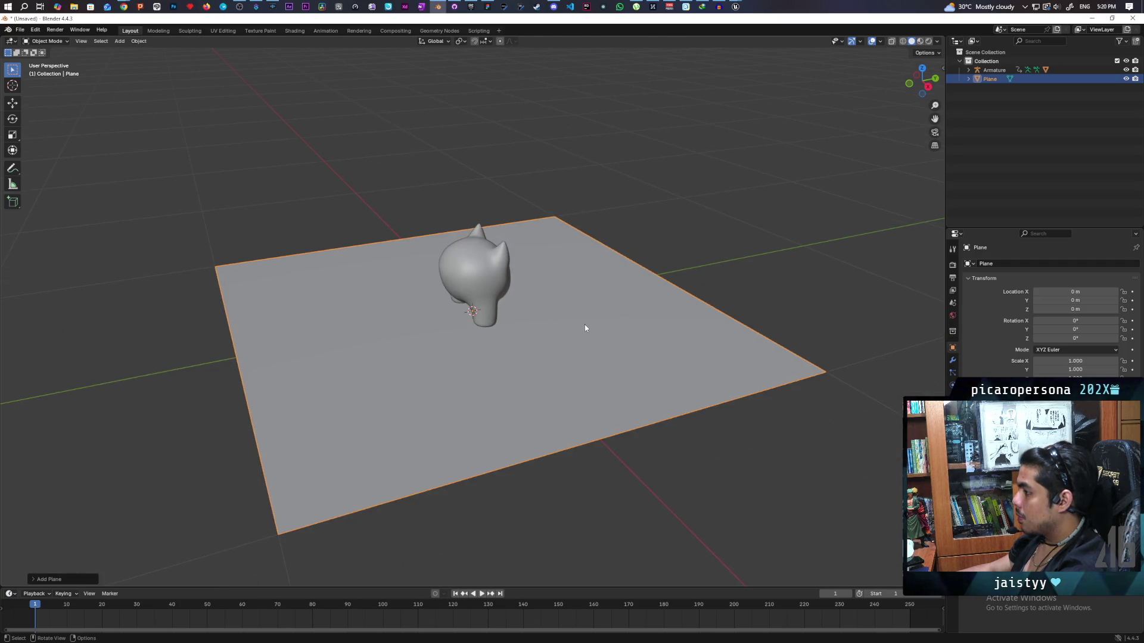
pyautogui.rightClick(539, 338)
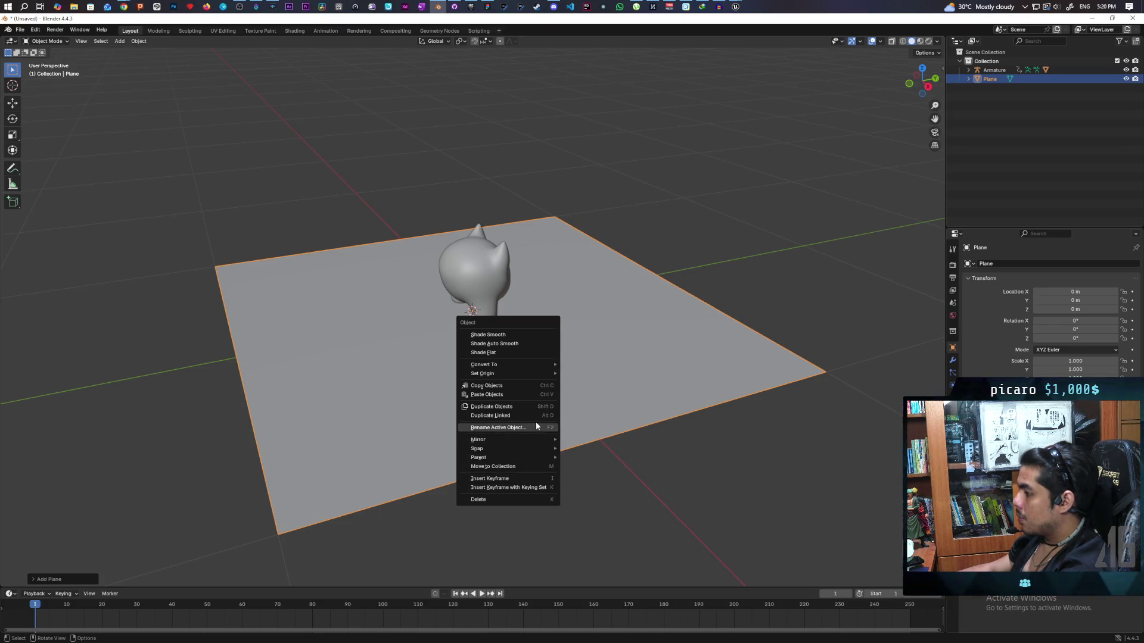
pyautogui.moveTo(540, 369)
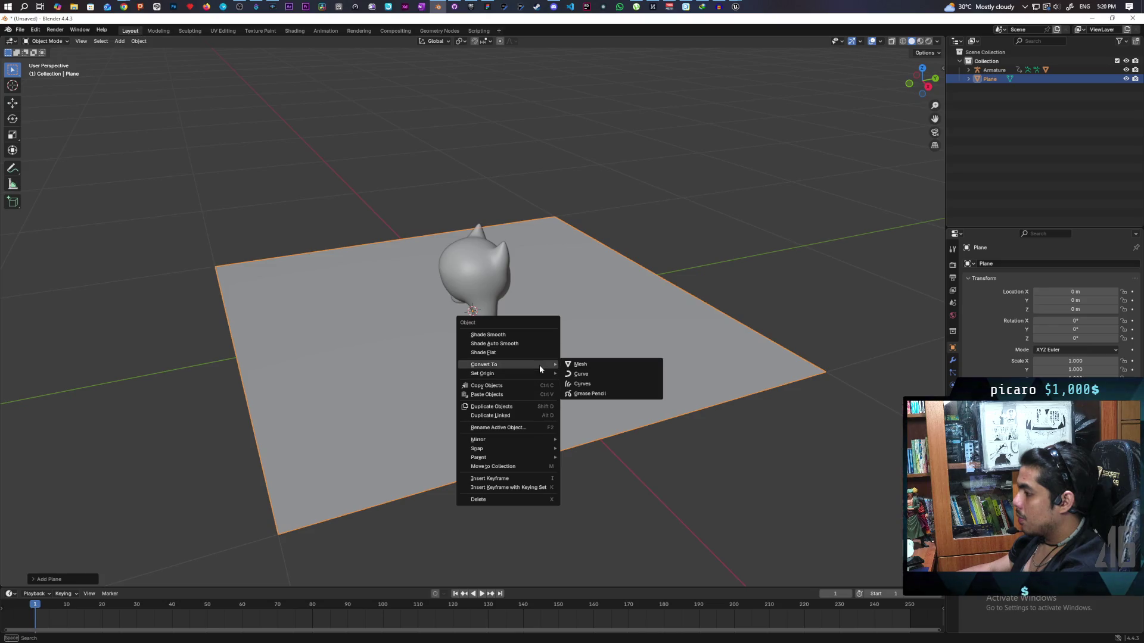
pyautogui.click(638, 335)
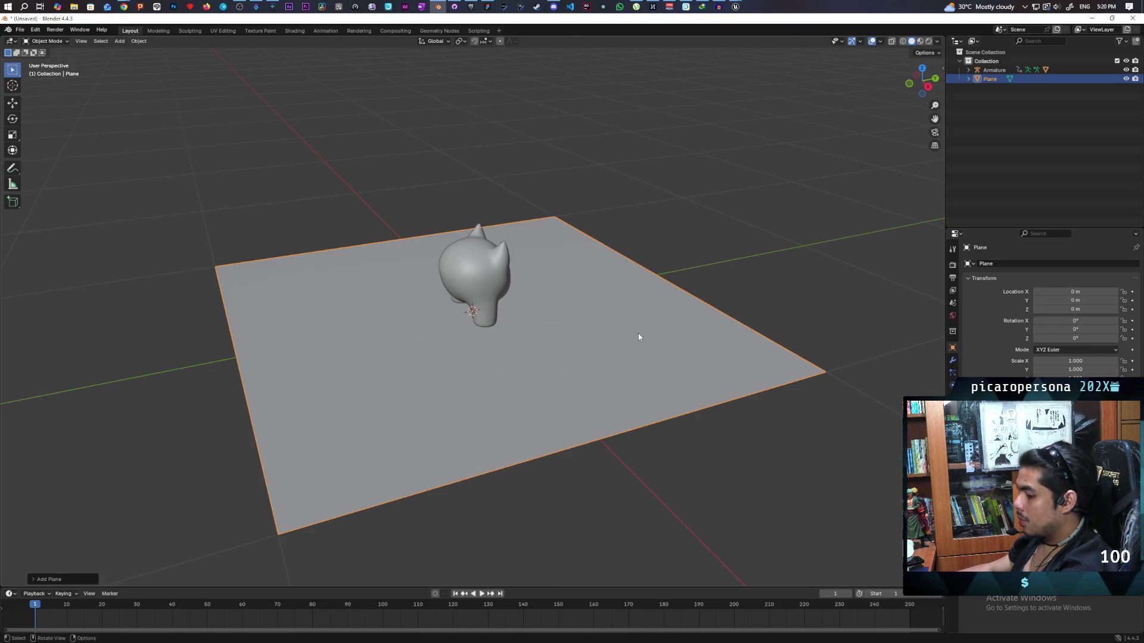
pyautogui.press('Tab')
pyautogui.rightClick(612, 335)
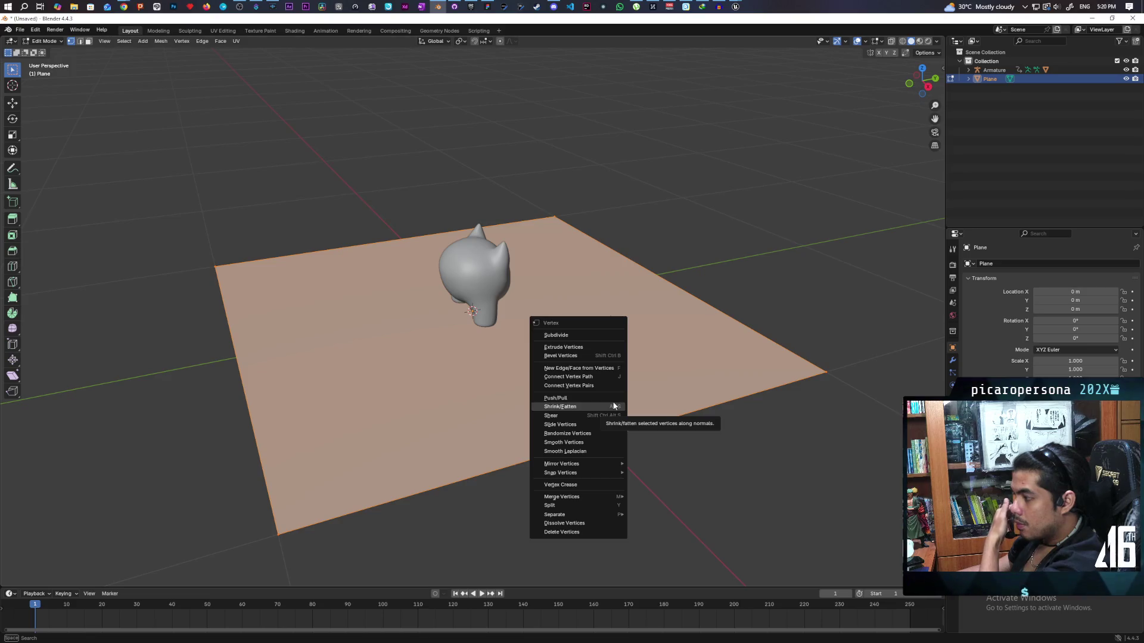
pyautogui.moveTo(614, 473)
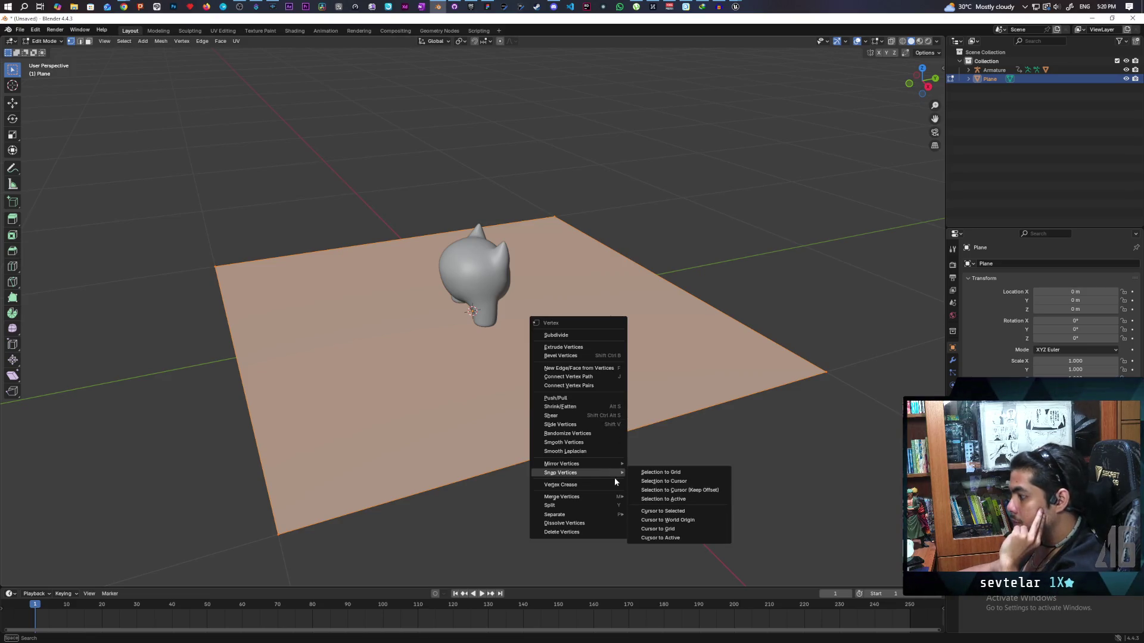
pyautogui.moveTo(587, 500)
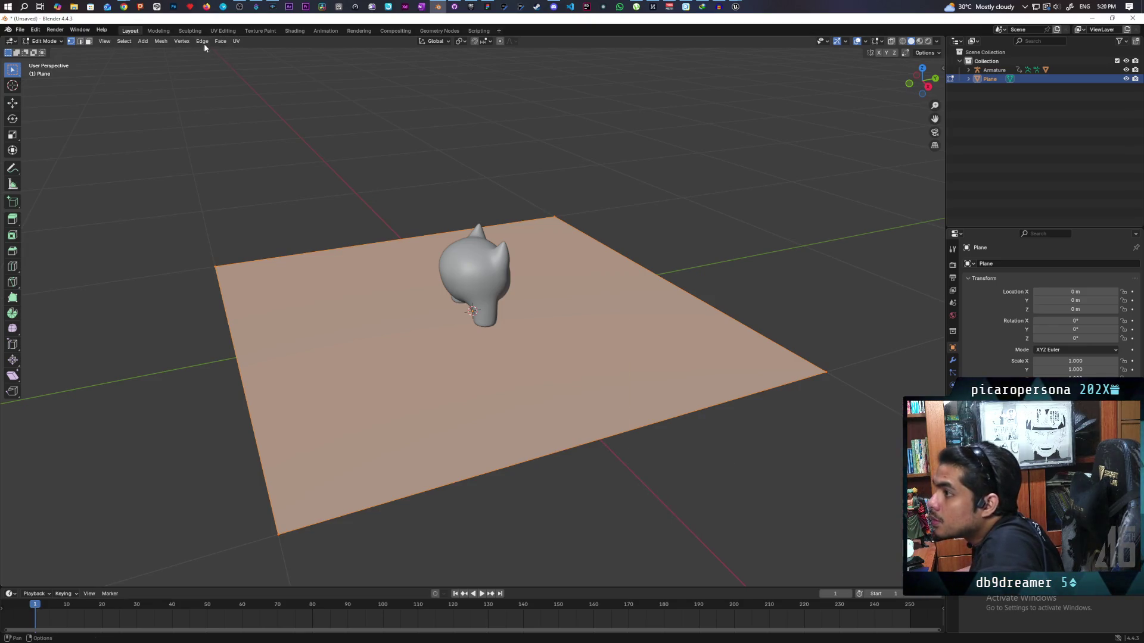
pyautogui.click(183, 41)
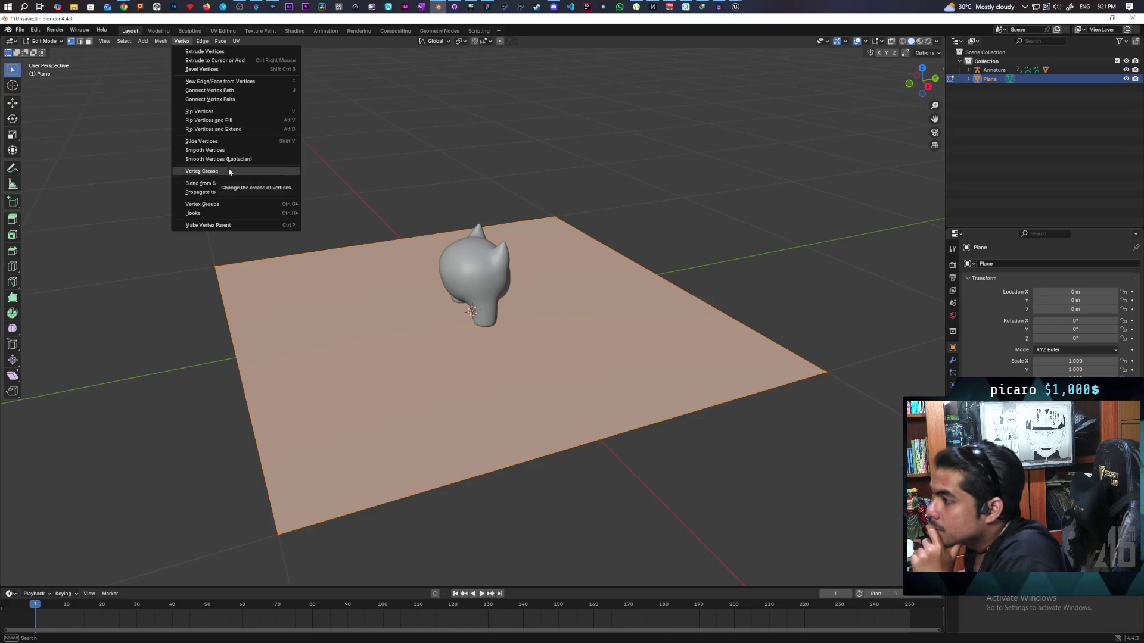
pyautogui.moveTo(237, 203)
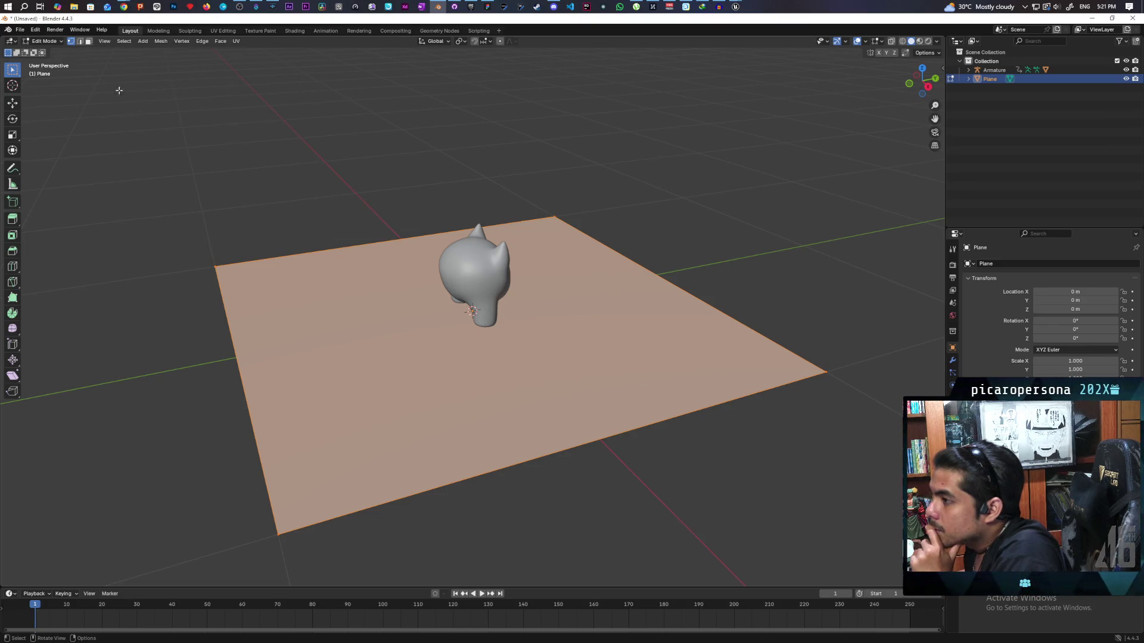
pyautogui.click(45, 42)
# Return the plane to Object Mode and apply Shade Smooth to it
pyautogui.click(48, 53)
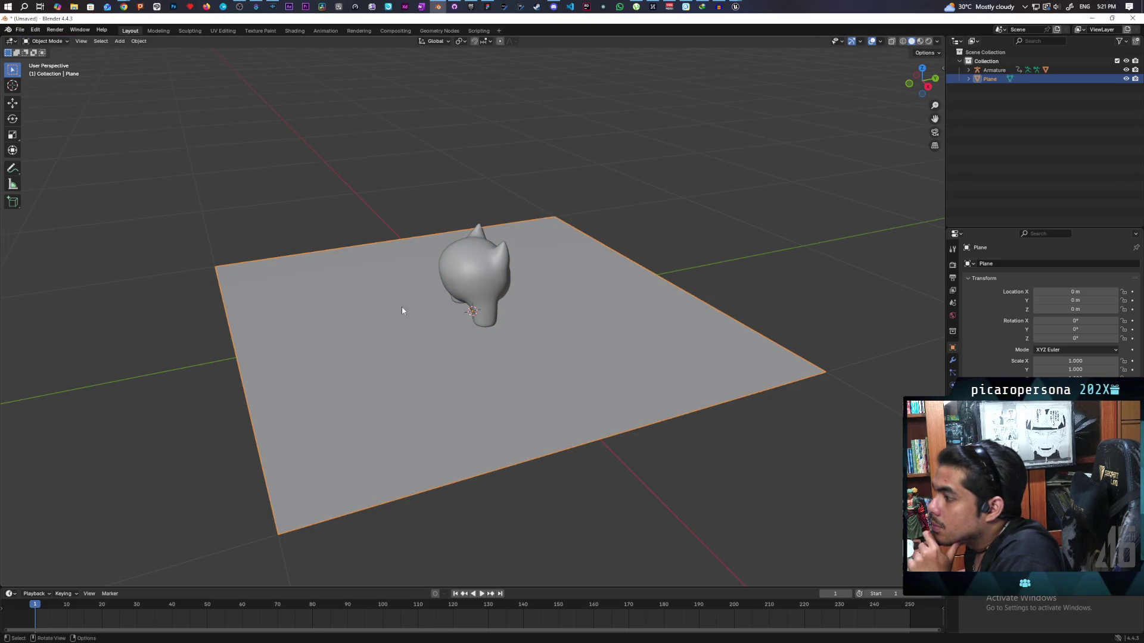
pyautogui.rightClick(349, 294)
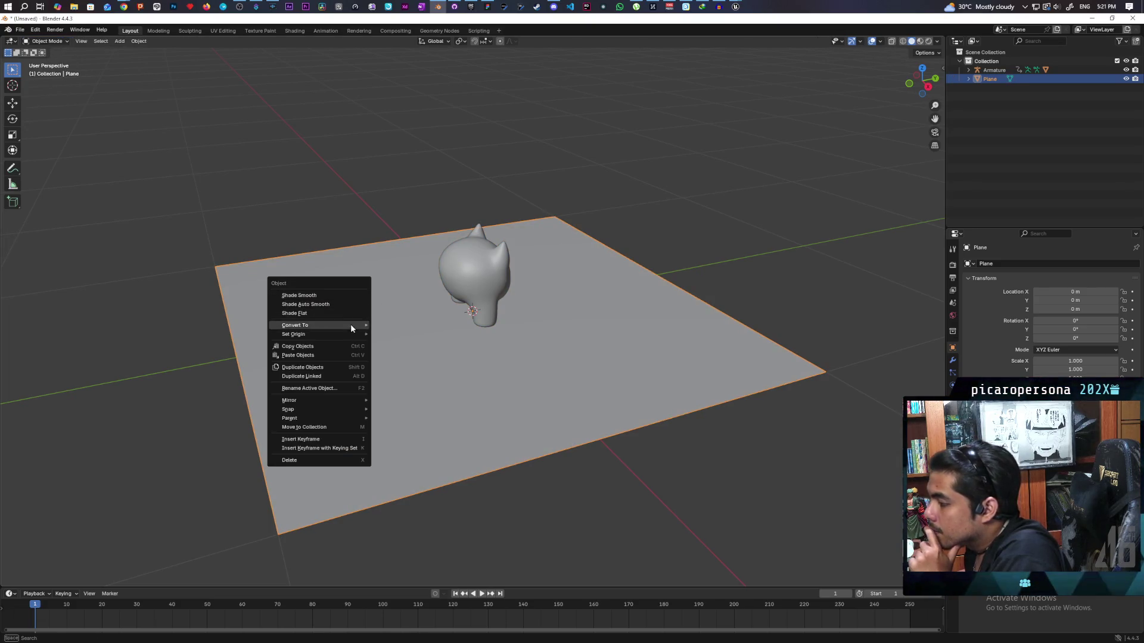
pyautogui.moveTo(366, 402)
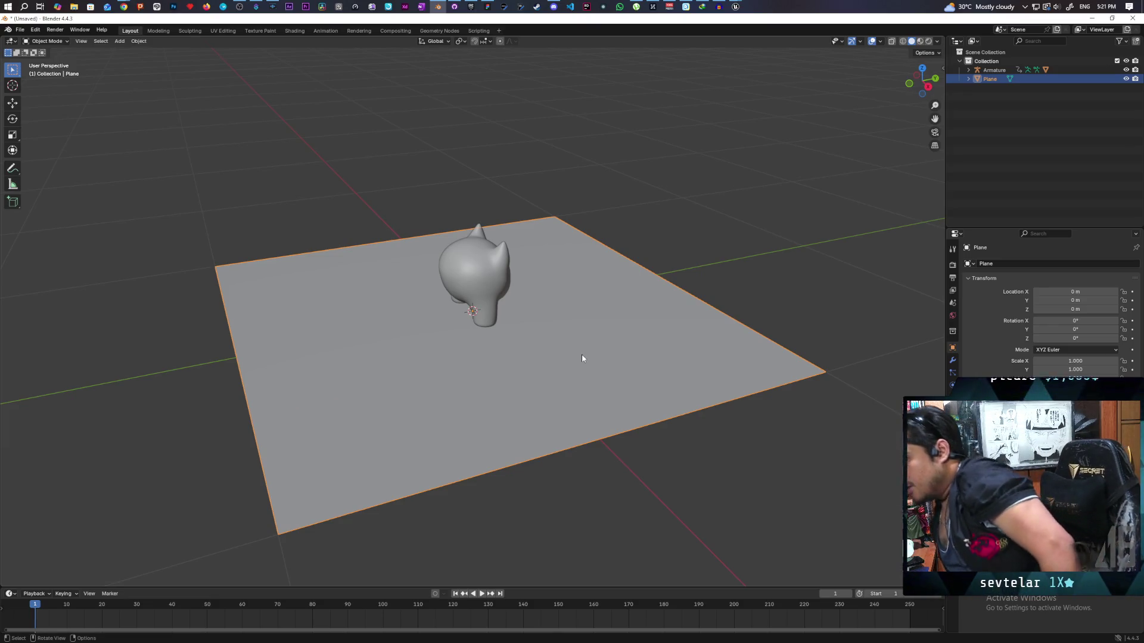
pyautogui.click(138, 42)
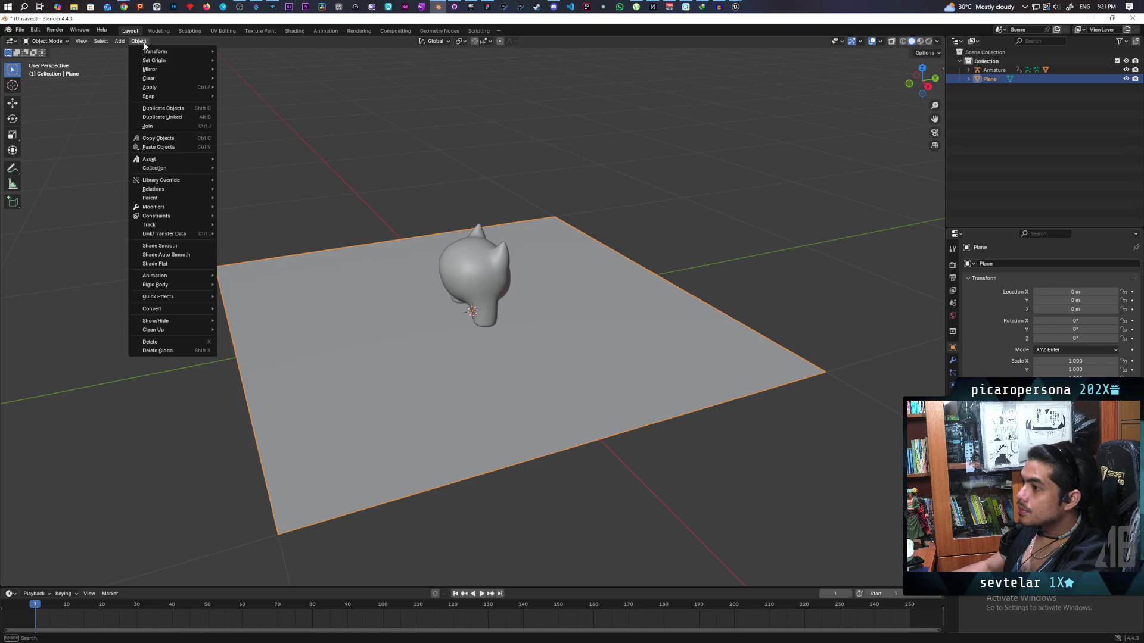
pyautogui.rightClick(374, 363)
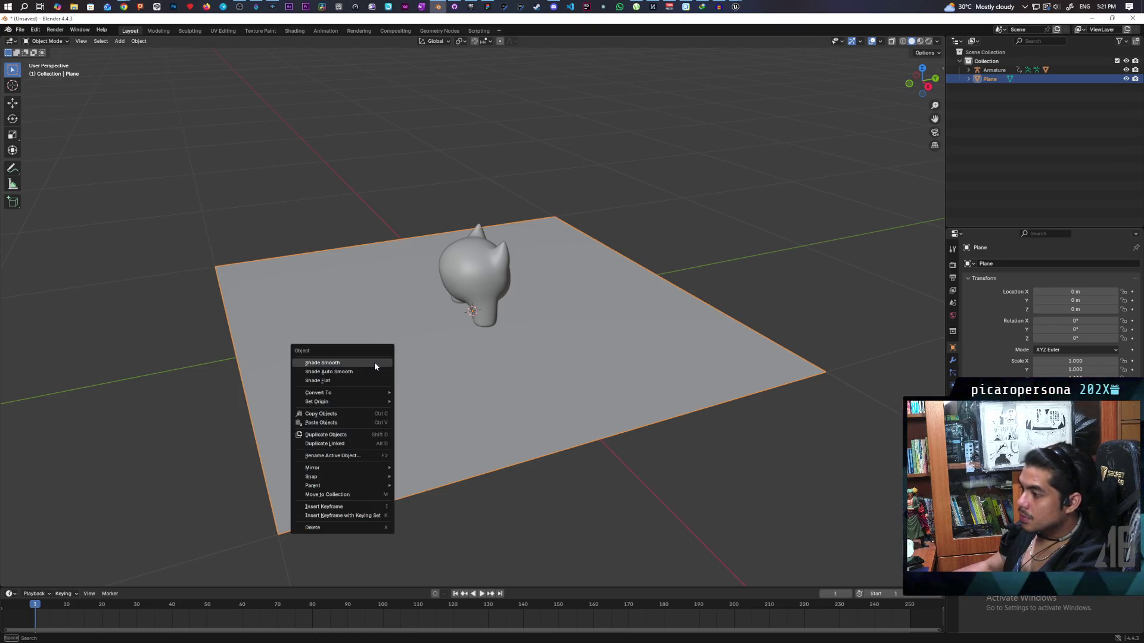
pyautogui.rightClick(390, 365)
pyautogui.click(387, 366)
# Look through the plane's context menu and the Object menu, ending at the interaction mode list
pyautogui.press('b')
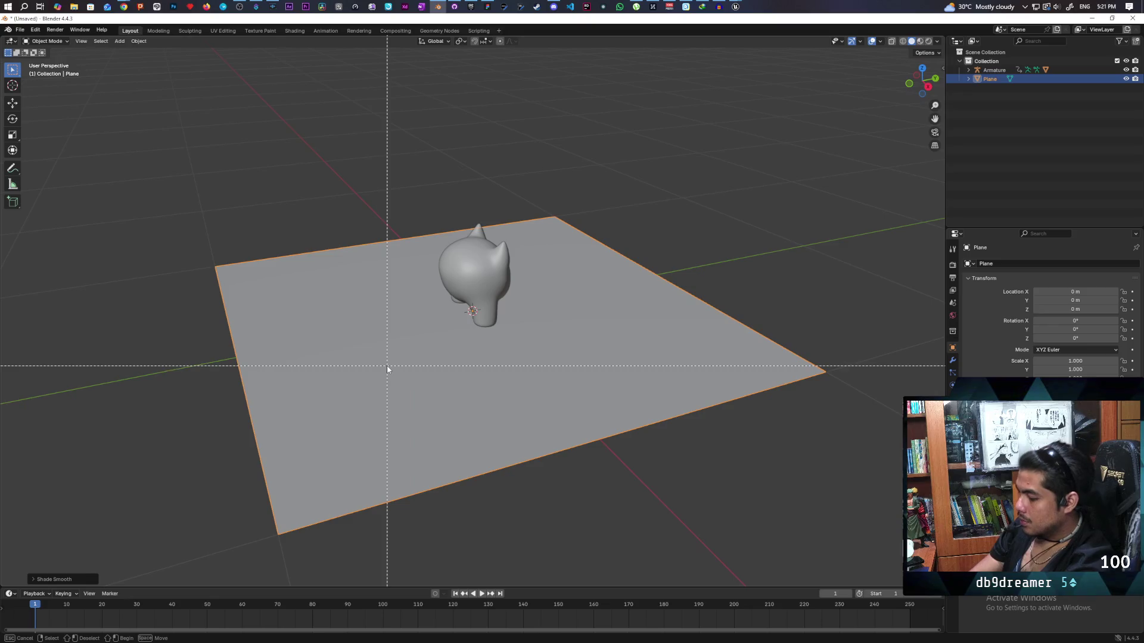
pyautogui.rightClick(387, 365)
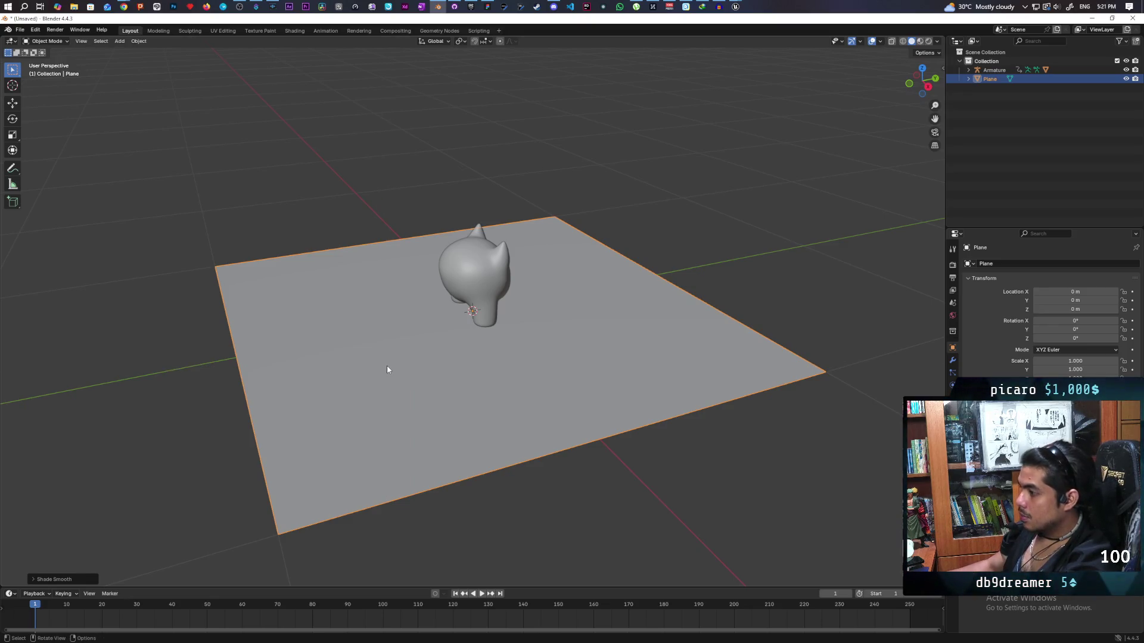
pyautogui.rightClick(388, 366)
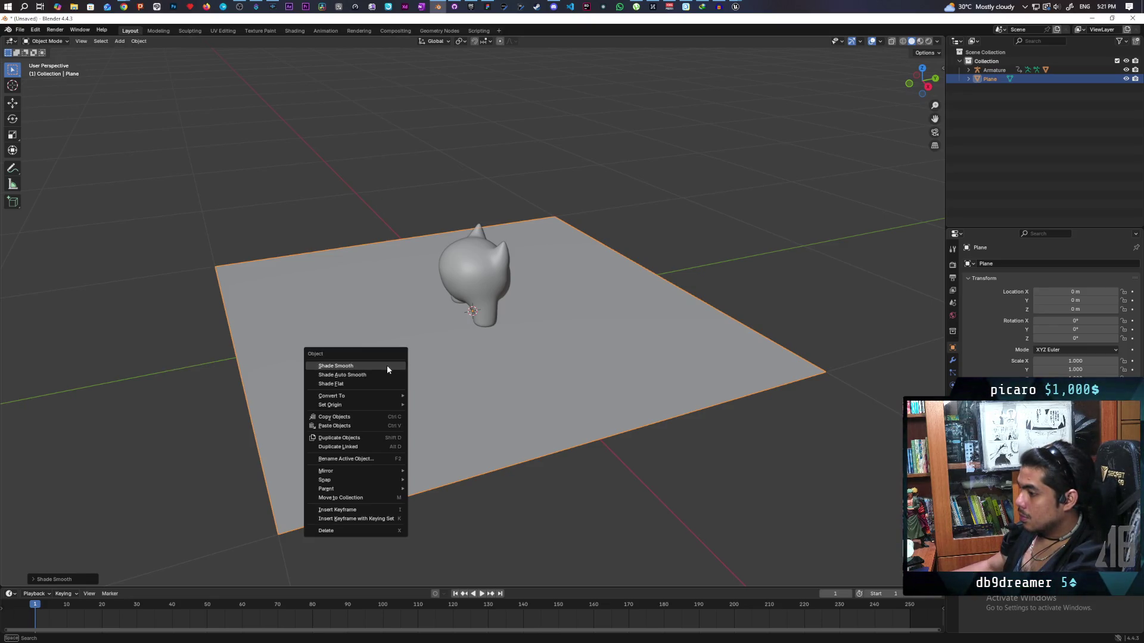
pyautogui.click(132, 42)
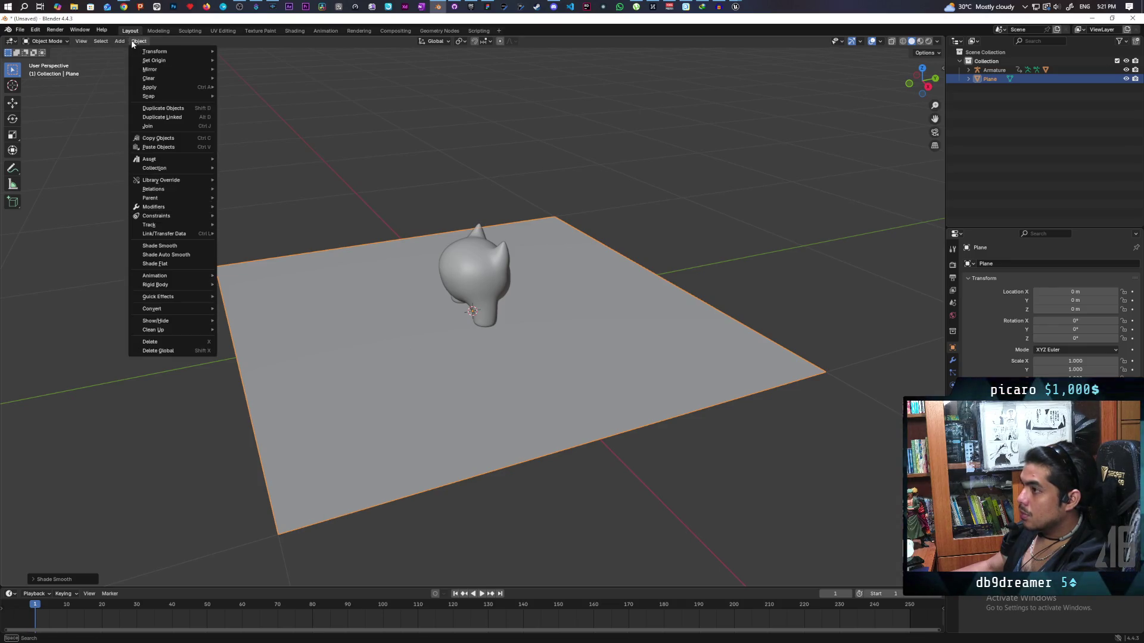
pyautogui.moveTo(87, 40)
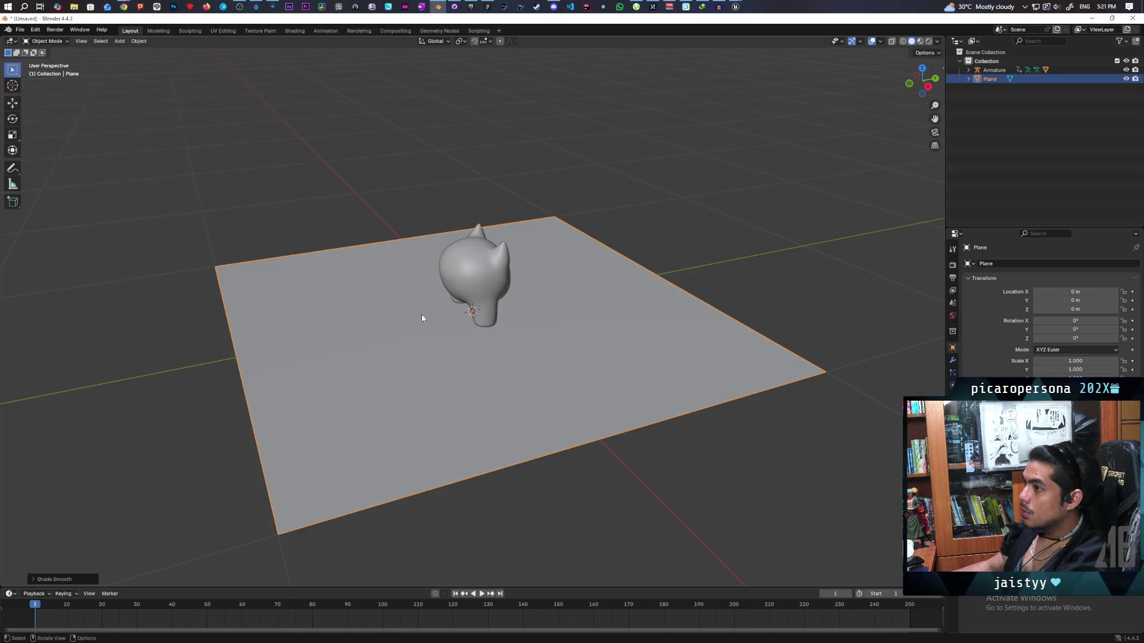
pyautogui.click(47, 41)
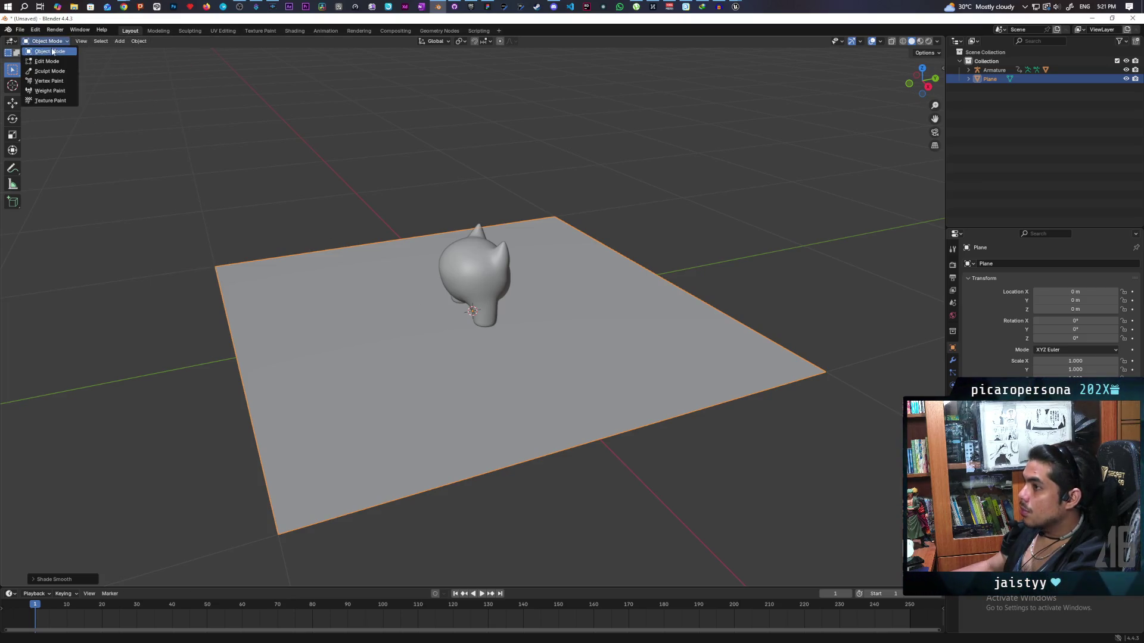
# Subdivide the plane four times in Edit Mode into a dense grid, then return to Object Mode
pyautogui.click(55, 60)
pyautogui.rightClick(397, 355)
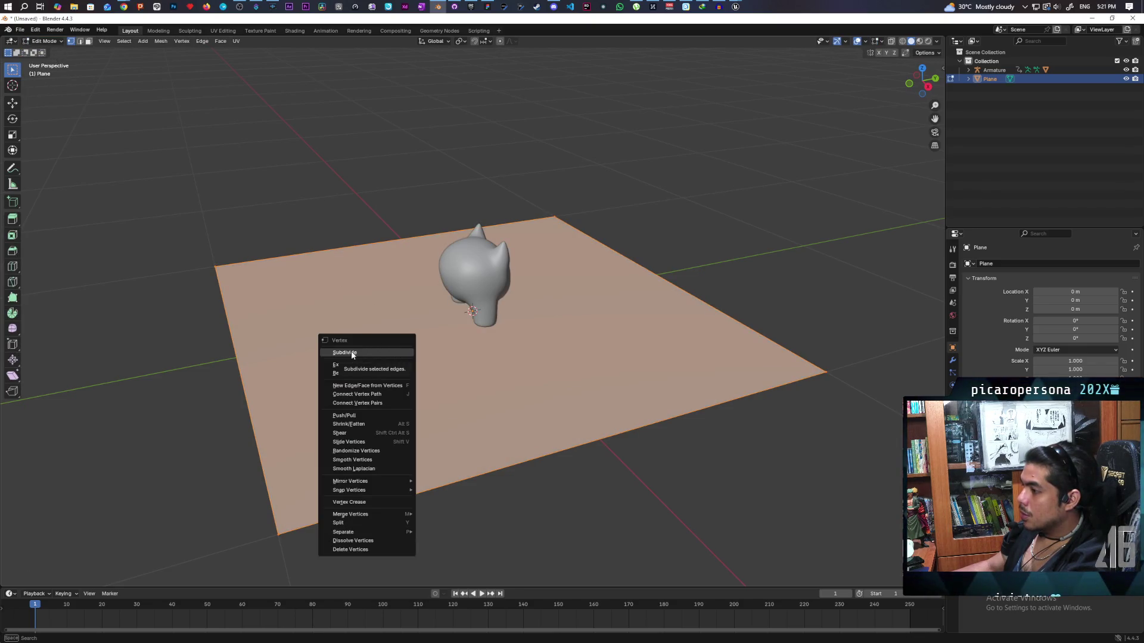
pyautogui.click(351, 354)
pyautogui.rightClick(405, 361)
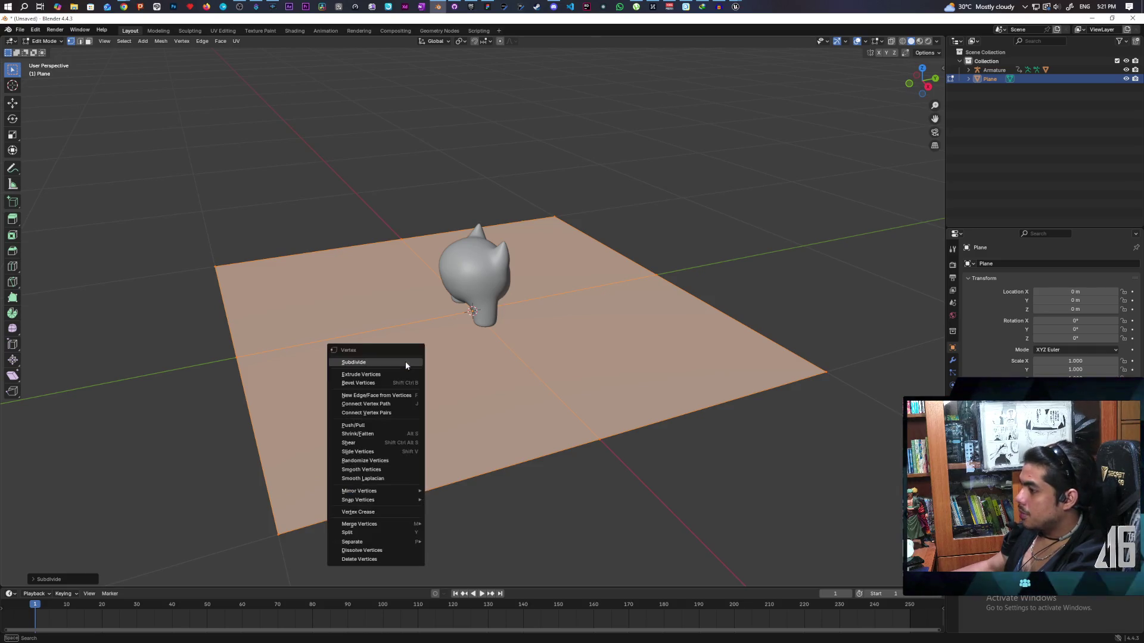
pyautogui.click(405, 361)
pyautogui.rightClick(405, 361)
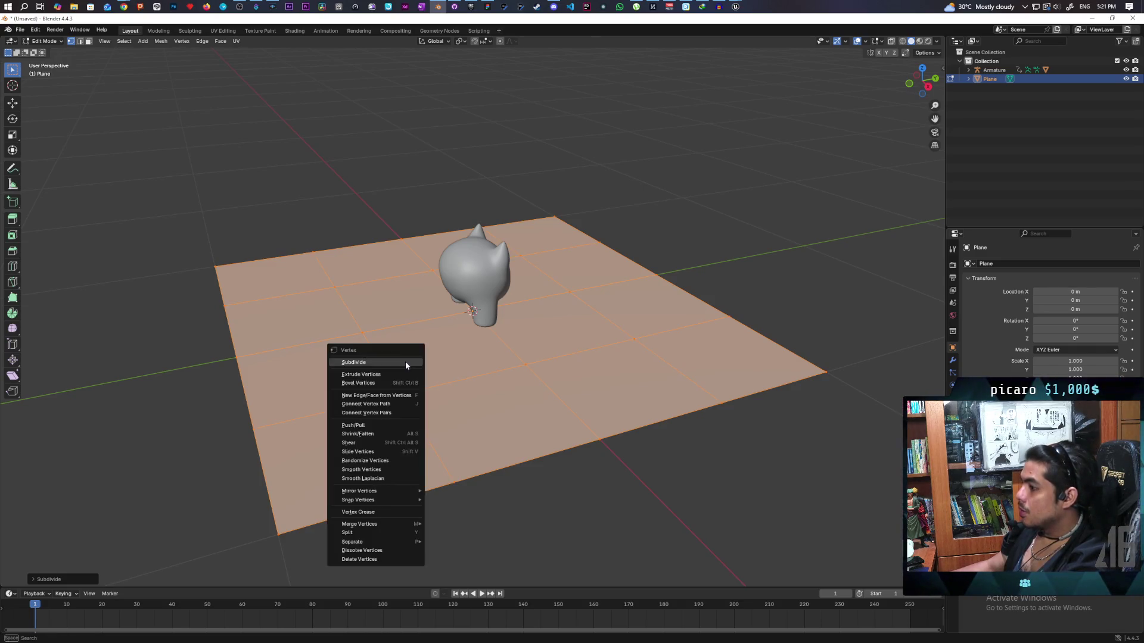
pyautogui.click(405, 360)
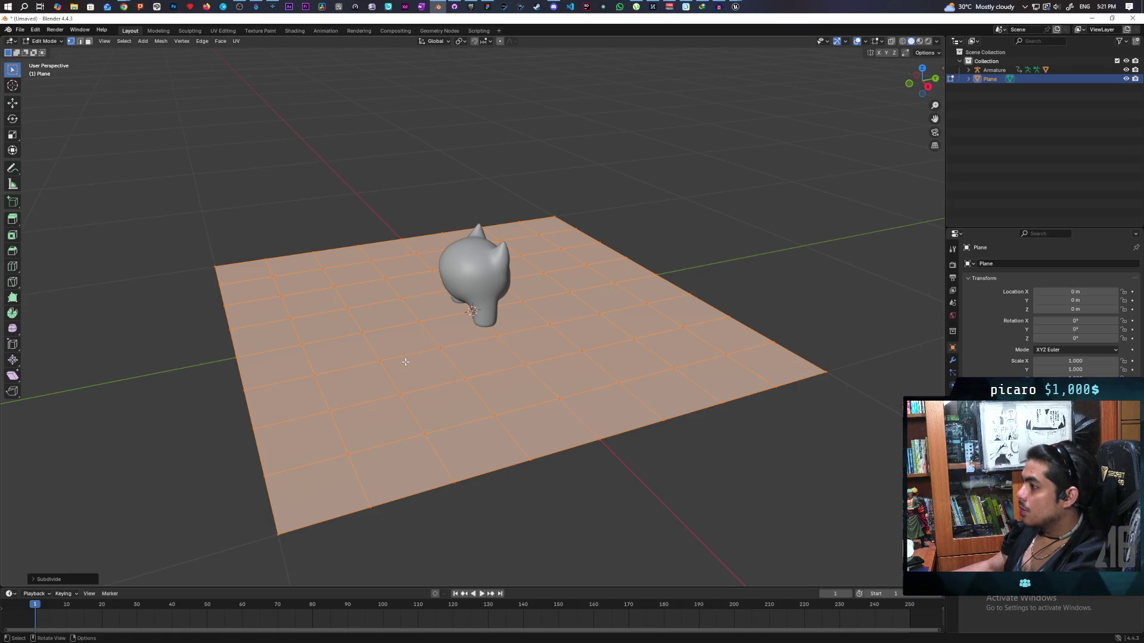
pyautogui.rightClick(405, 361)
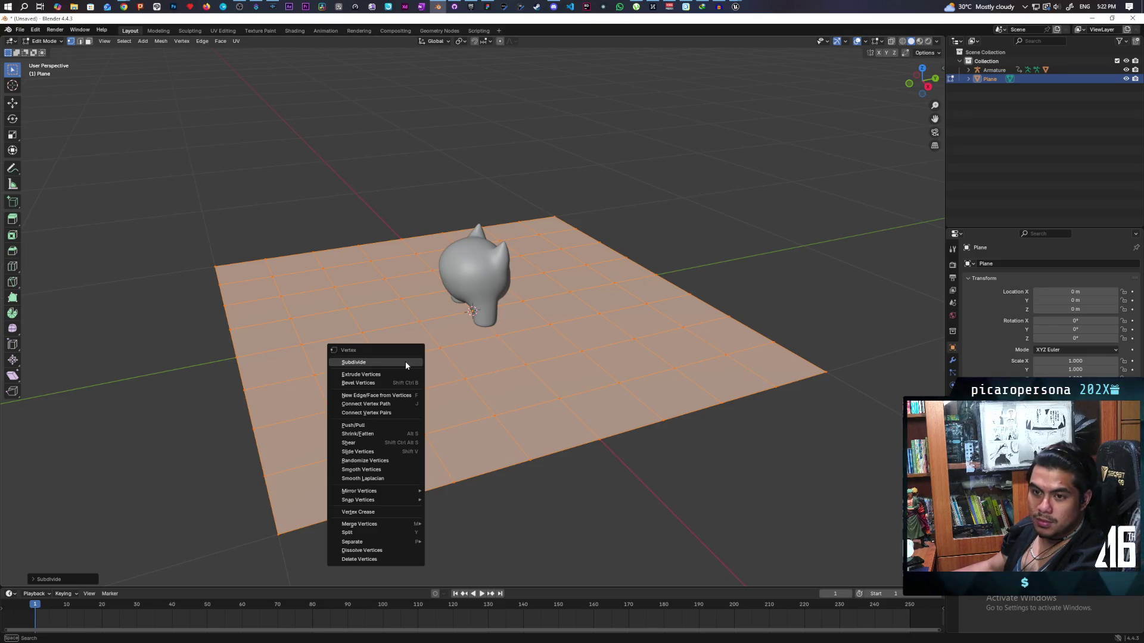
pyautogui.click(405, 361)
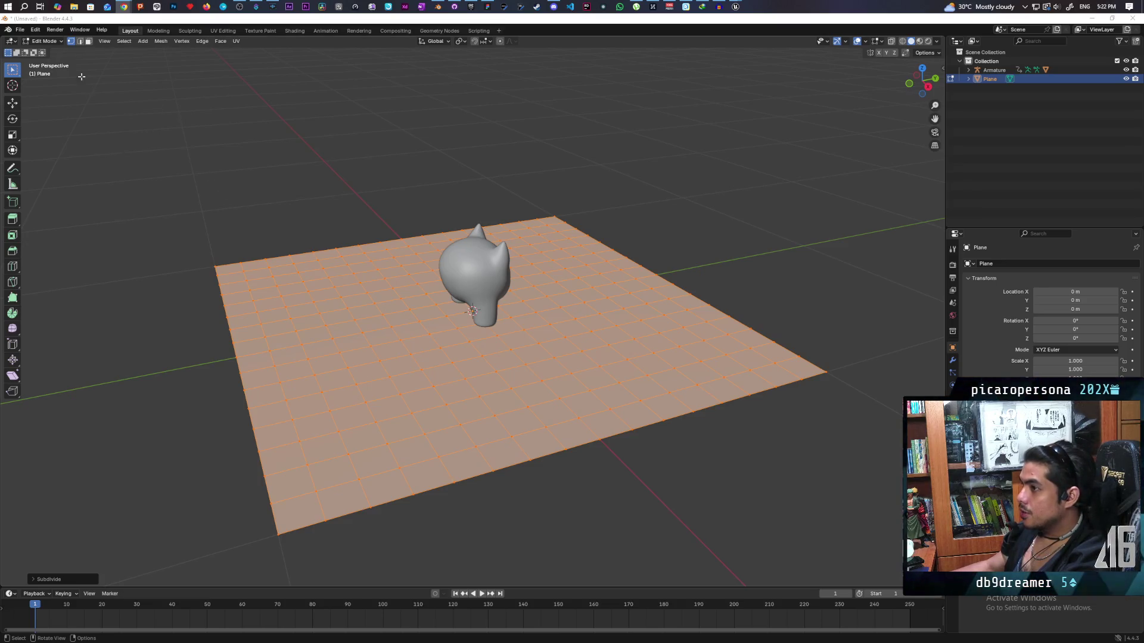
pyautogui.click(56, 41)
pyautogui.click(41, 57)
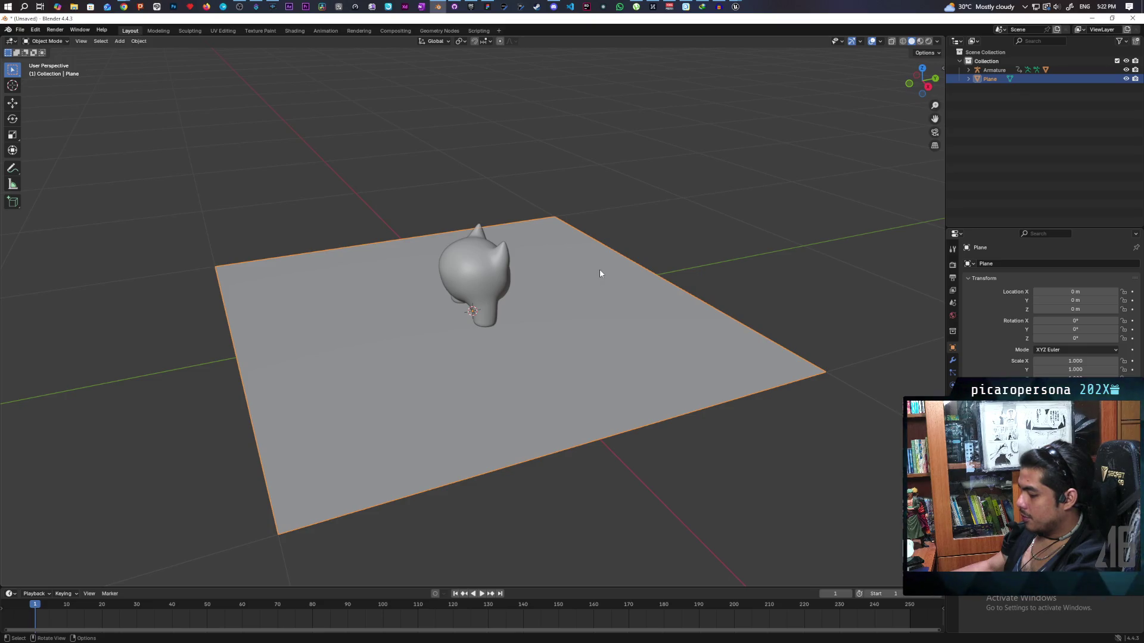
# Rotate the plane 90° about the X axis so it stands upright
pyautogui.press('r')
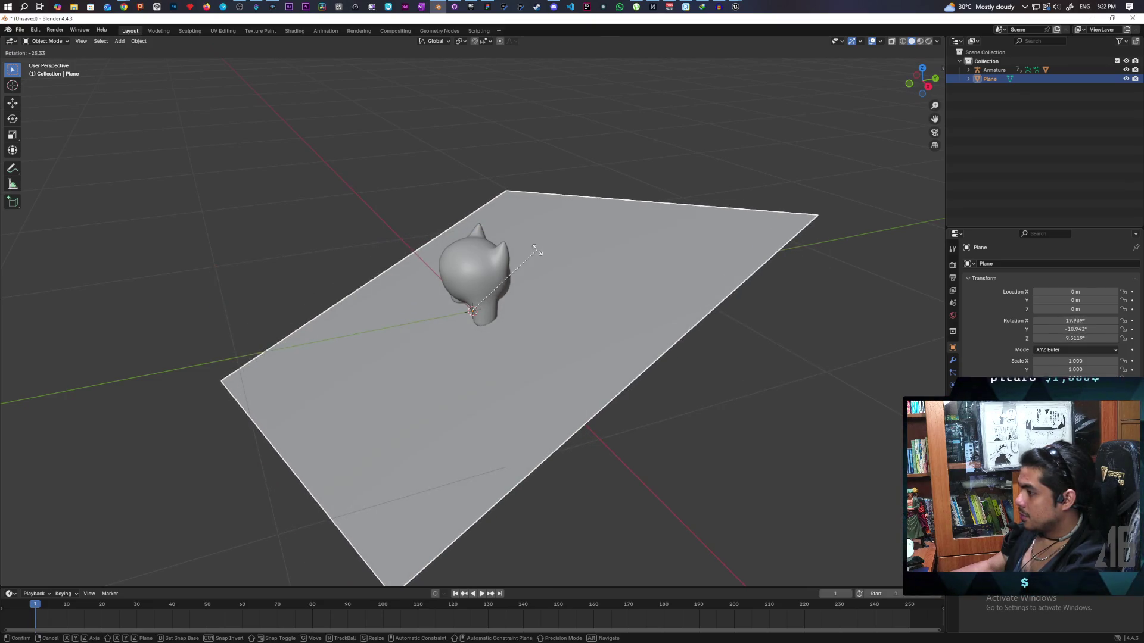
pyautogui.press('x')
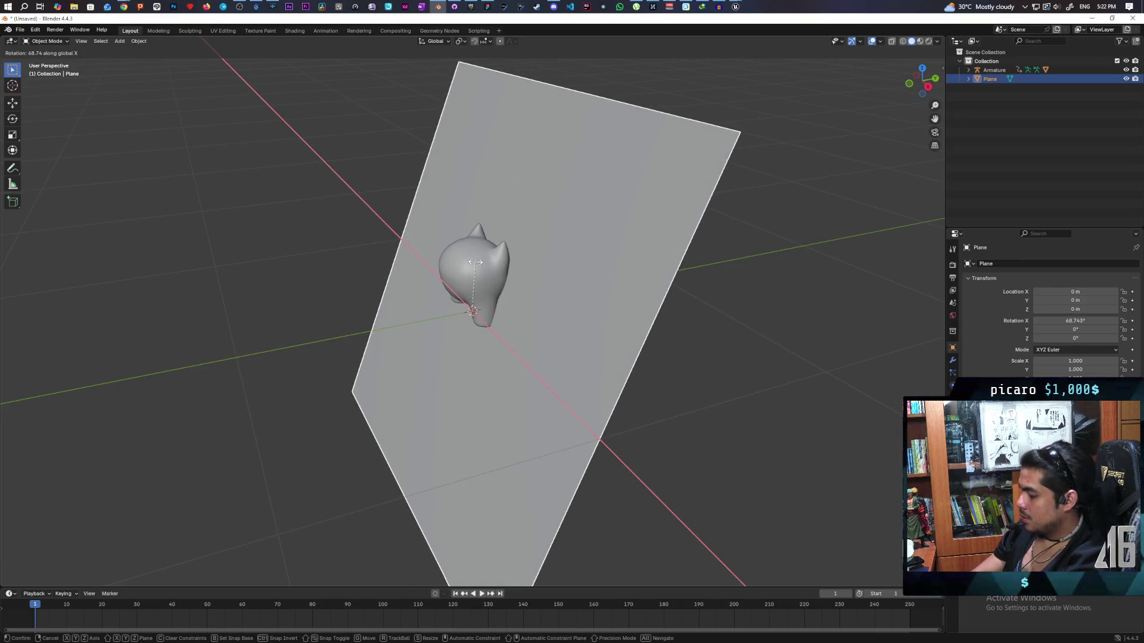
pyautogui.write('90')
pyautogui.press('Return')
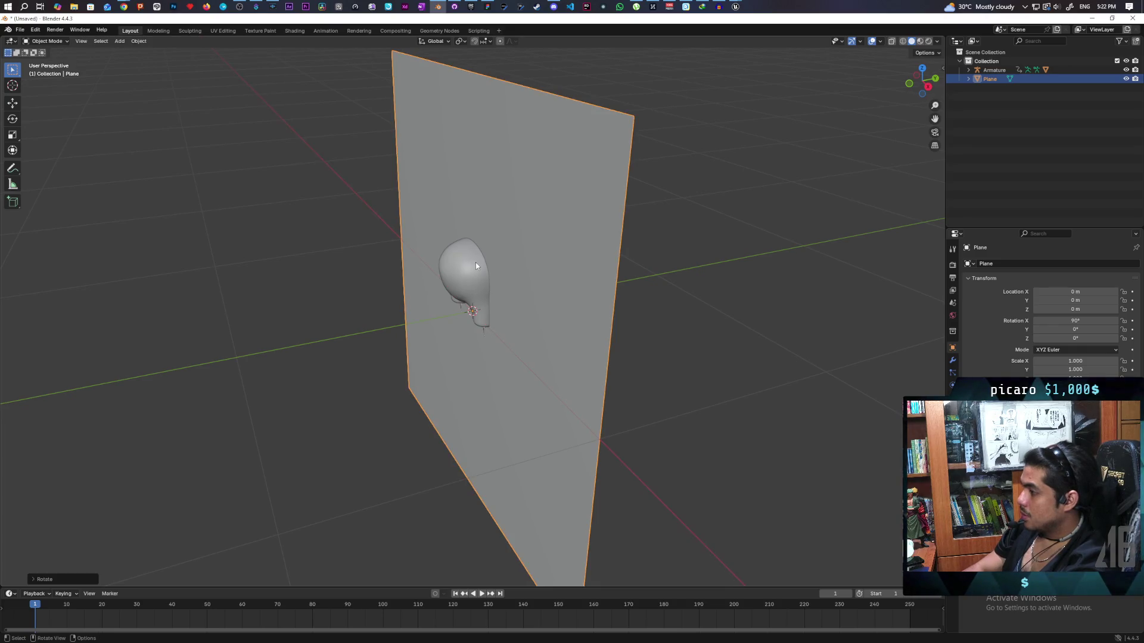
# Apply Shade Auto Smooth to the upright plane and orbit to view it edge-on
pyautogui.rightClick(536, 250)
pyautogui.click(524, 253)
pyautogui.moveTo(558, 245)
pyautogui.mouseDown()
pyautogui.moveTo(526, 235)
pyautogui.moveTo(645, 219)
pyautogui.moveTo(661, 233)
pyautogui.moveTo(697, 226)
pyautogui.moveTo(697, 235)
pyautogui.moveTo(677, 232)
pyautogui.moveTo(682, 243)
pyautogui.moveTo(720, 246)
pyautogui.moveTo(679, 235)
pyautogui.moveTo(620, 248)
pyautogui.mouseUp()
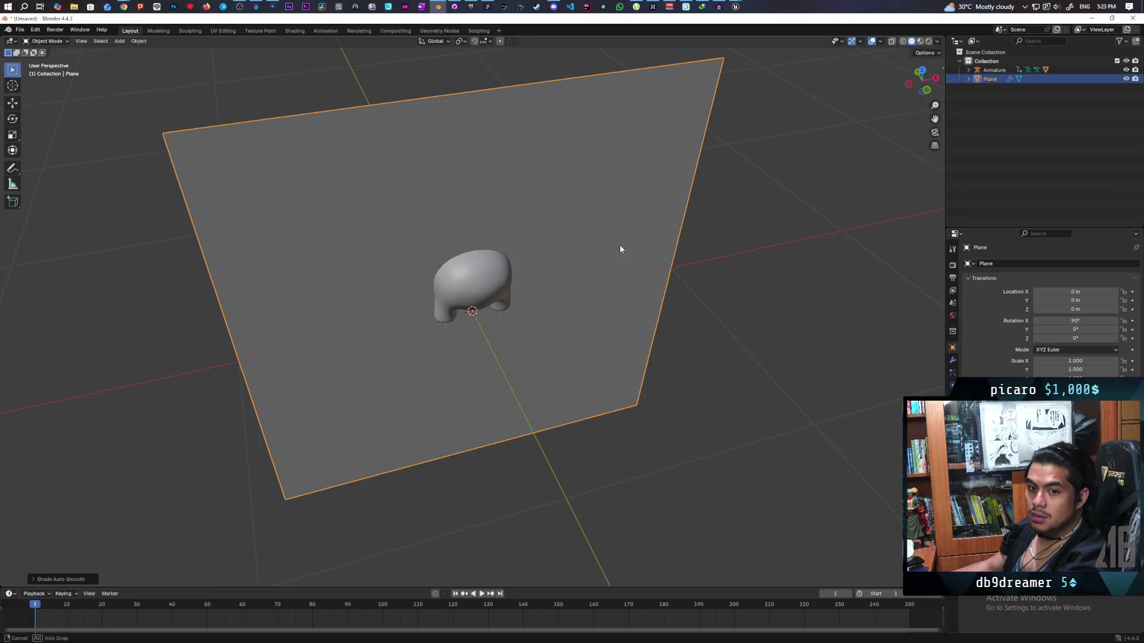
pyautogui.moveTo(620, 249)
pyautogui.mouseDown()
pyautogui.moveTo(740, 238)
pyautogui.moveTo(507, 249)
pyautogui.moveTo(525, 243)
pyautogui.moveTo(503, 255)
pyautogui.mouseUp()
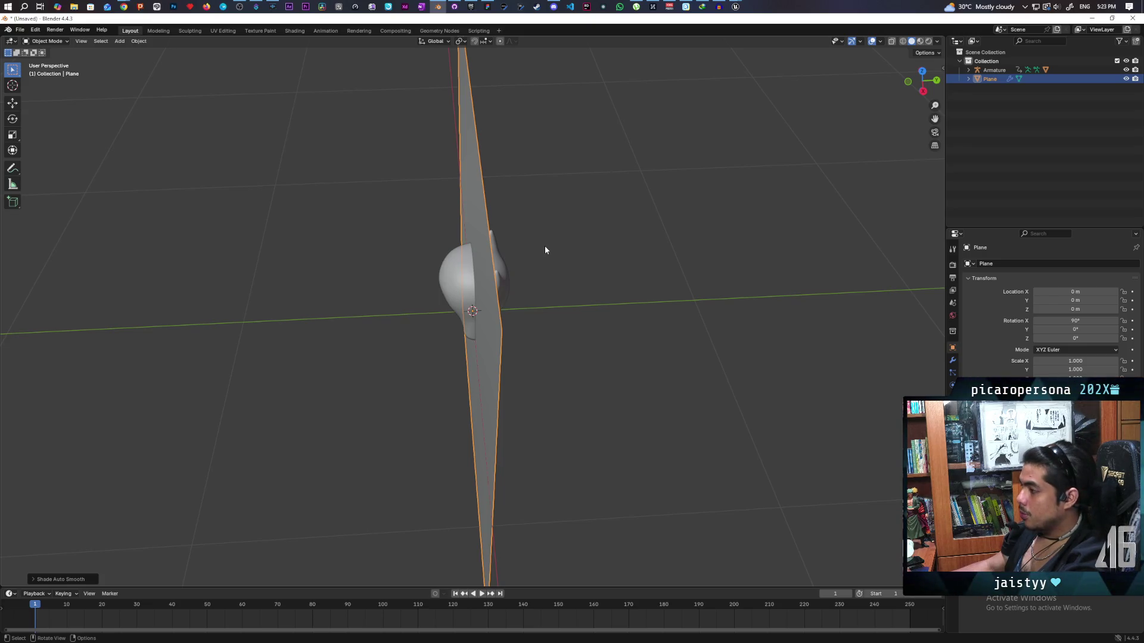
pyautogui.moveTo(534, 258); pyautogui.dragTo(522, 265)
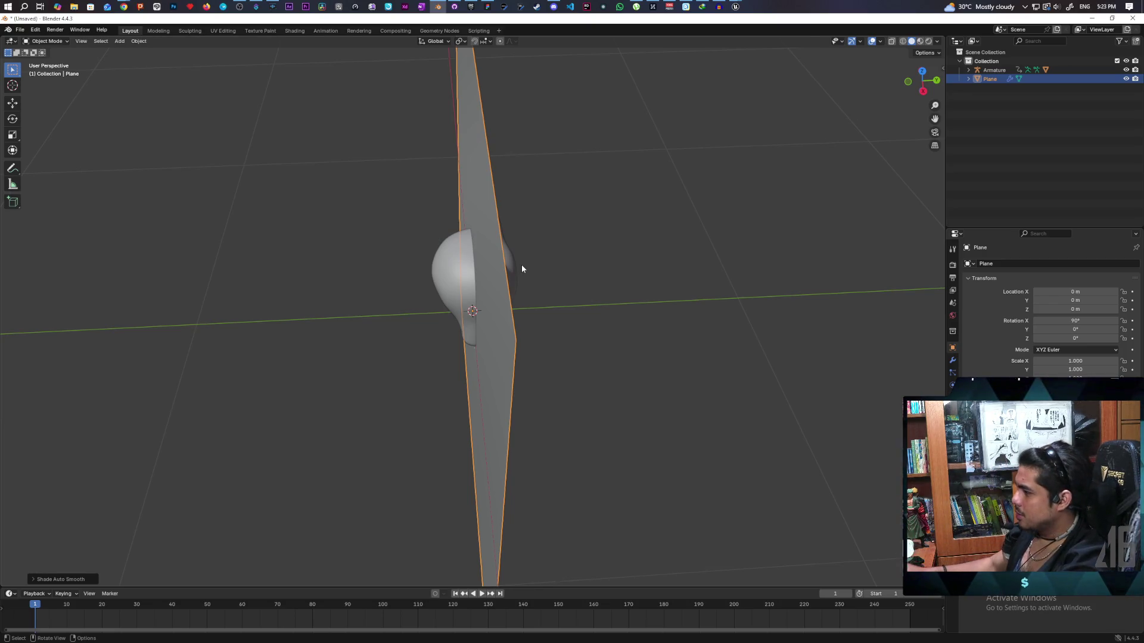
pyautogui.press('g')
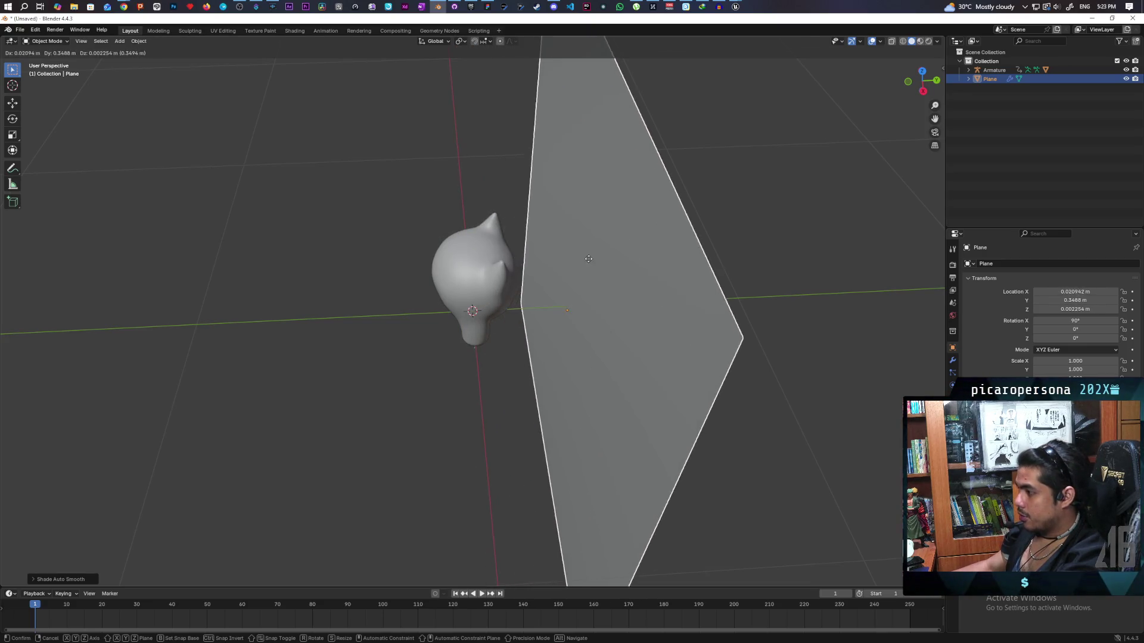
# Move the upright plane along Y to about 0.18 m, just behind the Oni head
pyautogui.press('y')
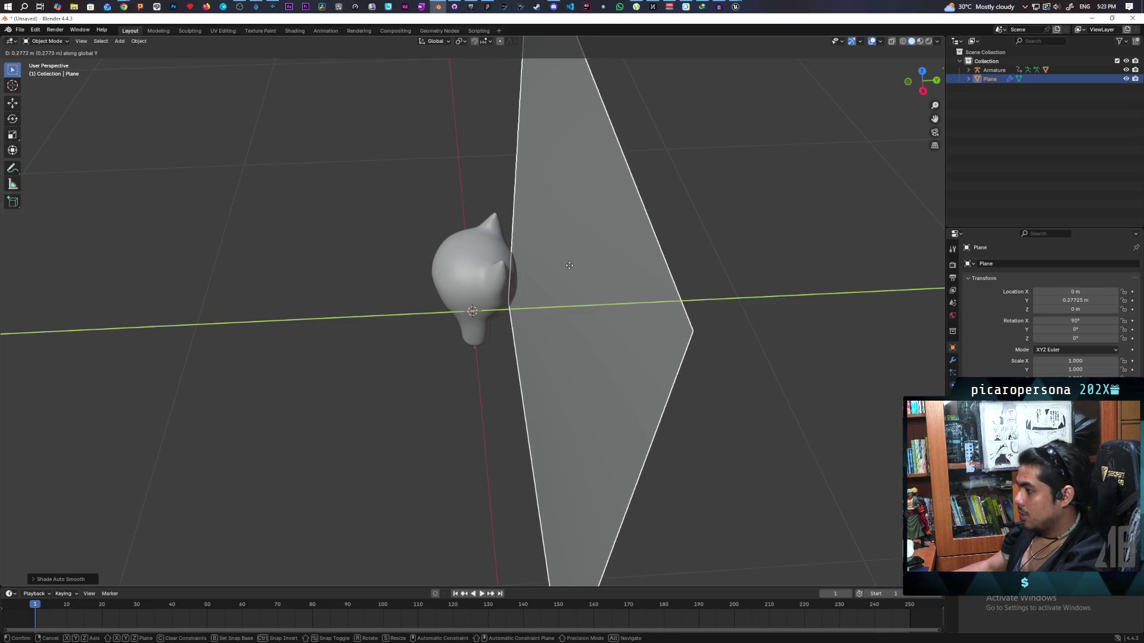
pyautogui.click(572, 268)
pyautogui.moveTo(727, 274)
pyautogui.mouseDown()
pyautogui.moveTo(690, 322)
pyautogui.moveTo(615, 323)
pyautogui.mouseUp()
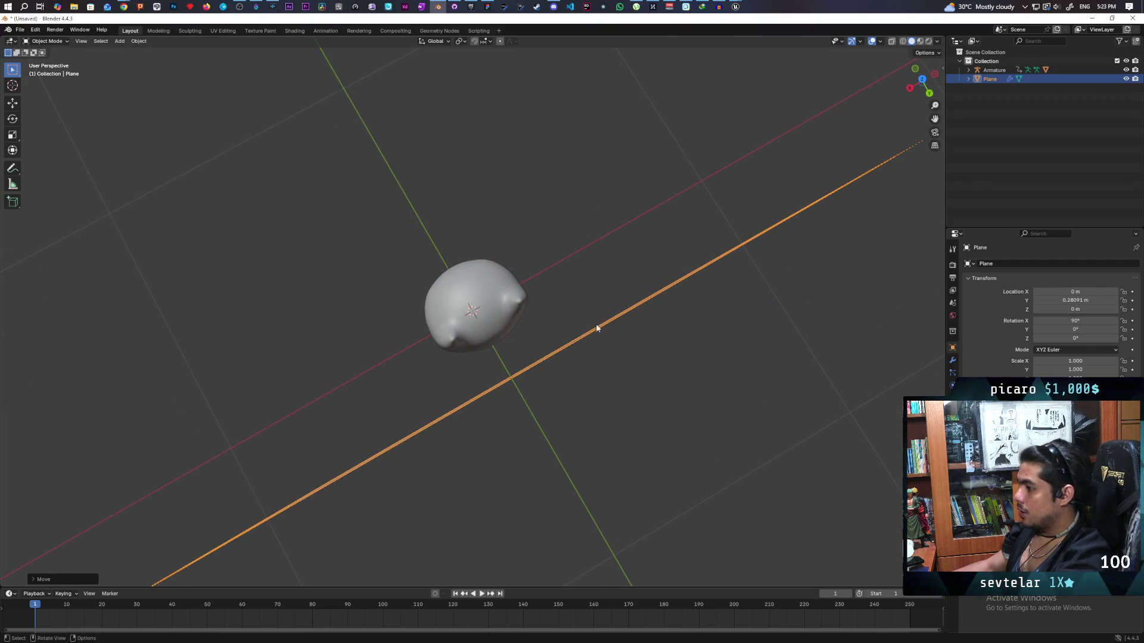
pyautogui.press('g')
pyautogui.press('y')
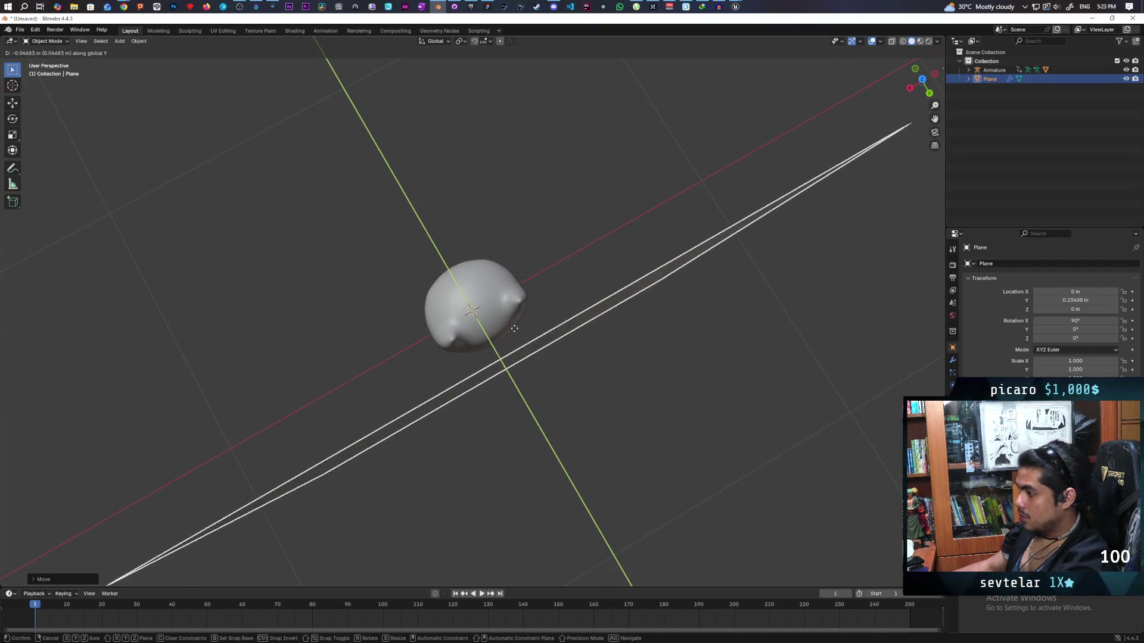
pyautogui.click(506, 319)
pyautogui.moveTo(506, 320)
pyautogui.mouseDown()
pyautogui.moveTo(571, 334)
pyautogui.moveTo(561, 325)
pyautogui.moveTo(600, 273)
pyautogui.moveTo(584, 263)
pyautogui.moveTo(595, 238)
pyautogui.moveTo(590, 292)
pyautogui.moveTo(673, 282)
pyautogui.moveTo(649, 238)
pyautogui.mouseUp()
pyautogui.scroll(-3, 650, 239)
pyautogui.scroll(2, 641, 241)
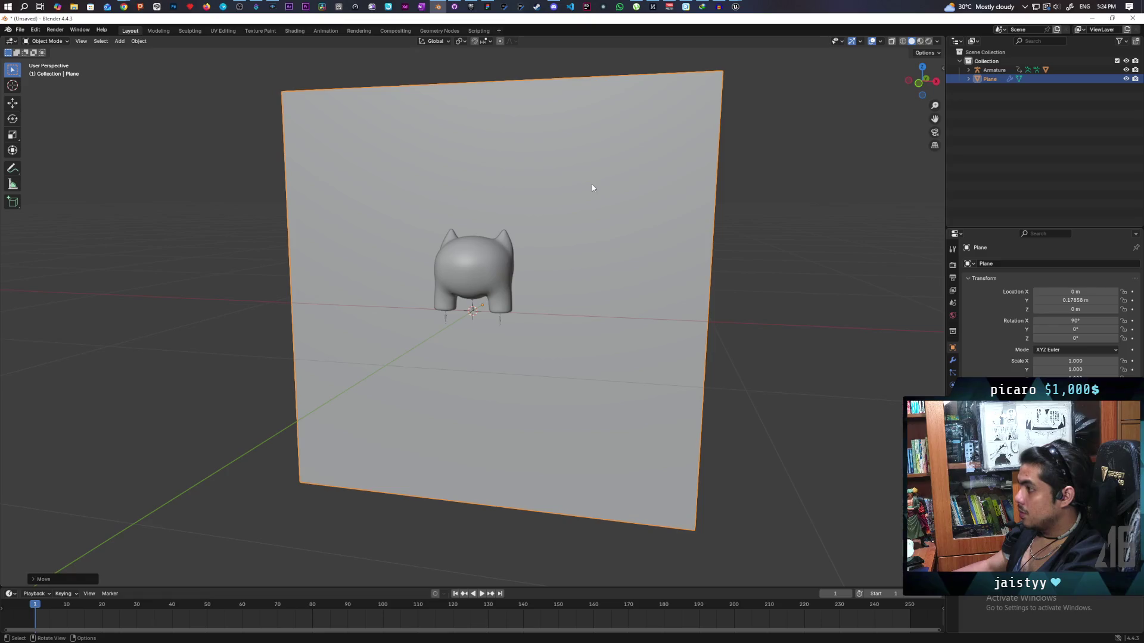
# Lower the plane along Z to about −0.77 m, top edge level with the head
pyautogui.press('g')
pyautogui.press('z')
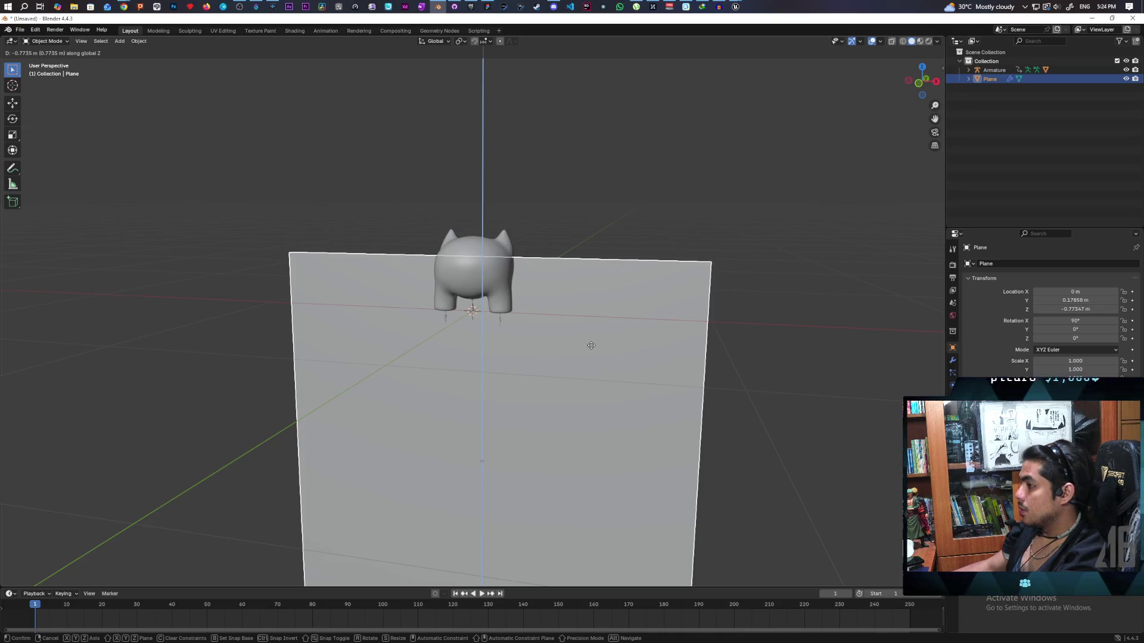
pyautogui.click(591, 345)
pyautogui.moveTo(640, 224)
pyautogui.mouseDown()
pyautogui.moveTo(590, 286)
pyautogui.moveTo(564, 257)
pyautogui.moveTo(554, 281)
pyautogui.mouseUp()
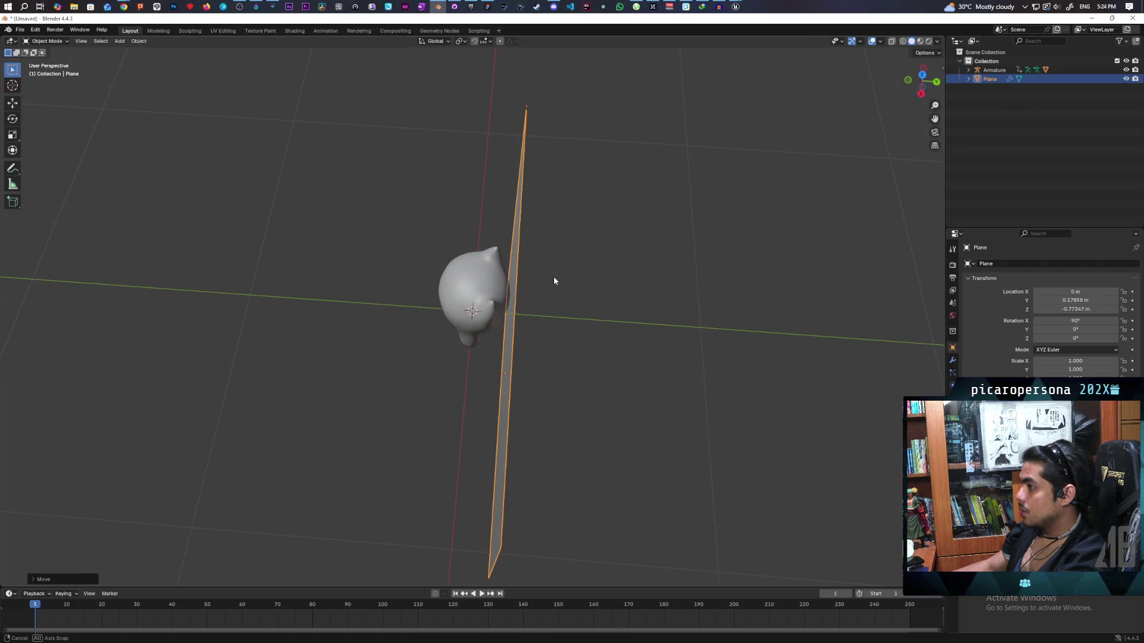
pyautogui.moveTo(553, 280); pyautogui.dragTo(554, 291)
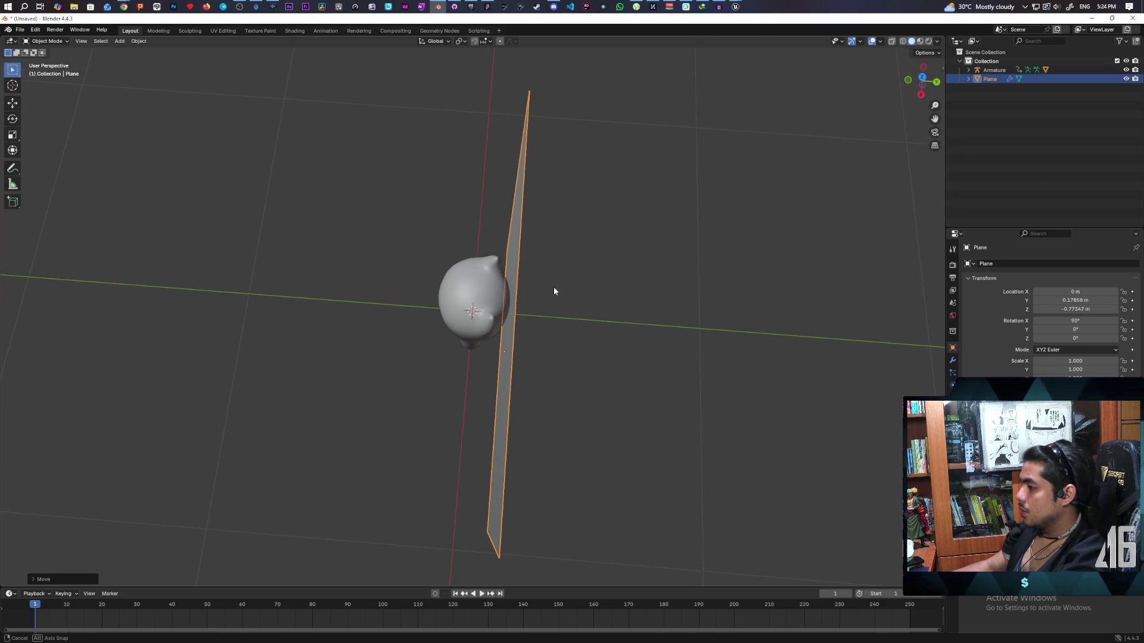
pyautogui.moveTo(554, 291); pyautogui.dragTo(608, 293)
pyautogui.moveTo(728, 275)
pyautogui.mouseDown()
pyautogui.moveTo(762, 257)
pyautogui.moveTo(770, 273)
pyautogui.moveTo(745, 294)
pyautogui.moveTo(654, 316)
pyautogui.moveTo(660, 286)
pyautogui.mouseUp()
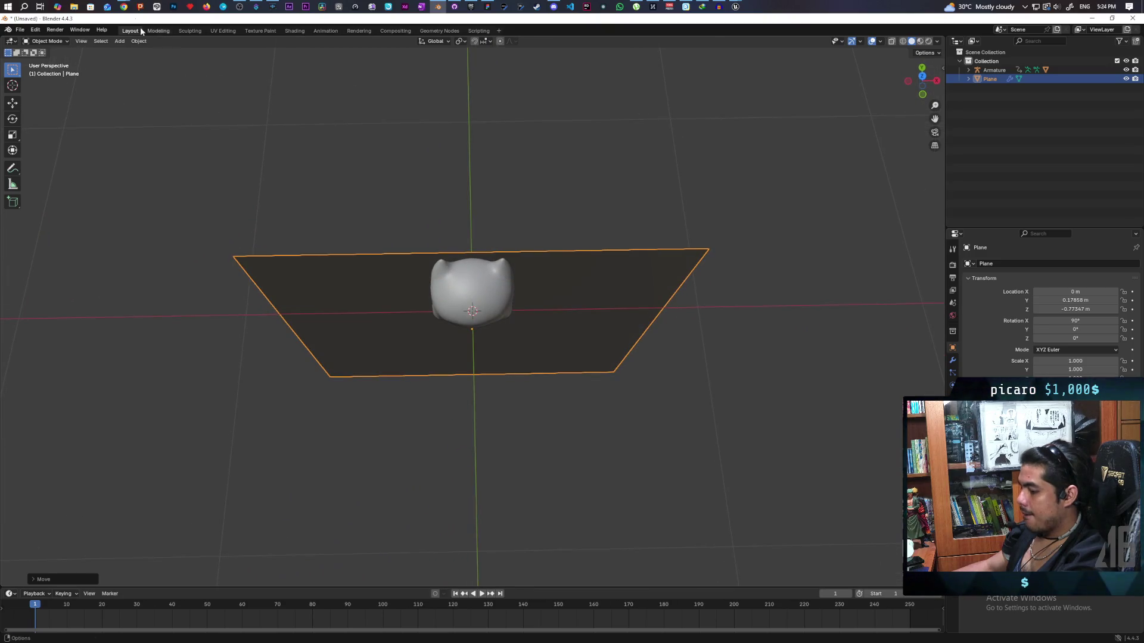
# Enter Edit Mode and nudge the plane slightly along Y behind the head
pyautogui.click(49, 42)
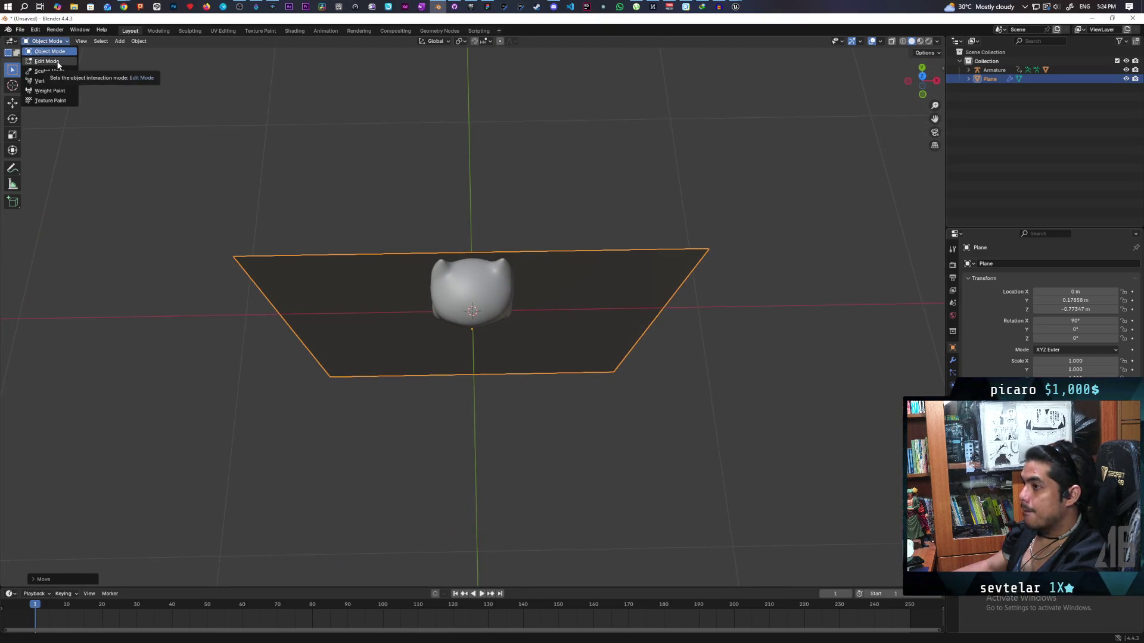
pyautogui.click(58, 61)
pyautogui.moveTo(494, 238)
pyautogui.mouseDown()
pyautogui.moveTo(568, 201)
pyautogui.moveTo(654, 208)
pyautogui.moveTo(662, 225)
pyautogui.moveTo(575, 233)
pyautogui.mouseUp()
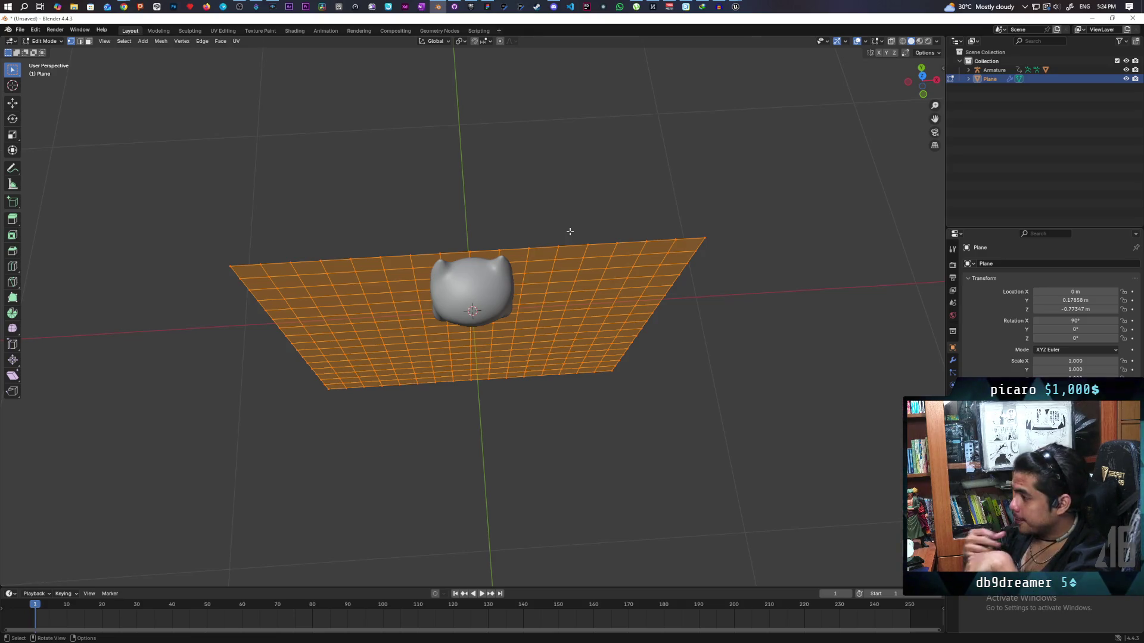
pyautogui.moveTo(519, 421)
pyautogui.mouseDown()
pyautogui.moveTo(638, 411)
pyautogui.moveTo(633, 427)
pyautogui.moveTo(613, 391)
pyautogui.moveTo(438, 379)
pyautogui.moveTo(448, 367)
pyautogui.mouseUp()
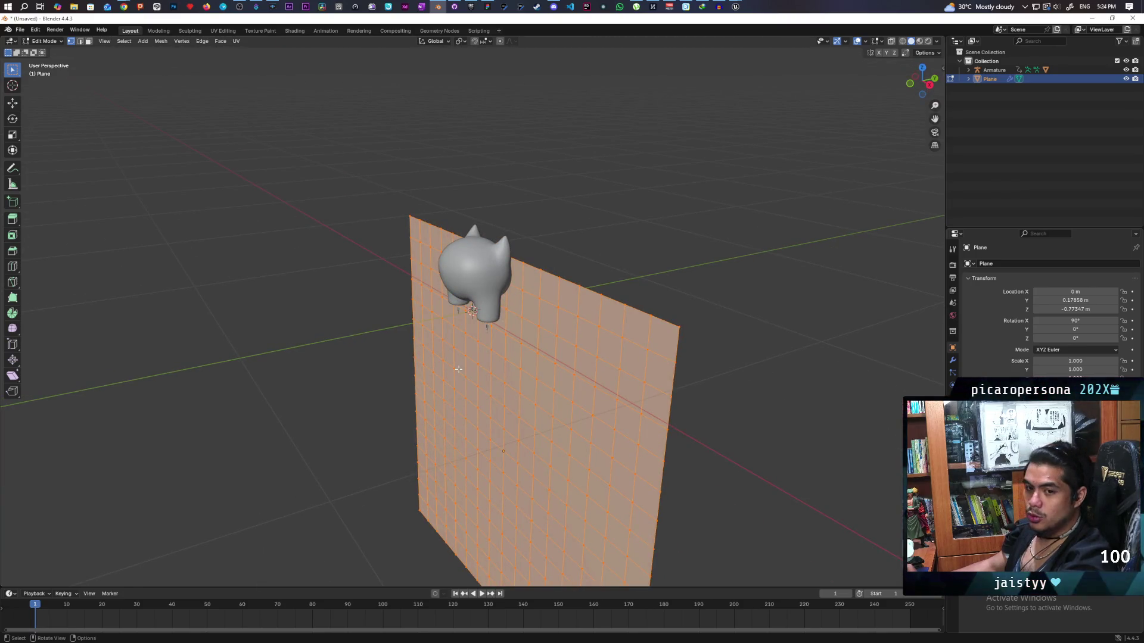
pyautogui.moveTo(511, 354)
pyautogui.mouseDown()
pyautogui.moveTo(518, 372)
pyautogui.moveTo(554, 379)
pyautogui.moveTo(543, 369)
pyautogui.mouseUp()
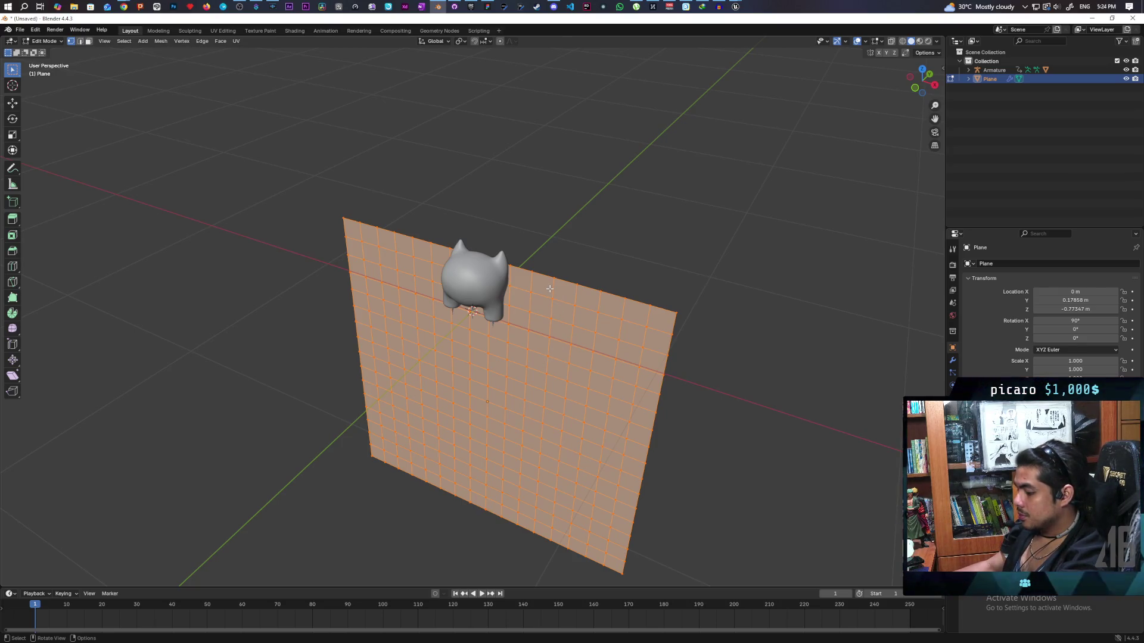
pyautogui.press('g')
pyautogui.press('y')
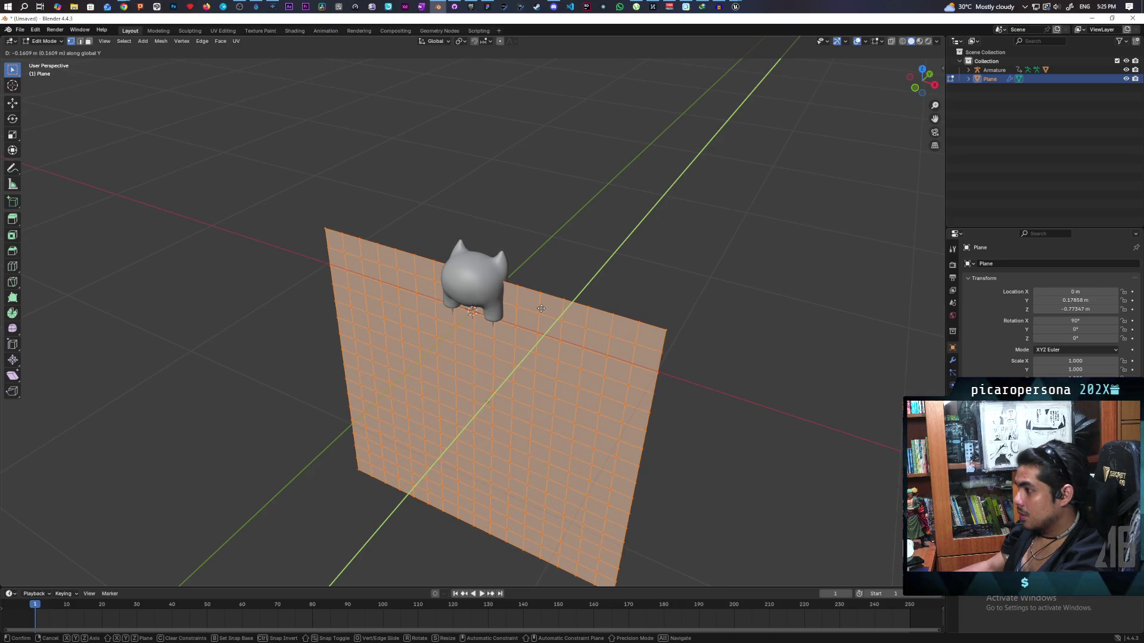
pyautogui.click(541, 308)
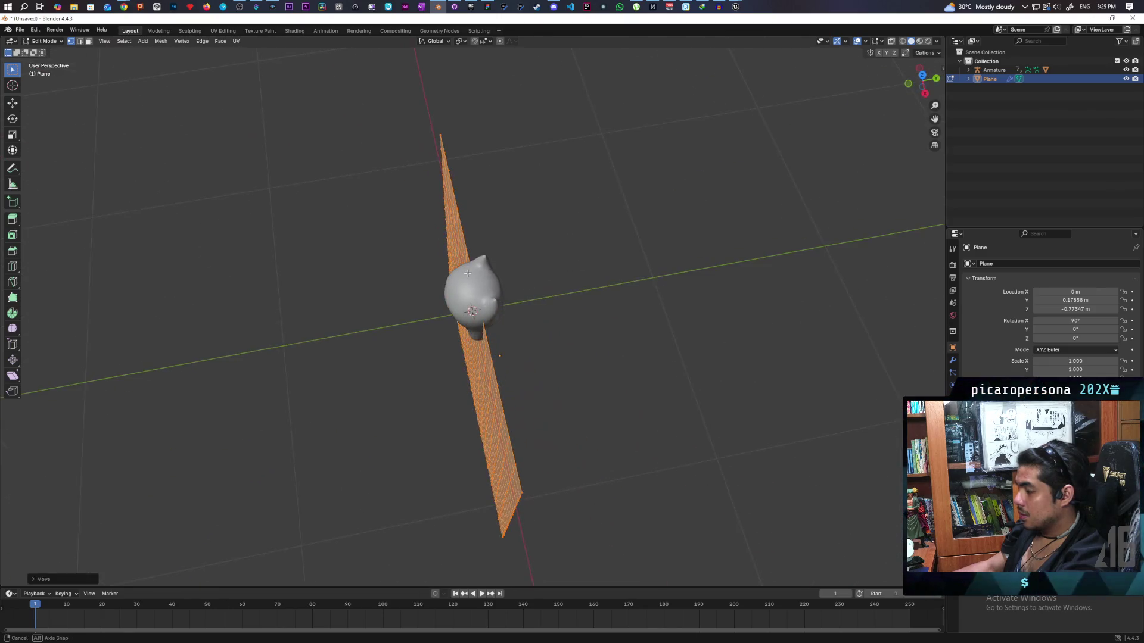
# Box-select the plane's middle vertex column in X-ray and turn on proportional editing
pyautogui.moveTo(490, 270)
pyautogui.mouseDown()
pyautogui.moveTo(556, 280)
pyautogui.moveTo(548, 209)
pyautogui.mouseUp()
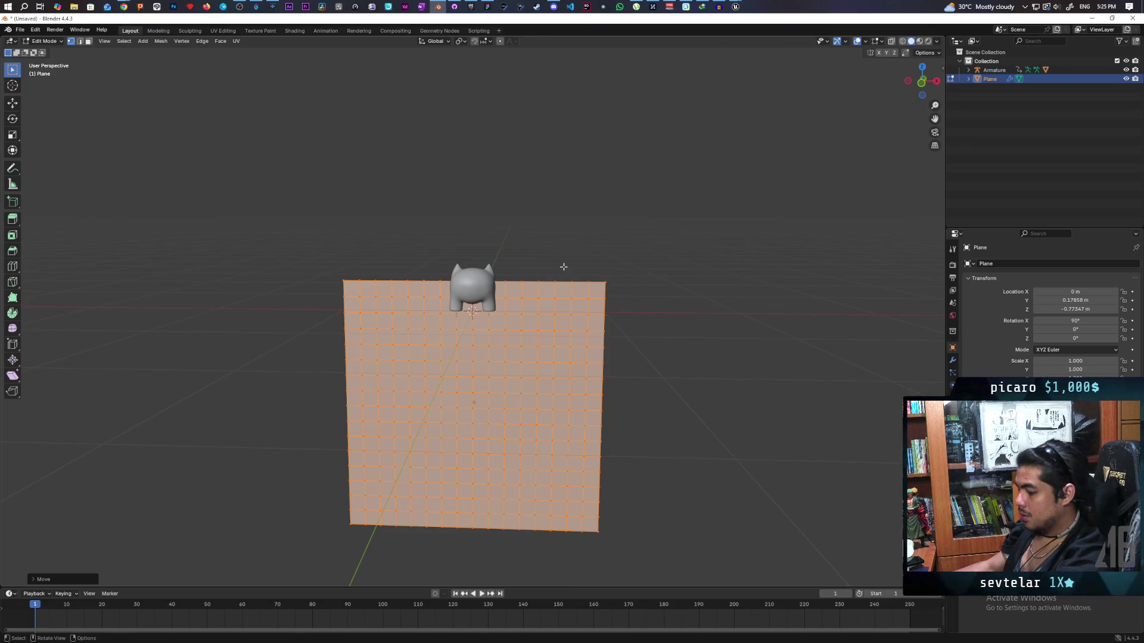
pyautogui.hotkey('shift', 'z')
pyautogui.moveTo(483, 376)
pyautogui.mouseDown()
pyautogui.moveTo(483, 554)
pyautogui.moveTo(503, 332)
pyautogui.moveTo(454, 354)
pyautogui.moveTo(572, 317)
pyautogui.moveTo(512, 262)
pyautogui.mouseUp()
pyautogui.hotkey('shift', 'z')
pyautogui.press('o')
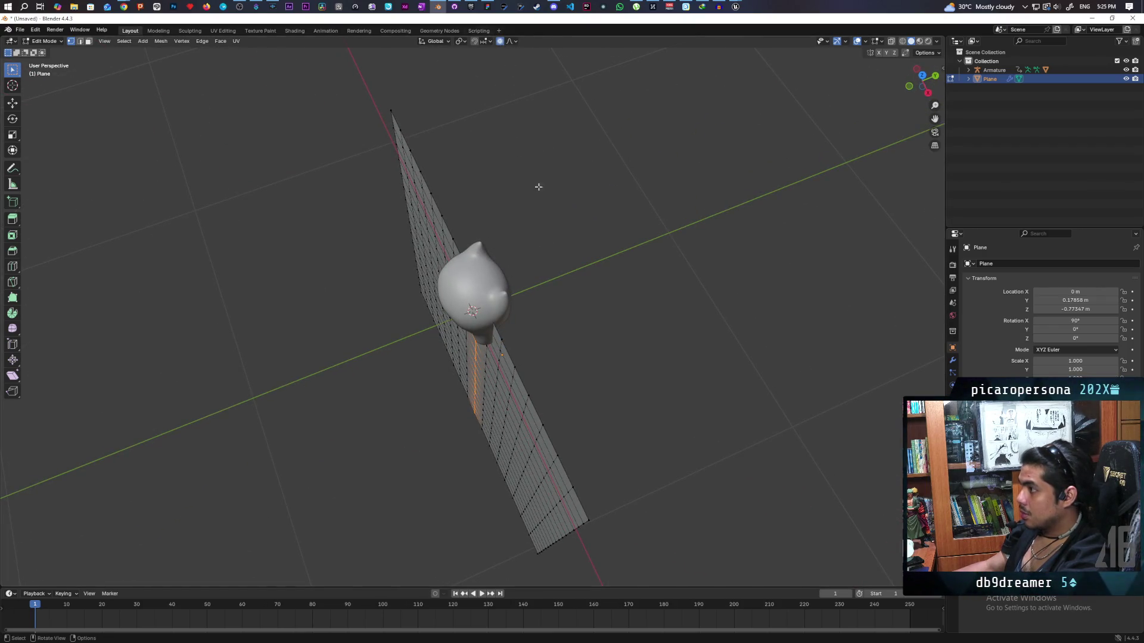
pyautogui.press('g')
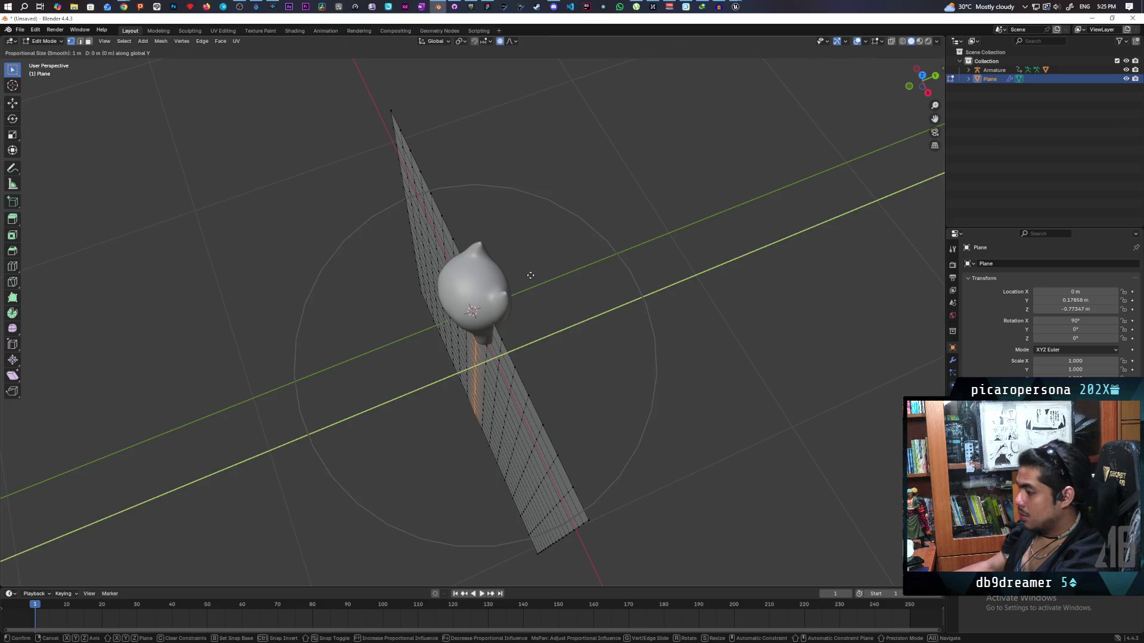
pyautogui.press('y')
pyautogui.scroll(8, 553, 267)
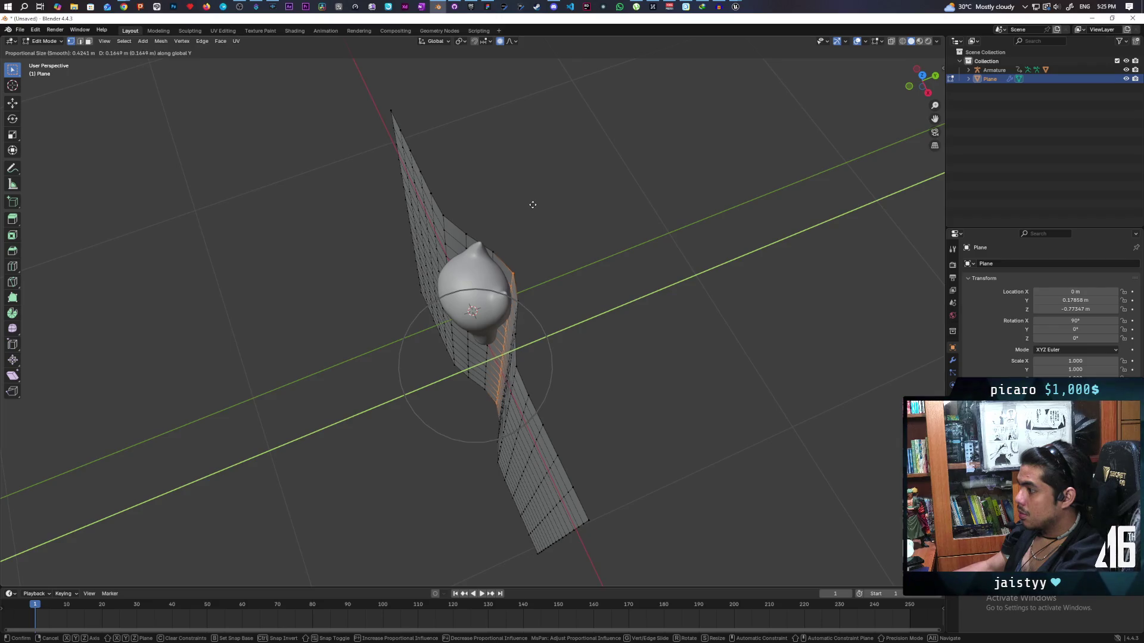
pyautogui.rightClick(533, 204)
pyautogui.moveTo(595, 254); pyautogui.dragTo(623, 216)
pyautogui.scroll(-2, 623, 216)
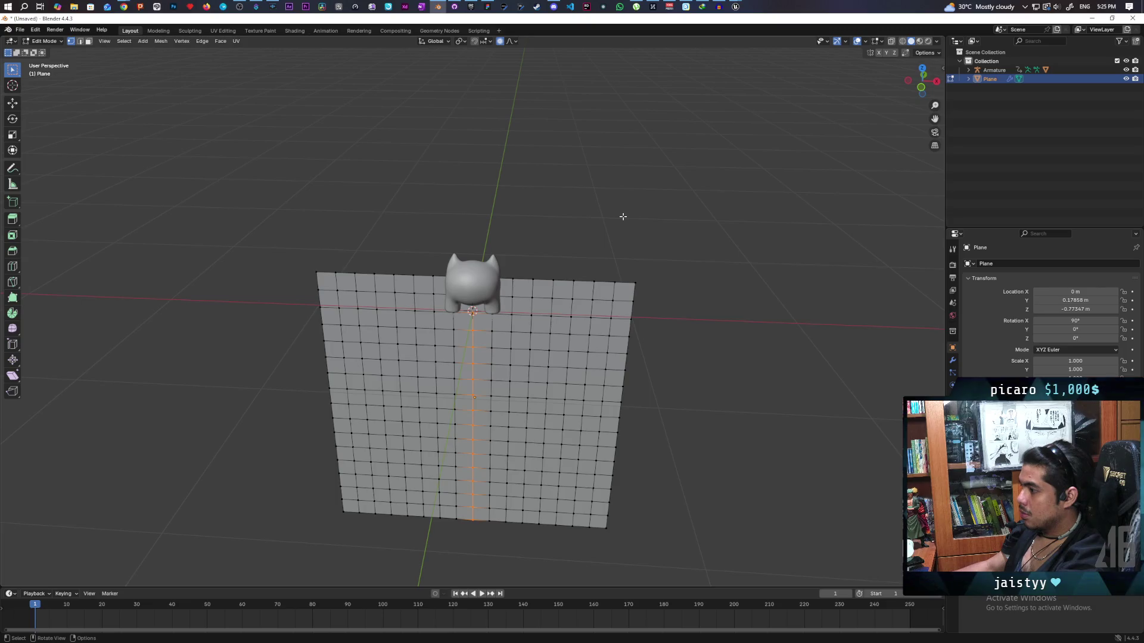
pyautogui.press('a')
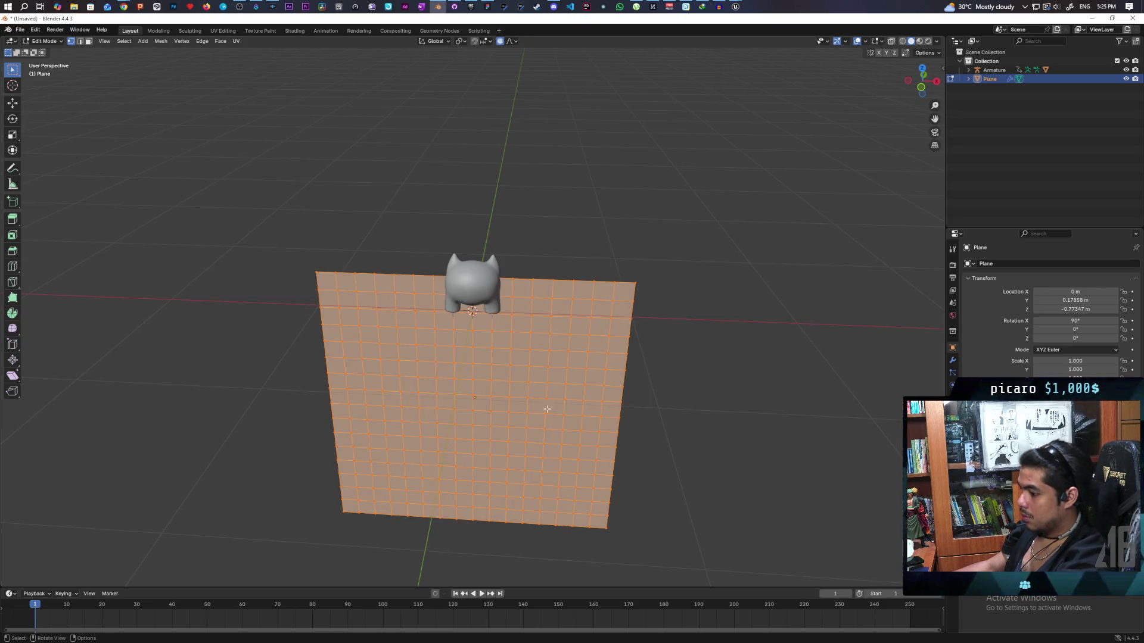
pyautogui.press('s')
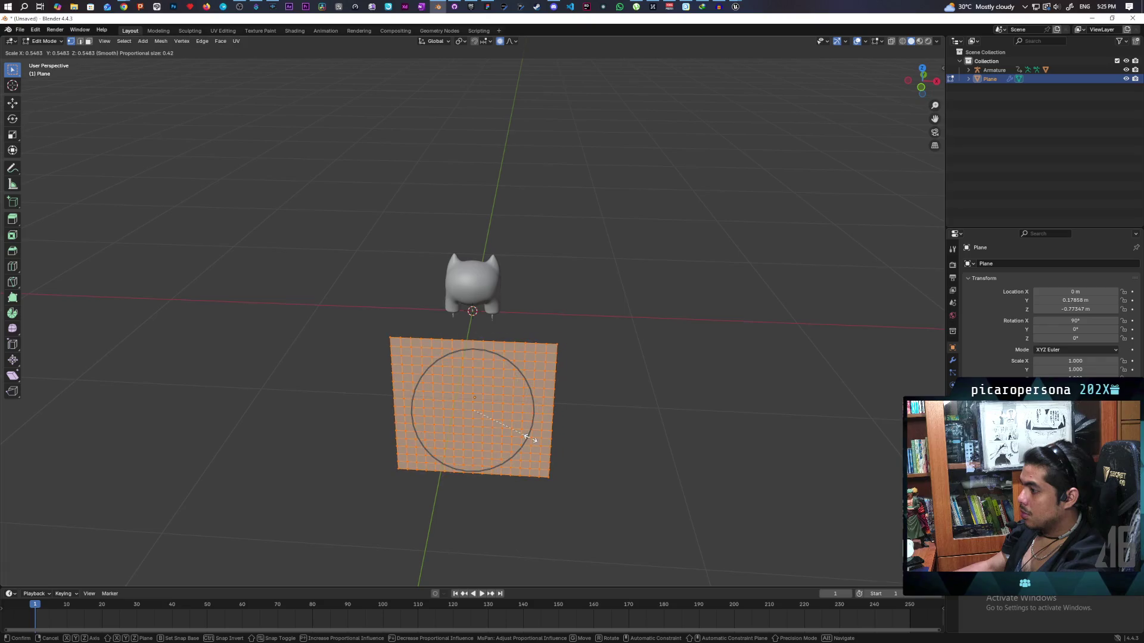
# Cancel the soft scale, shrink the plane to about 0.3, and raise it along Z behind the head
pyautogui.rightClick(530, 438)
pyautogui.press('s')
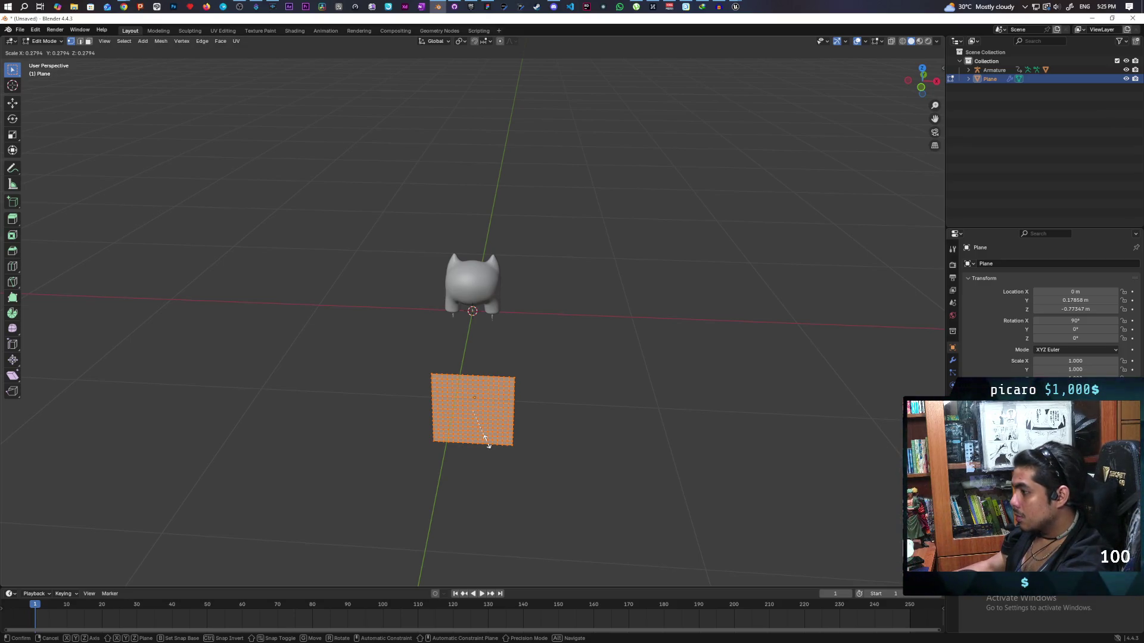
pyautogui.click(486, 440)
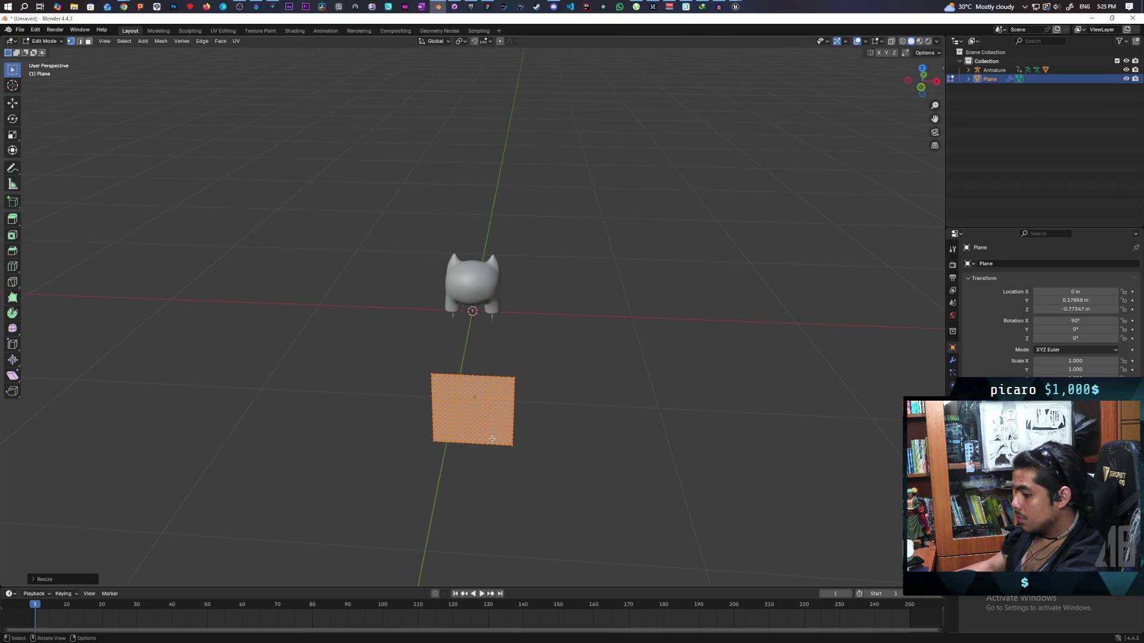
pyautogui.press('g')
pyautogui.press('z')
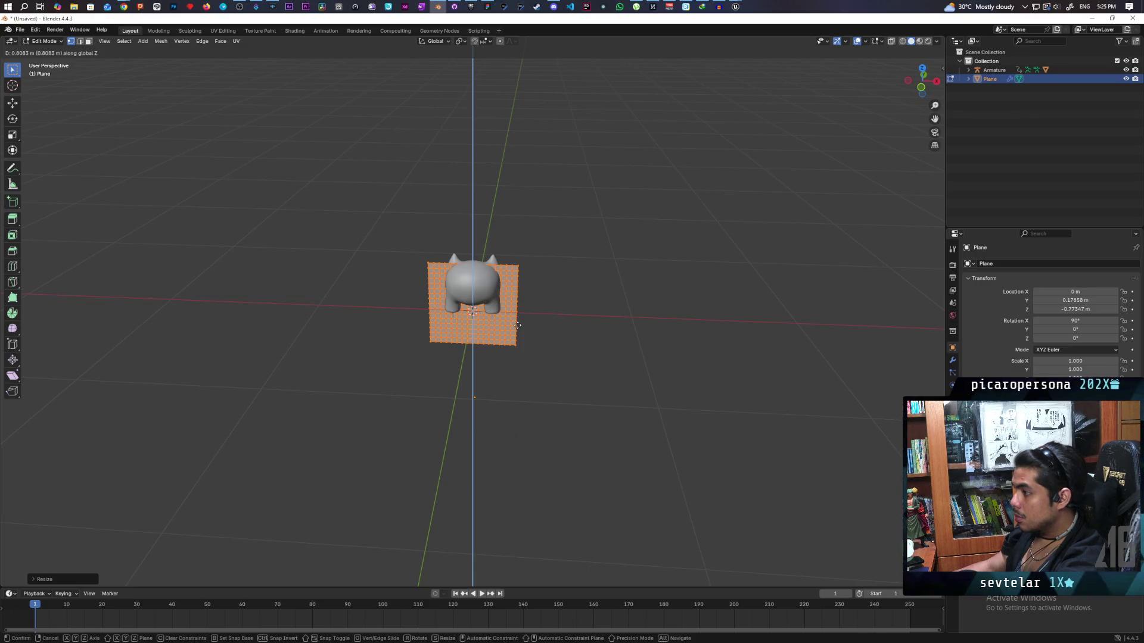
pyautogui.click(517, 329)
# Select the plane's middle vertical edge loop
pyautogui.moveTo(517, 329)
pyautogui.mouseDown()
pyautogui.moveTo(531, 264)
pyautogui.moveTo(577, 196)
pyautogui.moveTo(480, 258)
pyautogui.moveTo(482, 241)
pyautogui.mouseUp()
pyautogui.scroll(4, 482, 241)
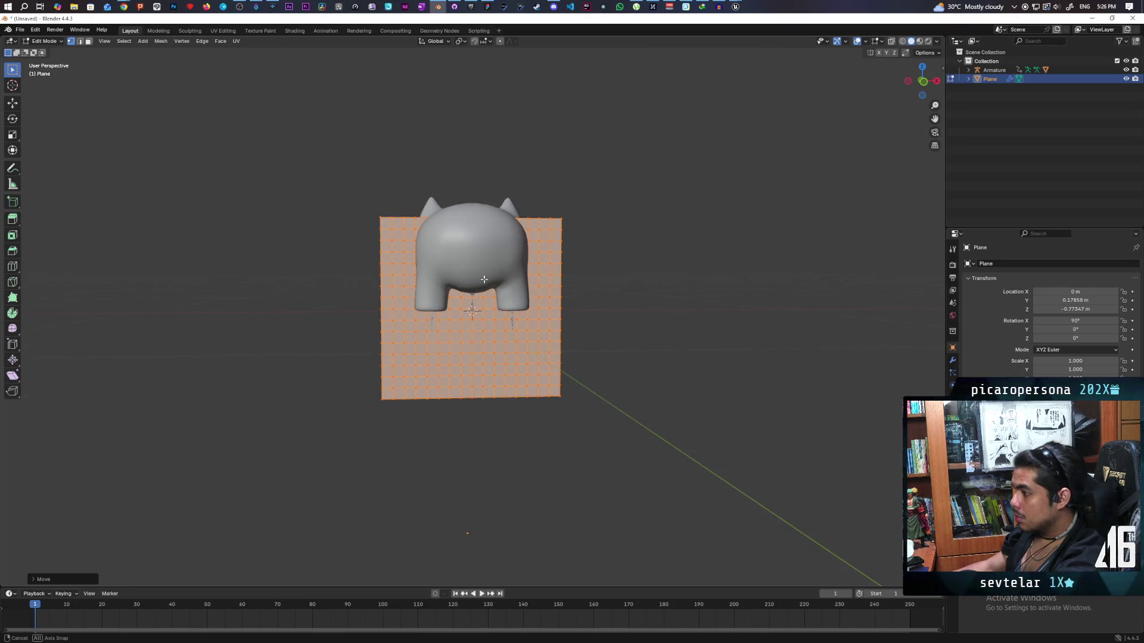
pyautogui.click(471, 395)
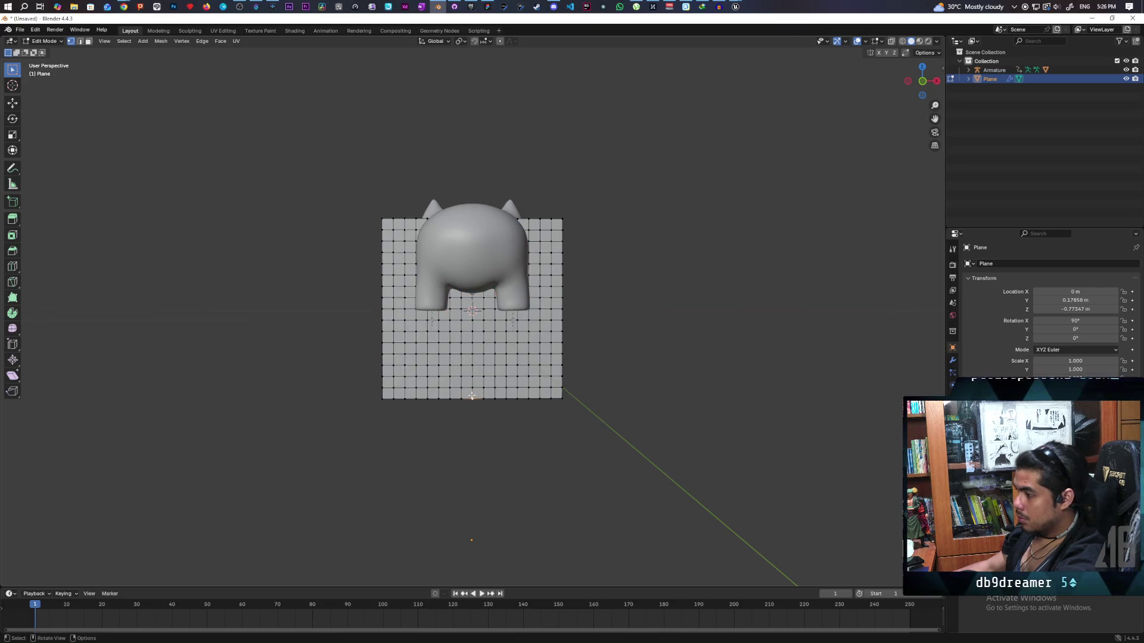
pyautogui.keyDown('alt'); pyautogui.click(472, 396); pyautogui.keyUp('alt')
pyautogui.moveTo(471, 396)
pyautogui.mouseDown()
pyautogui.moveTo(490, 305)
pyautogui.moveTo(489, 221)
pyautogui.mouseUp()
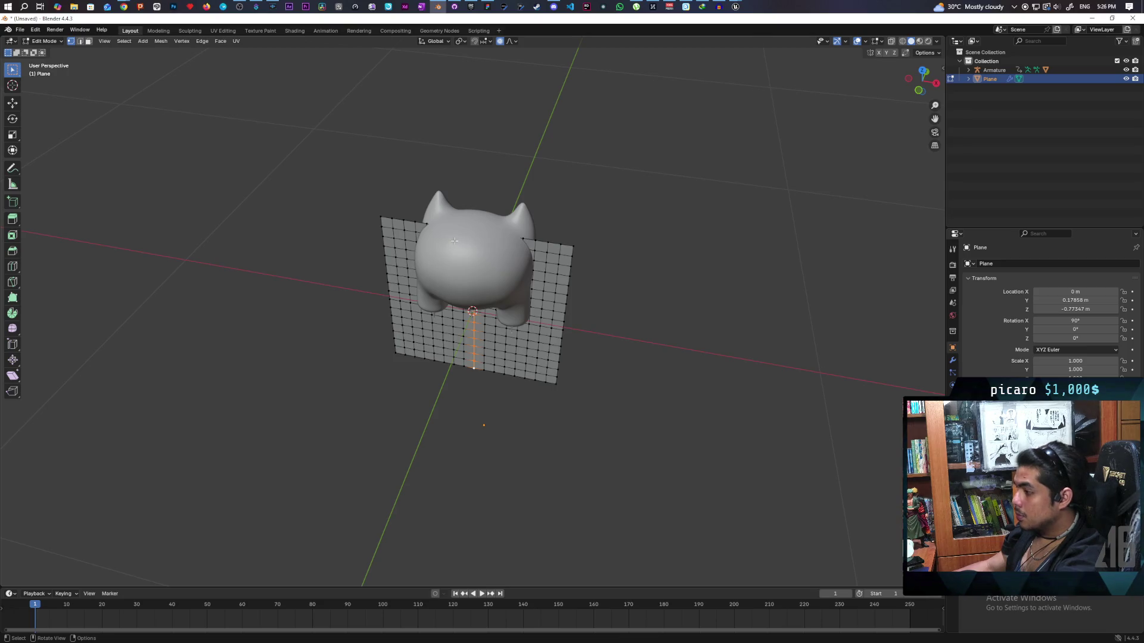
# Push the middle loop back along Y with proportional falloff to bend the plane
pyautogui.press('g')
pyautogui.press('y')
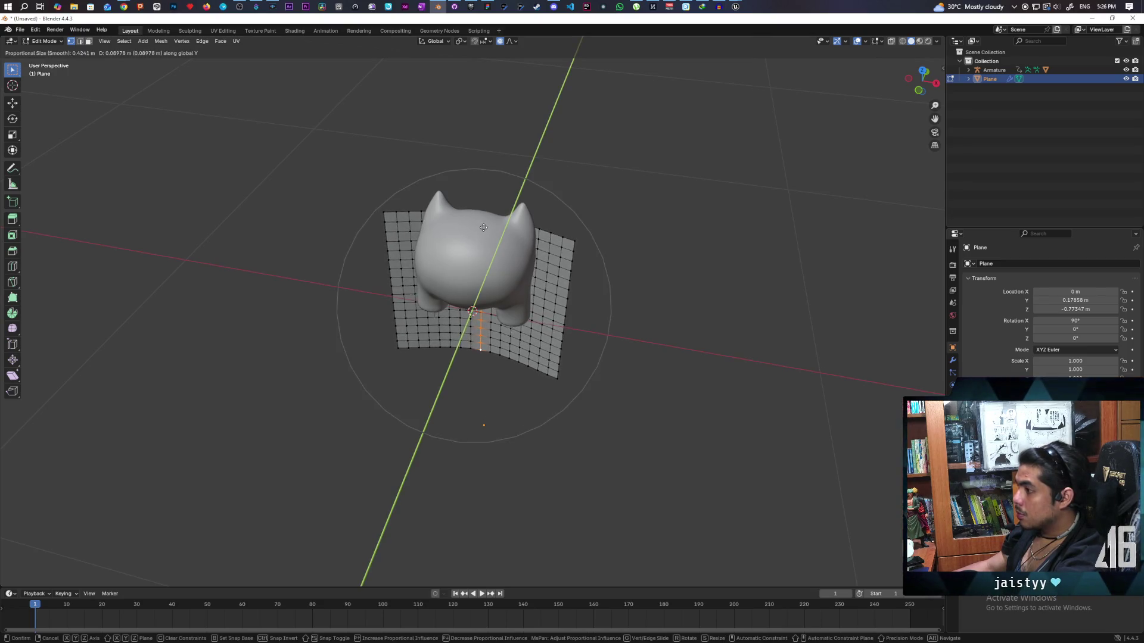
pyautogui.click(488, 232)
pyautogui.moveTo(489, 232)
pyautogui.mouseDown()
pyautogui.moveTo(618, 245)
pyautogui.moveTo(661, 231)
pyautogui.mouseUp()
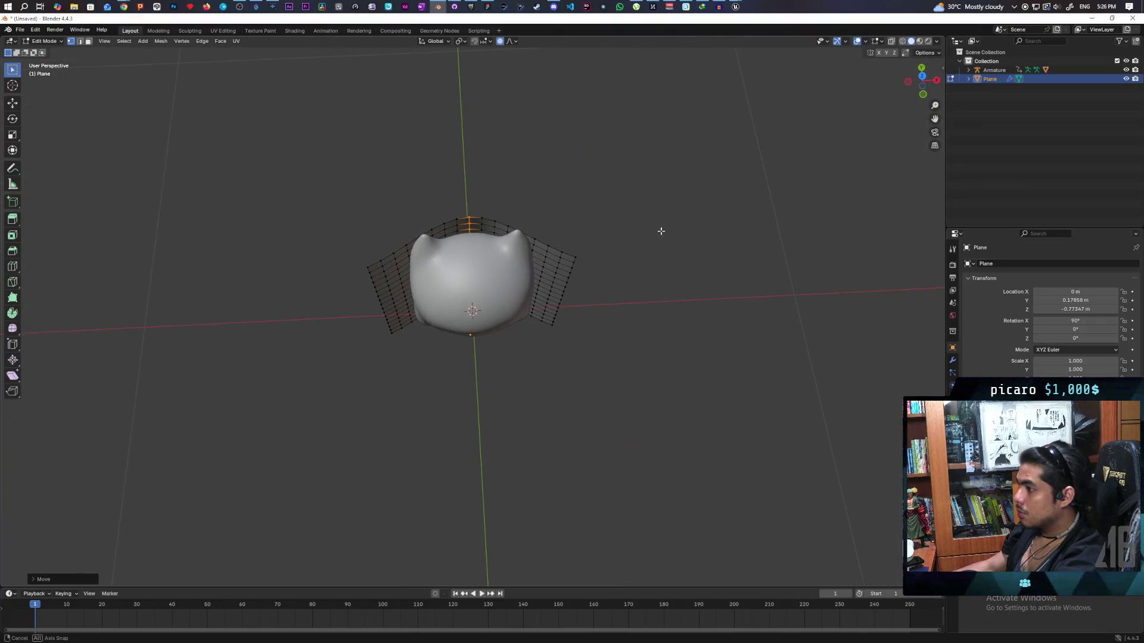
# Select both side edge loops and pull them forward along Y around the head
pyautogui.keyDown('alt'); pyautogui.click(376, 296); pyautogui.keyUp('alt')
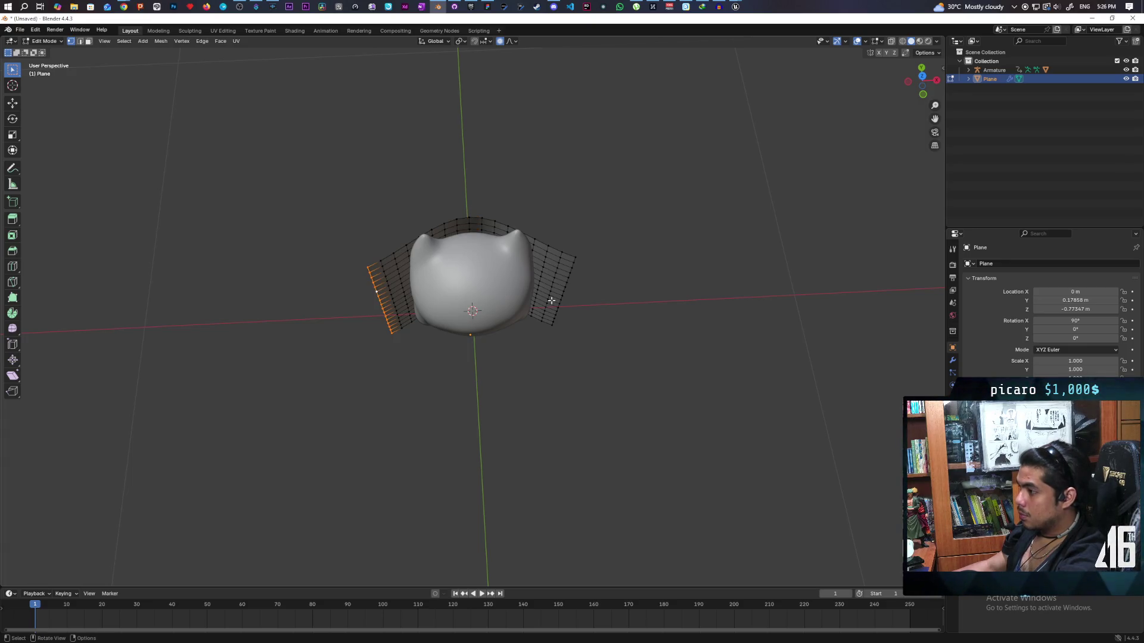
pyautogui.keyDown('alt'); pyautogui.click(571, 271); pyautogui.keyUp('alt')
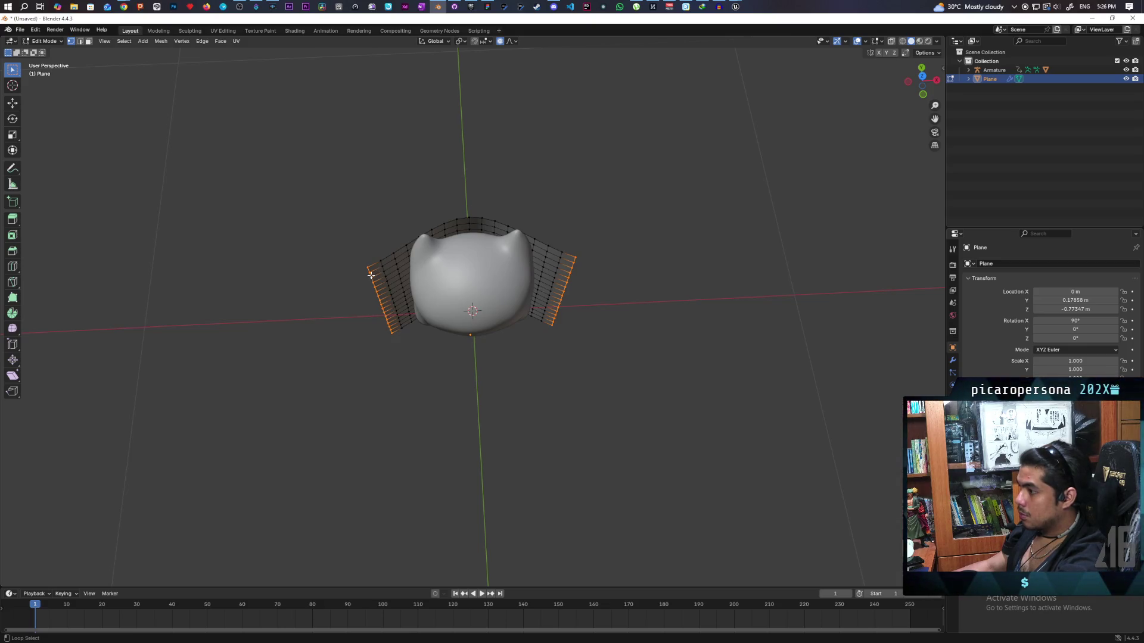
pyautogui.moveTo(477, 332); pyautogui.dragTo(574, 340)
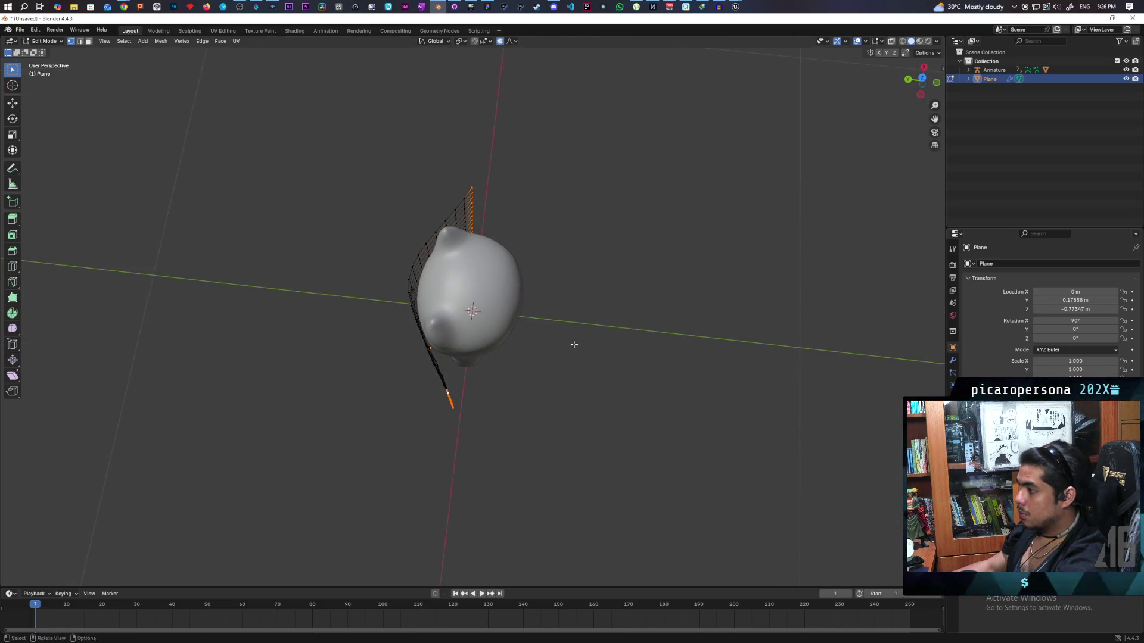
pyautogui.press('g')
pyautogui.press('y')
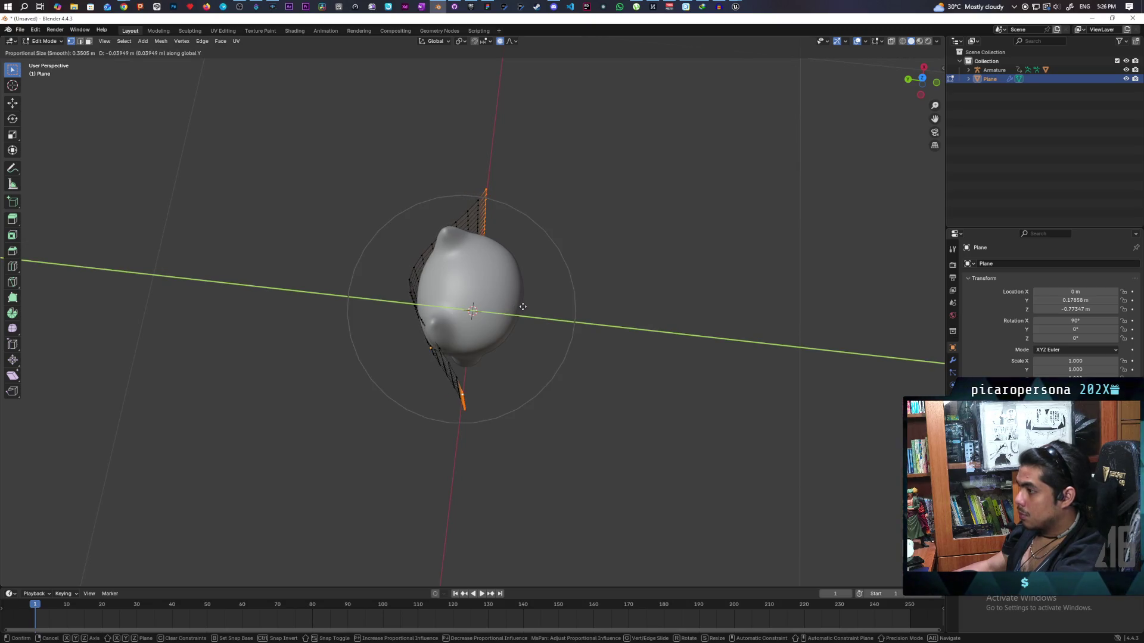
pyautogui.scroll(5, 526, 307)
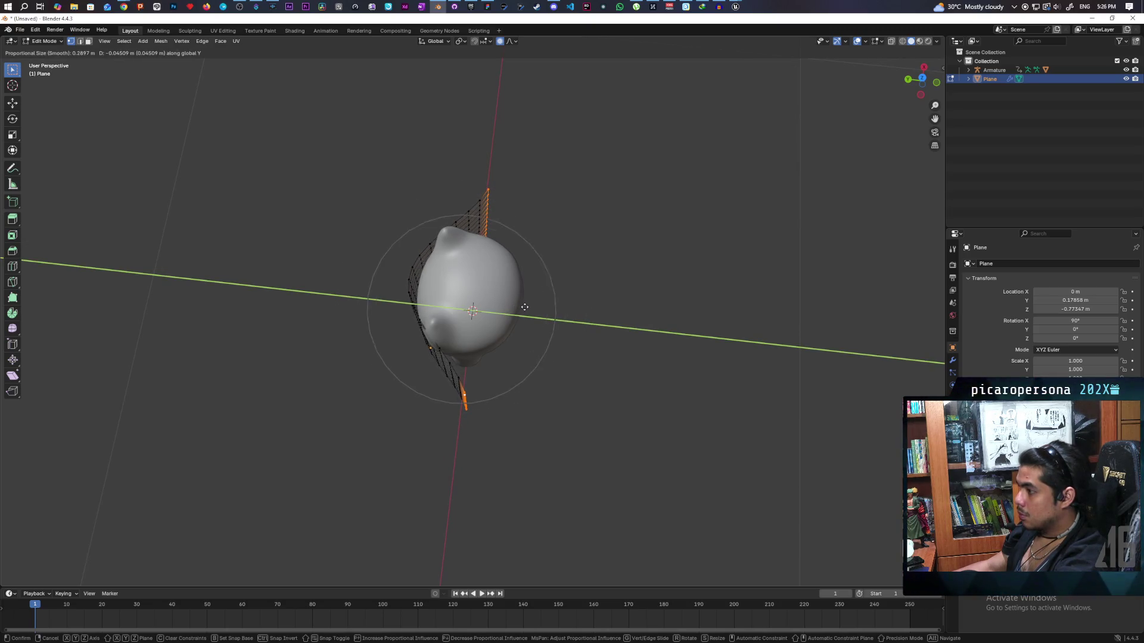
pyautogui.scroll(3, 527, 307)
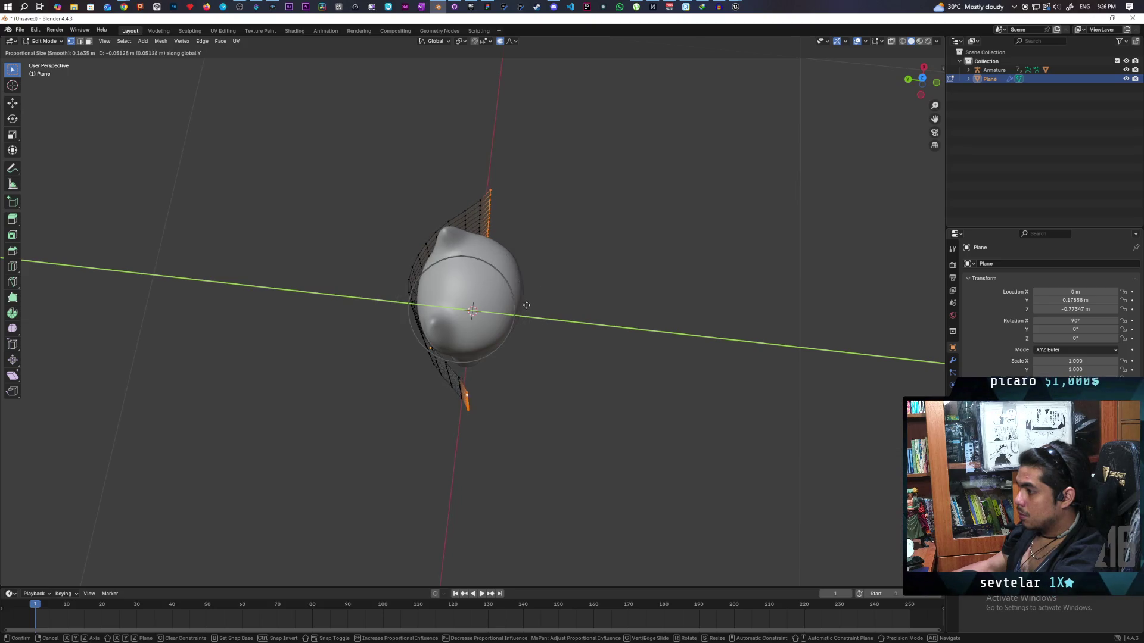
pyautogui.scroll(1, 529, 309)
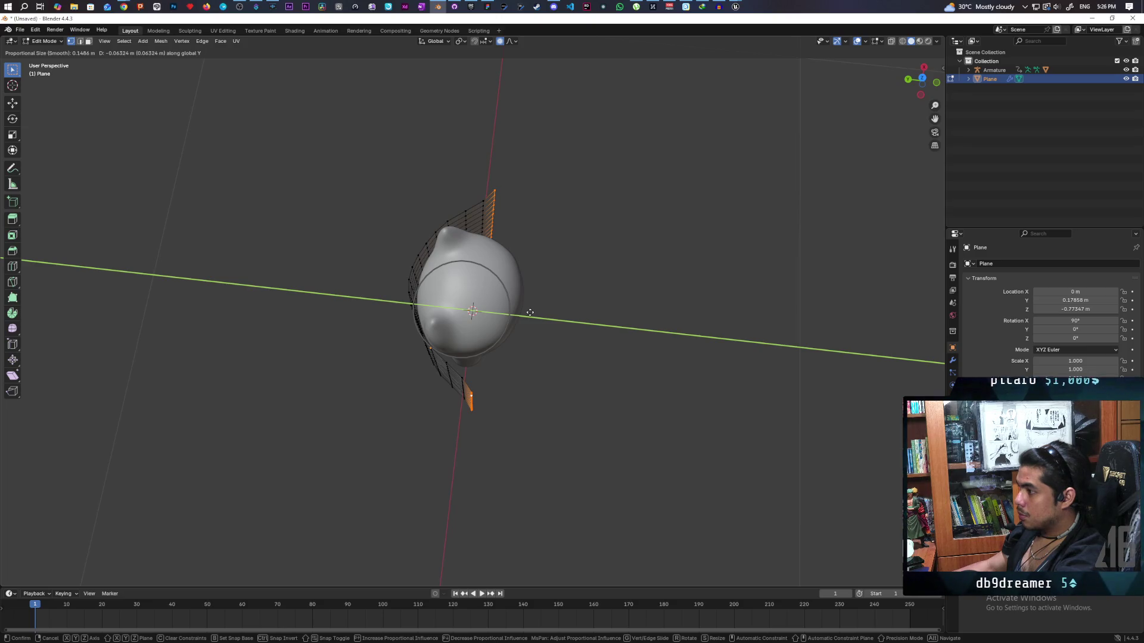
pyautogui.click(529, 312)
pyautogui.moveTo(527, 313)
pyautogui.mouseDown()
pyautogui.moveTo(449, 295)
pyautogui.moveTo(312, 302)
pyautogui.moveTo(422, 270)
pyautogui.moveTo(539, 313)
pyautogui.moveTo(516, 334)
pyautogui.moveTo(510, 287)
pyautogui.mouseUp()
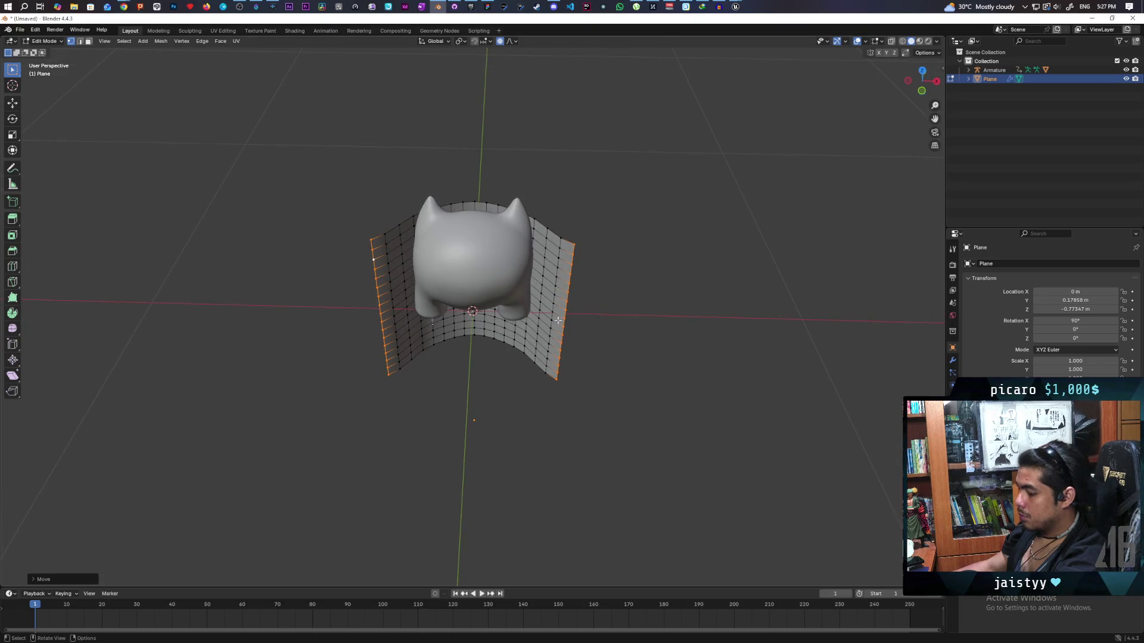
pyautogui.press('s')
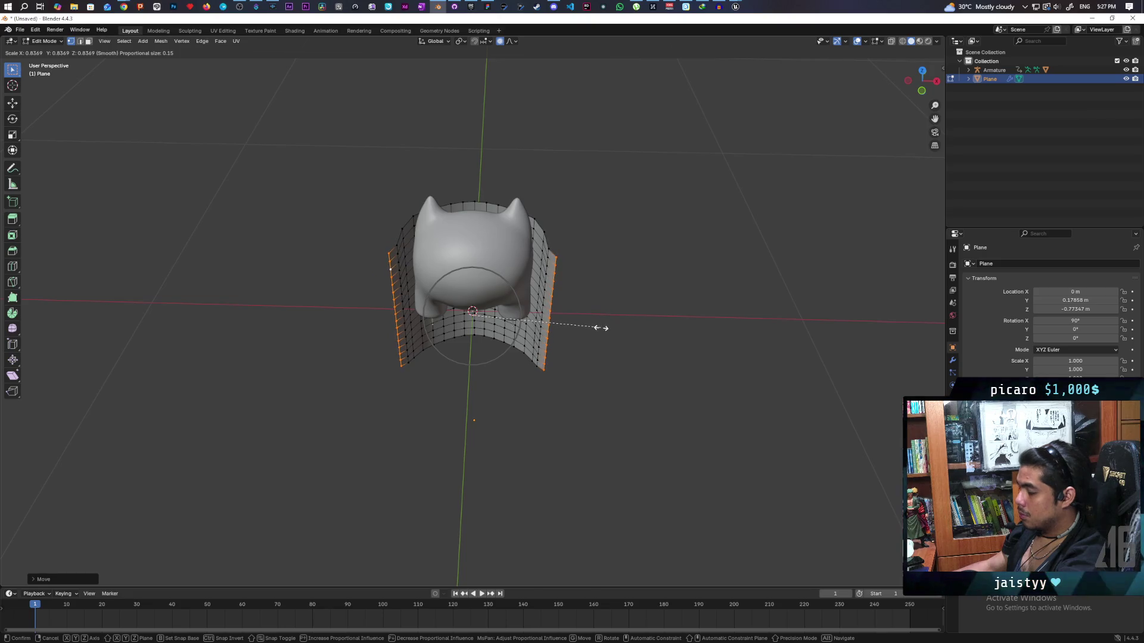
# Scale the selected side edges inward along X, to about 0.93, so the shell hugs the head
pyautogui.press('x')
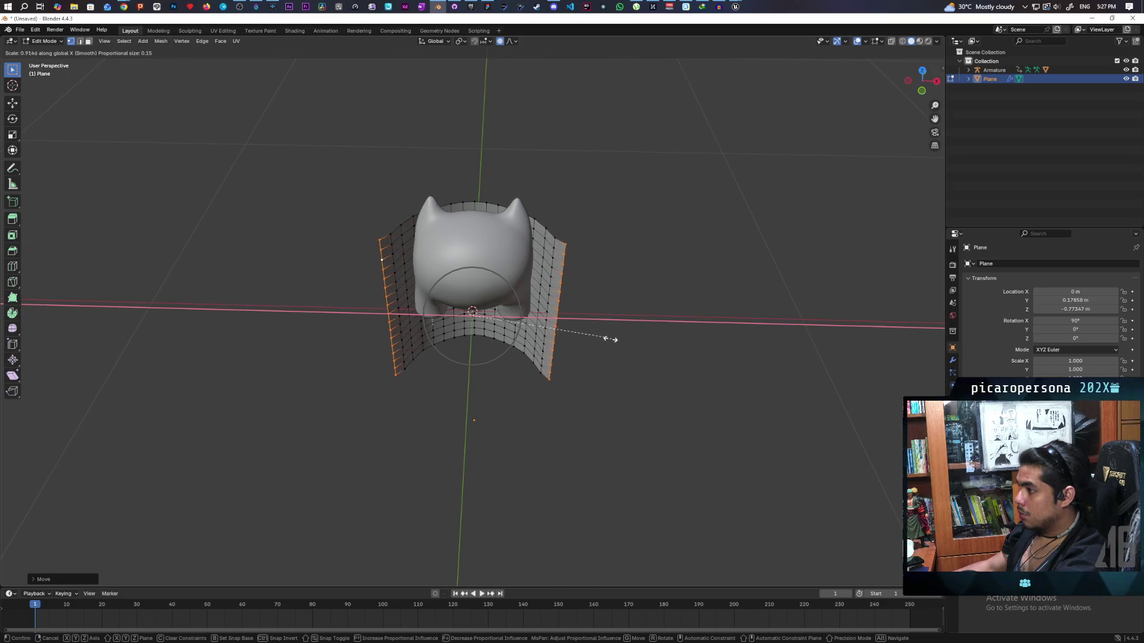
pyautogui.scroll(-1, 599, 343)
pyautogui.scroll(1, 598, 344)
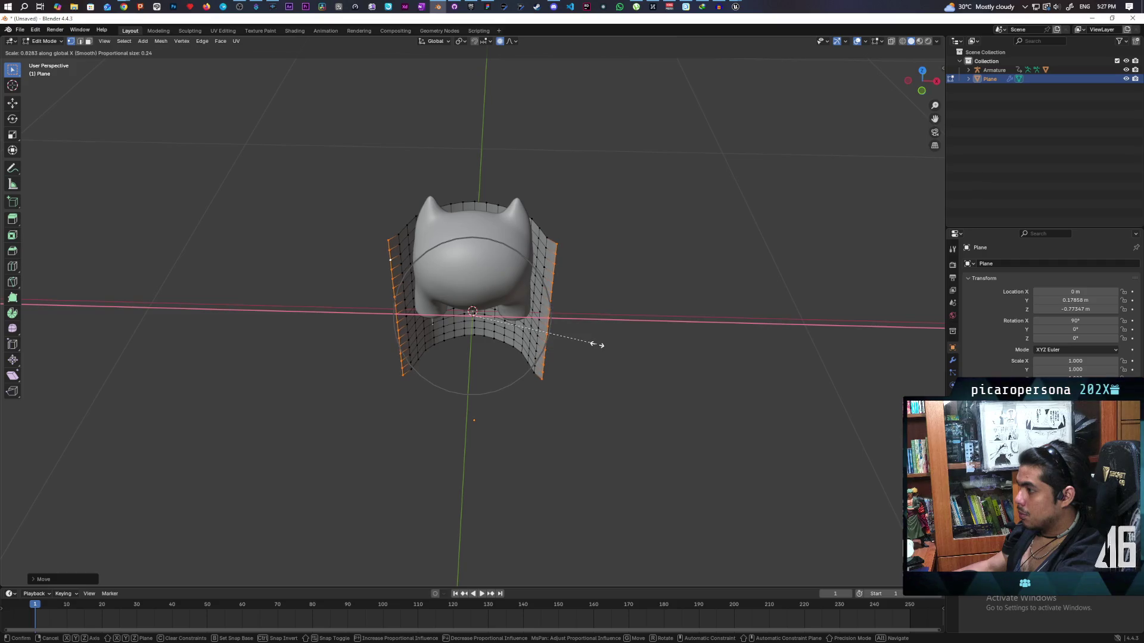
pyautogui.scroll(-1, 598, 344)
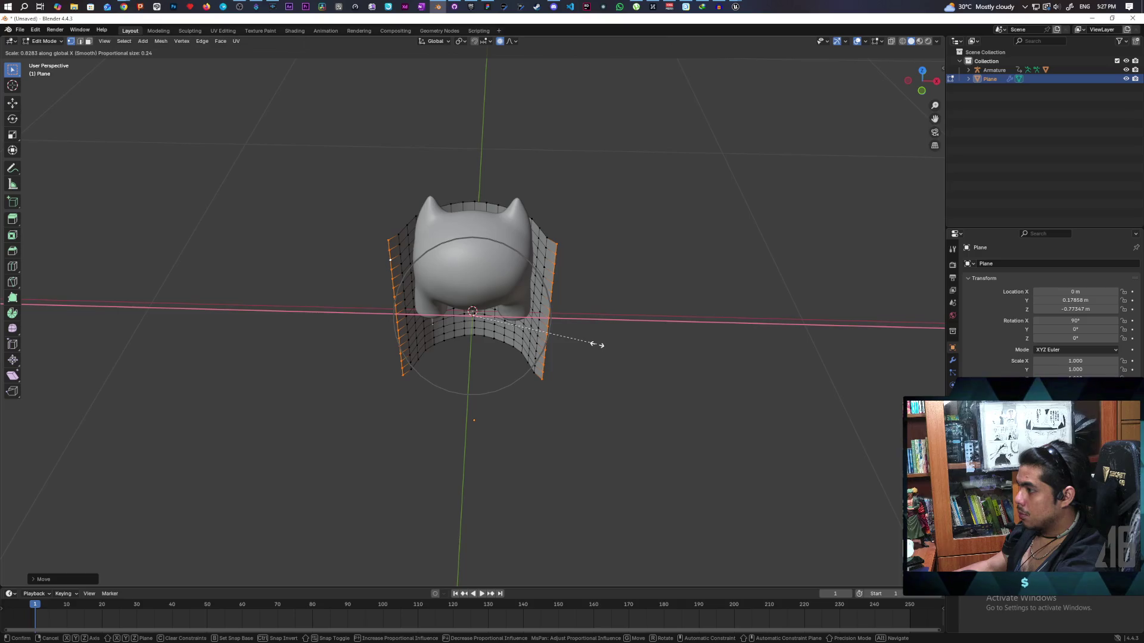
pyautogui.click(596, 344)
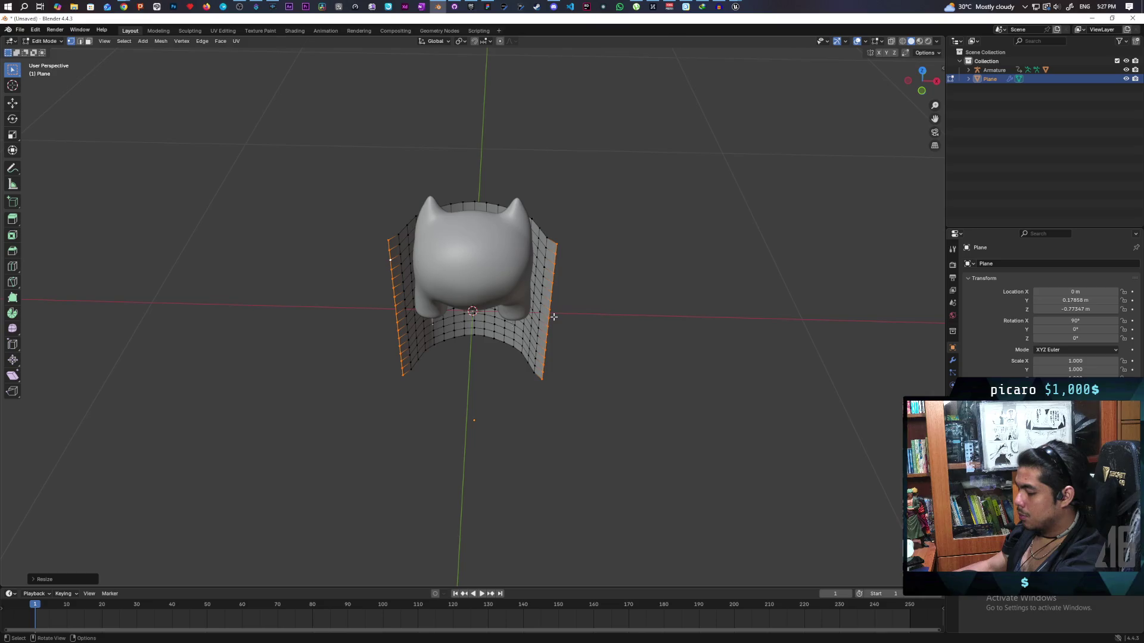
pyautogui.press('s')
pyautogui.press('x')
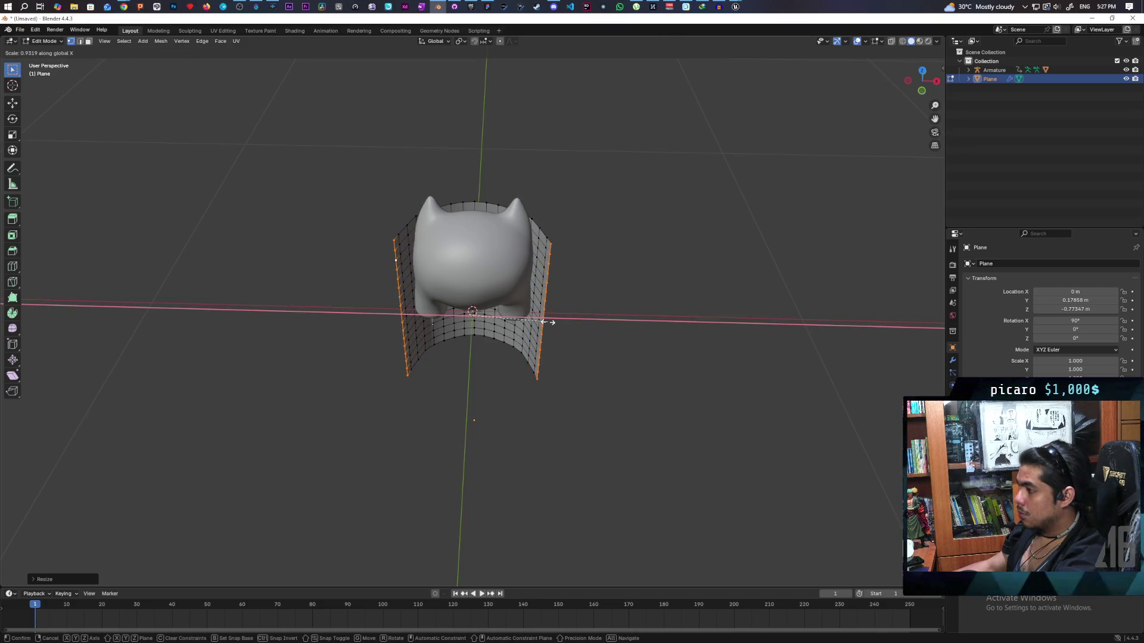
pyautogui.click(548, 322)
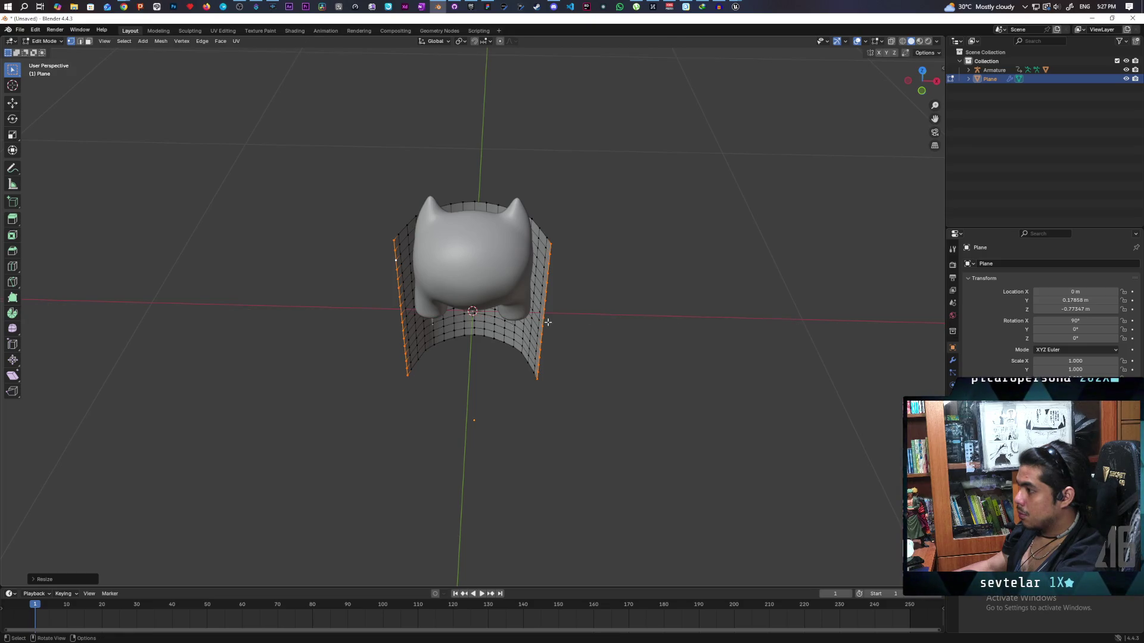
pyautogui.moveTo(610, 298)
pyautogui.mouseDown()
pyautogui.moveTo(506, 284)
pyautogui.moveTo(552, 248)
pyautogui.moveTo(595, 245)
pyautogui.moveTo(641, 263)
pyautogui.moveTo(615, 319)
pyautogui.moveTo(516, 316)
pyautogui.moveTo(623, 273)
pyautogui.moveTo(633, 258)
pyautogui.moveTo(621, 286)
pyautogui.mouseUp()
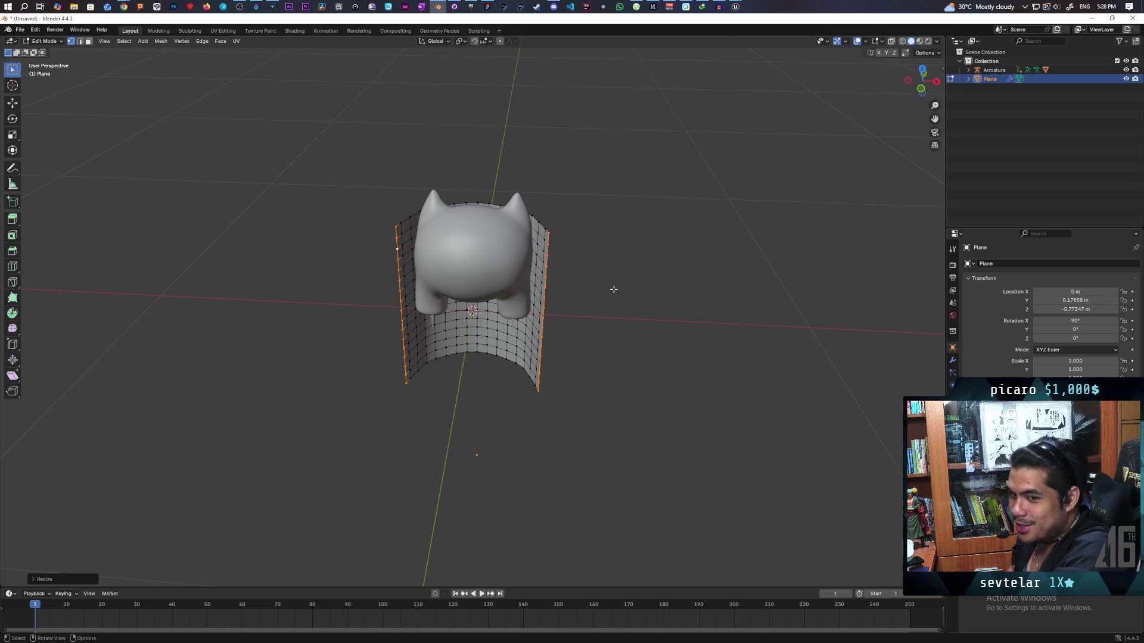
# Orbit around the head to inspect how the curved shell wraps it
pyautogui.moveTo(602, 209)
pyautogui.mouseDown()
pyautogui.moveTo(354, 286)
pyautogui.moveTo(401, 270)
pyautogui.moveTo(649, 255)
pyautogui.mouseUp()
pyautogui.scroll(4, 571, 291)
pyautogui.moveTo(572, 291); pyautogui.dragTo(646, 251)
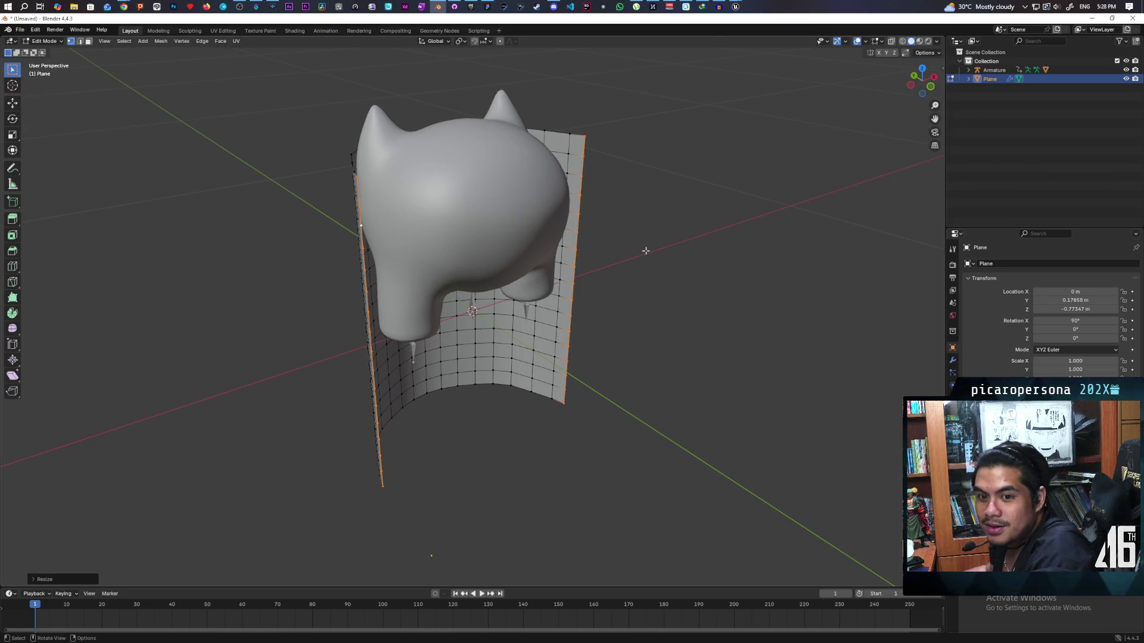
pyautogui.moveTo(645, 251)
pyautogui.mouseDown()
pyautogui.moveTo(689, 268)
pyautogui.moveTo(461, 342)
pyautogui.moveTo(669, 322)
pyautogui.moveTo(643, 339)
pyautogui.moveTo(644, 324)
pyautogui.moveTo(702, 321)
pyautogui.moveTo(626, 309)
pyautogui.moveTo(666, 303)
pyautogui.mouseUp()
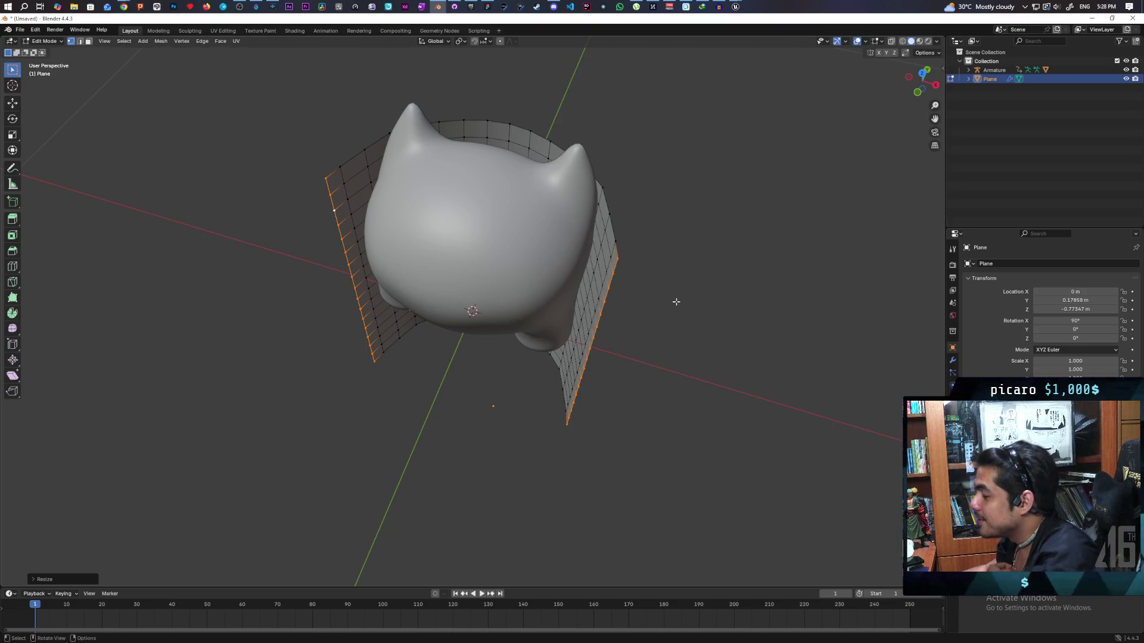
pyautogui.moveTo(676, 302)
pyautogui.mouseDown()
pyautogui.moveTo(723, 339)
pyautogui.moveTo(669, 319)
pyautogui.moveTo(674, 329)
pyautogui.mouseUp()
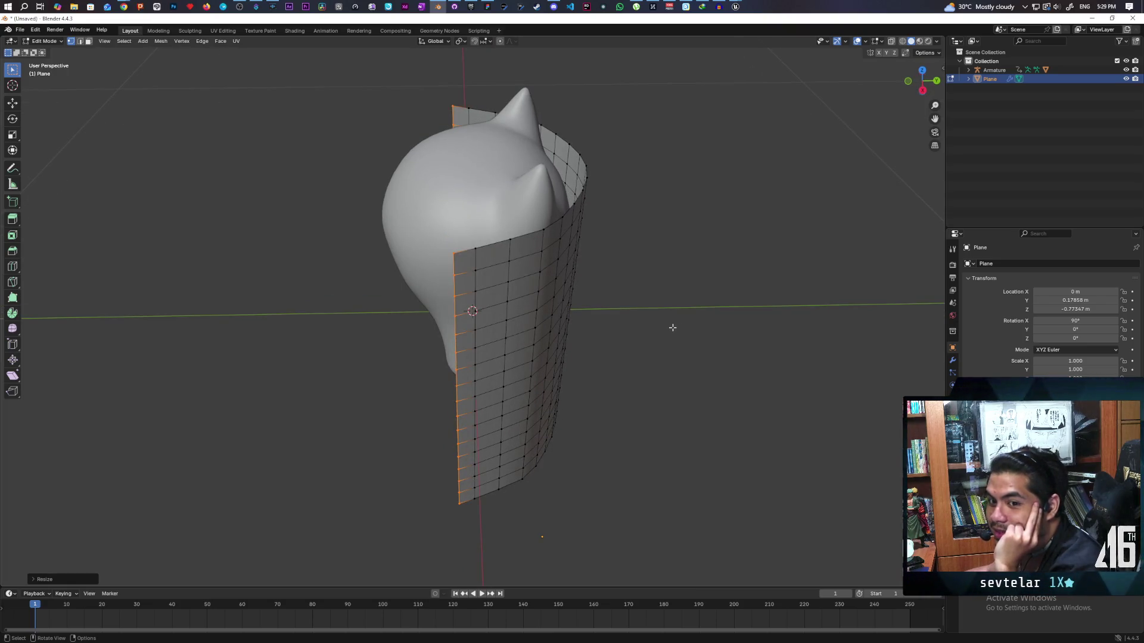
pyautogui.moveTo(533, 357)
pyautogui.mouseDown()
pyautogui.moveTo(644, 378)
pyautogui.moveTo(679, 373)
pyautogui.moveTo(690, 365)
pyautogui.moveTo(669, 329)
pyautogui.moveTo(685, 293)
pyautogui.moveTo(633, 320)
pyautogui.moveTo(456, 297)
pyautogui.moveTo(540, 300)
pyautogui.moveTo(462, 302)
pyautogui.moveTo(460, 314)
pyautogui.moveTo(504, 316)
pyautogui.mouseUp()
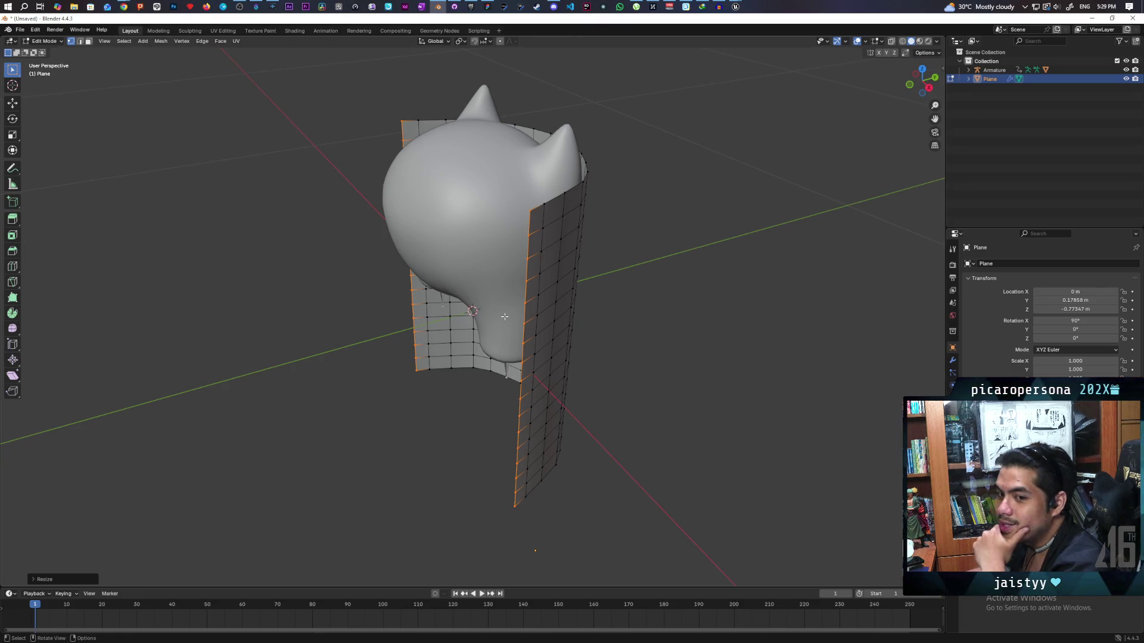
pyautogui.moveTo(637, 269)
pyautogui.mouseDown()
pyautogui.moveTo(630, 283)
pyautogui.moveTo(472, 266)
pyautogui.moveTo(472, 286)
pyautogui.moveTo(647, 274)
pyautogui.mouseUp()
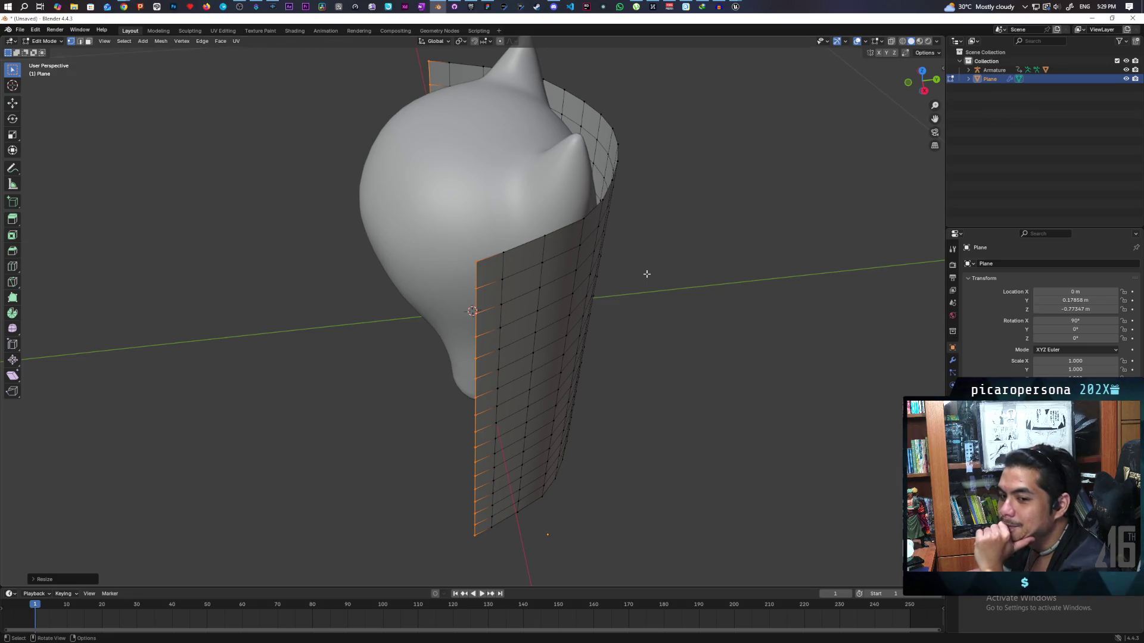
pyautogui.moveTo(676, 274)
pyautogui.mouseDown()
pyautogui.moveTo(618, 302)
pyautogui.moveTo(704, 316)
pyautogui.moveTo(796, 288)
pyautogui.moveTo(814, 311)
pyautogui.moveTo(521, 295)
pyautogui.moveTo(480, 311)
pyautogui.moveTo(503, 455)
pyautogui.moveTo(665, 344)
pyautogui.moveTo(614, 344)
pyautogui.mouseUp()
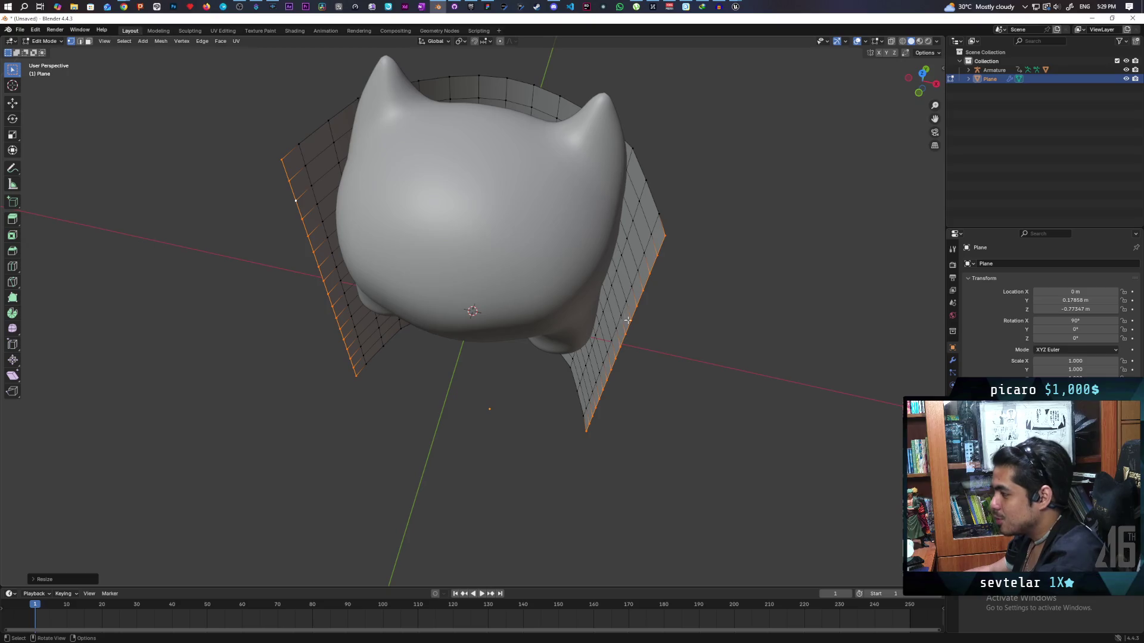
pyautogui.moveTo(618, 401); pyautogui.dragTo(617, 413)
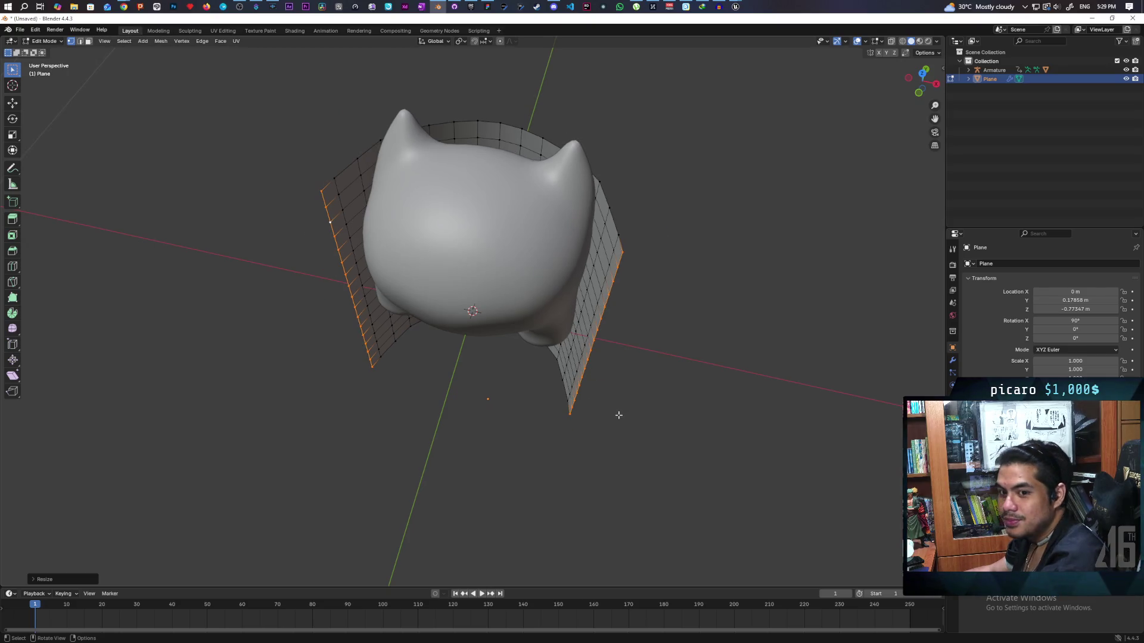
# Enable X-axis mirror editing and select the shell's right-side edge column
pyautogui.click(878, 52)
pyautogui.moveTo(692, 298)
pyautogui.mouseDown()
pyautogui.moveTo(709, 263)
pyautogui.moveTo(616, 170)
pyautogui.mouseUp()
pyautogui.click(617, 165)
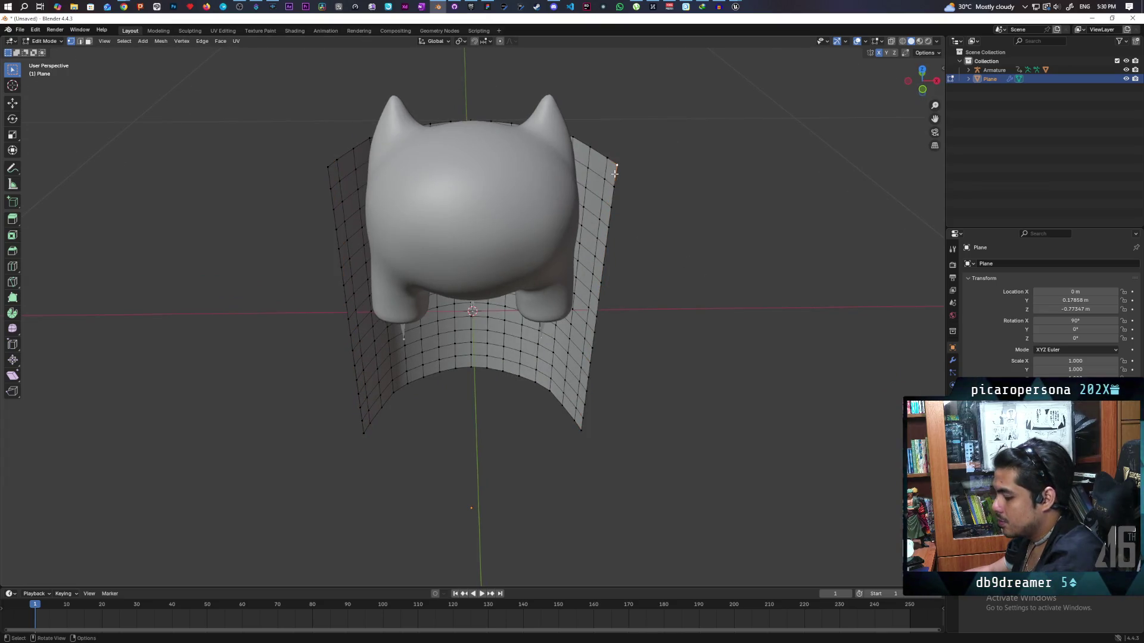
pyautogui.keyDown('alt'); pyautogui.click(614, 177); pyautogui.keyUp('alt')
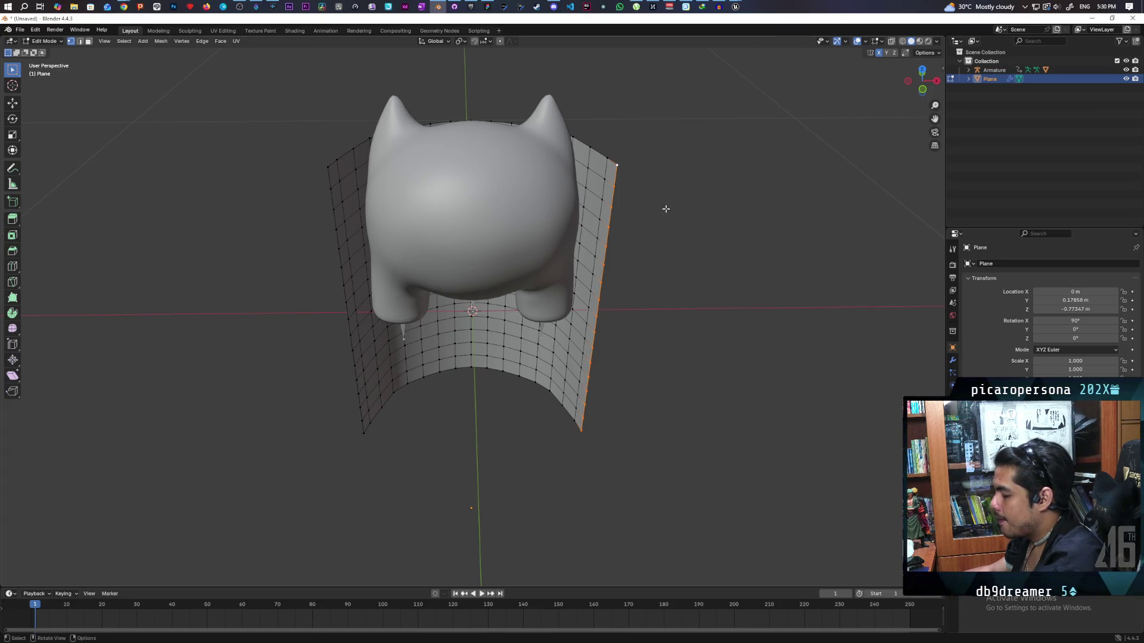
# Turn on proportional editing, try moving the right edge along X, then cancel the move
pyautogui.click(500, 41)
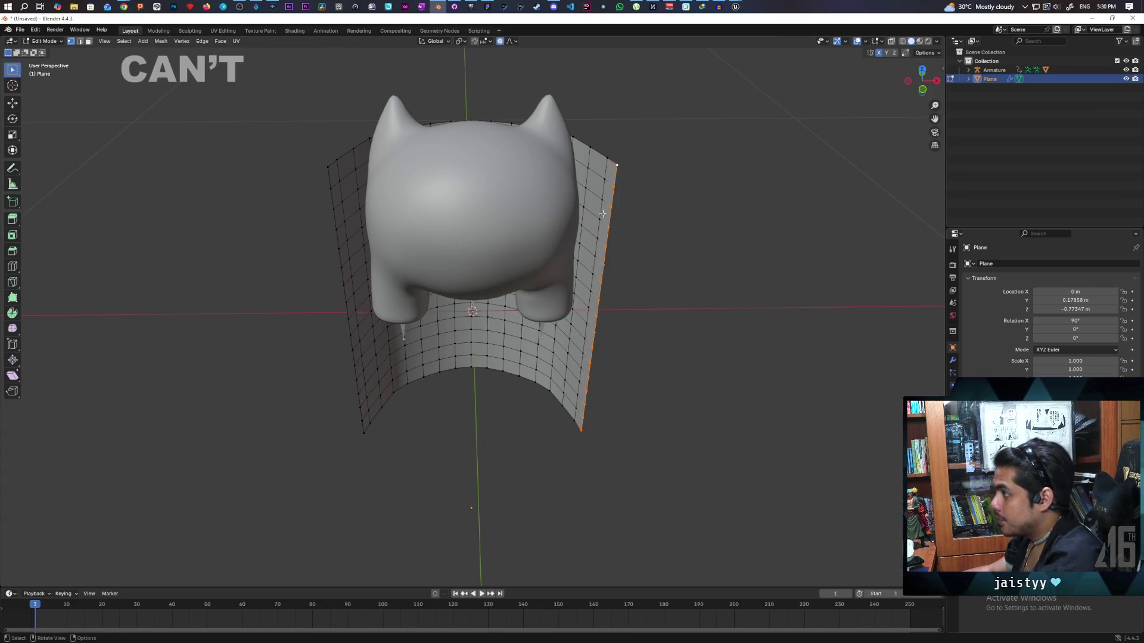
pyautogui.press('g')
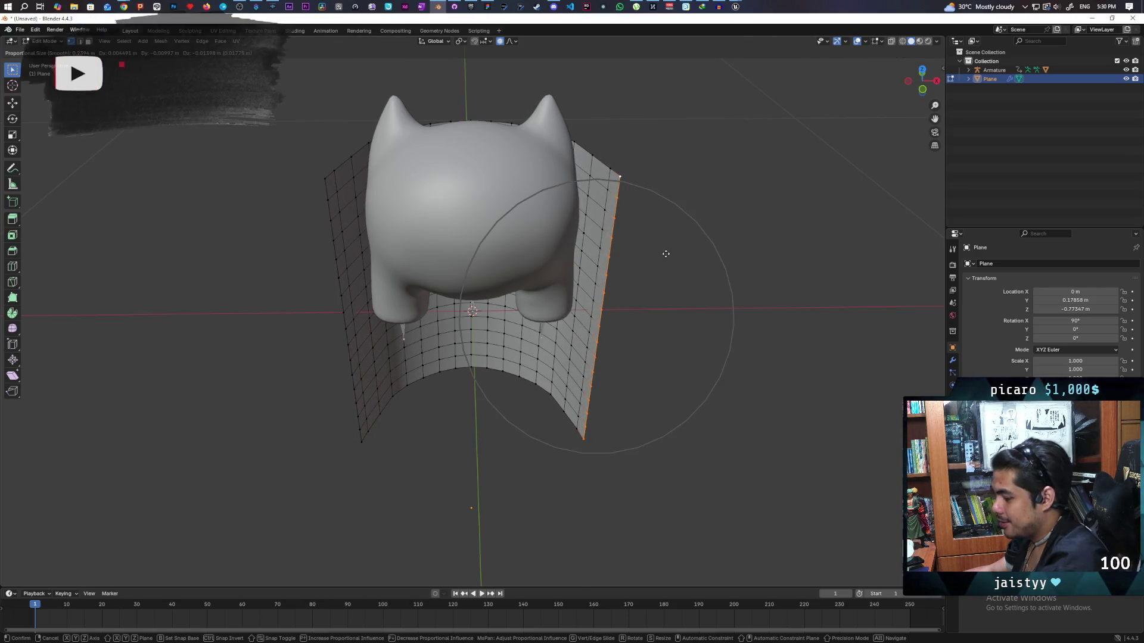
pyautogui.press('x')
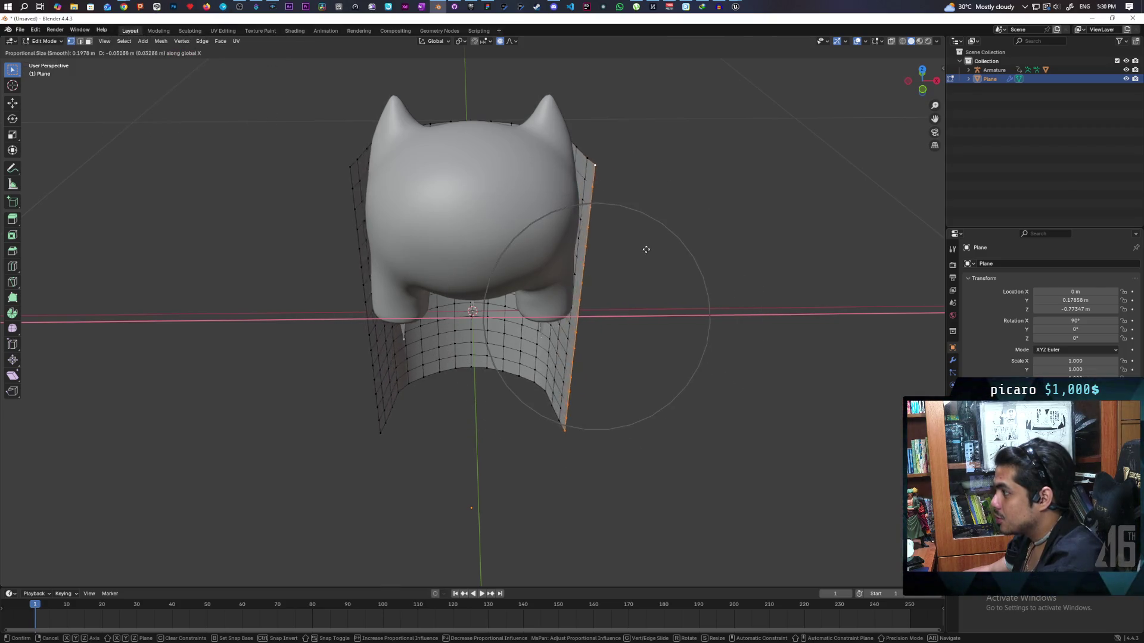
pyautogui.scroll(5, 643, 255)
pyautogui.scroll(1, 641, 260)
pyautogui.rightClick(645, 264)
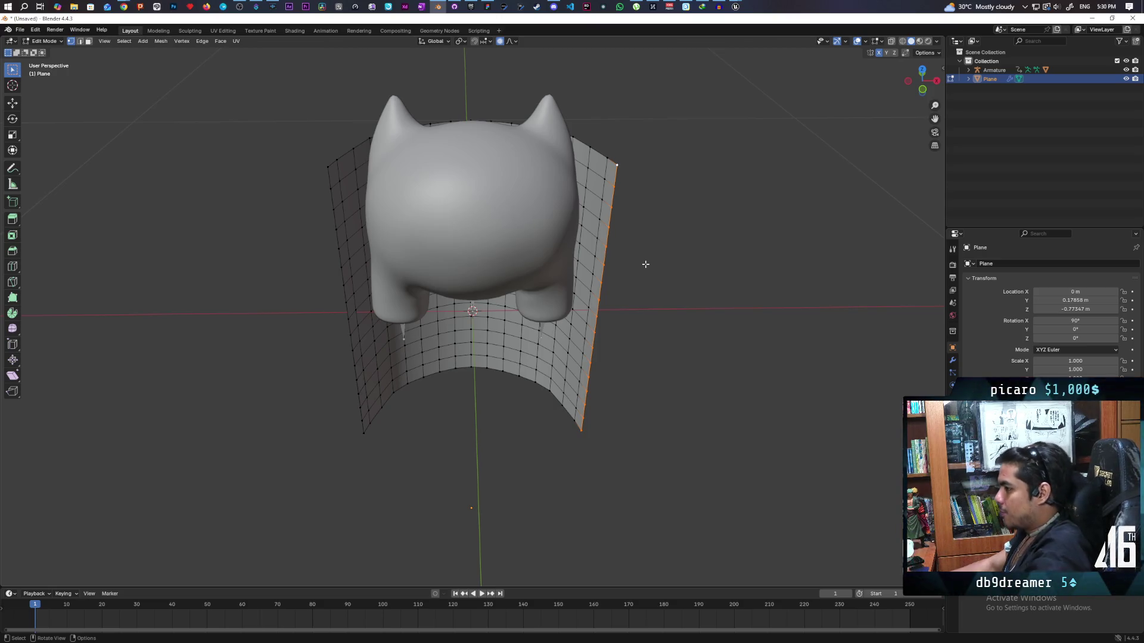
pyautogui.moveTo(506, 119)
pyautogui.mouseDown()
pyautogui.moveTo(629, 237)
pyautogui.moveTo(656, 230)
pyautogui.moveTo(635, 235)
pyautogui.moveTo(598, 197)
pyautogui.moveTo(576, 251)
pyautogui.moveTo(563, 247)
pyautogui.moveTo(550, 243)
pyautogui.moveTo(537, 186)
pyautogui.moveTo(551, 192)
pyautogui.moveTo(512, 186)
pyautogui.moveTo(469, 231)
pyautogui.mouseUp()
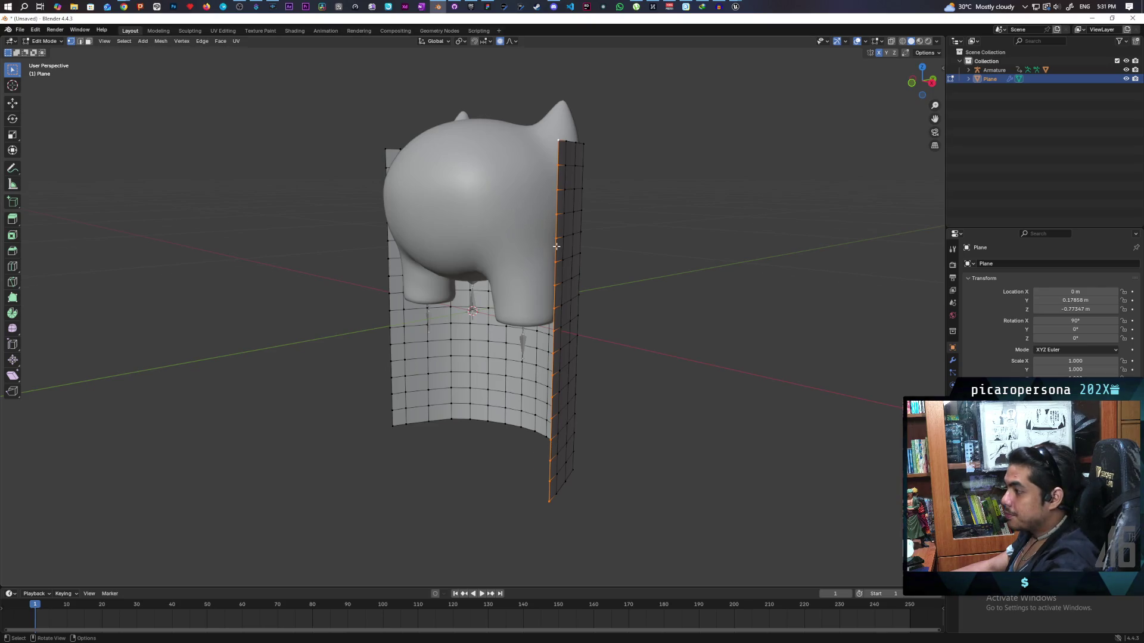
# Select the whole shell and stretch it along Z, then undo that first attempt
pyautogui.scroll(-5, 556, 246)
pyautogui.moveTo(592, 265)
pyautogui.mouseDown()
pyautogui.moveTo(466, 255)
pyautogui.moveTo(526, 286)
pyautogui.moveTo(589, 280)
pyautogui.moveTo(564, 337)
pyautogui.moveTo(720, 345)
pyautogui.moveTo(753, 350)
pyautogui.moveTo(758, 365)
pyautogui.moveTo(676, 384)
pyautogui.mouseUp()
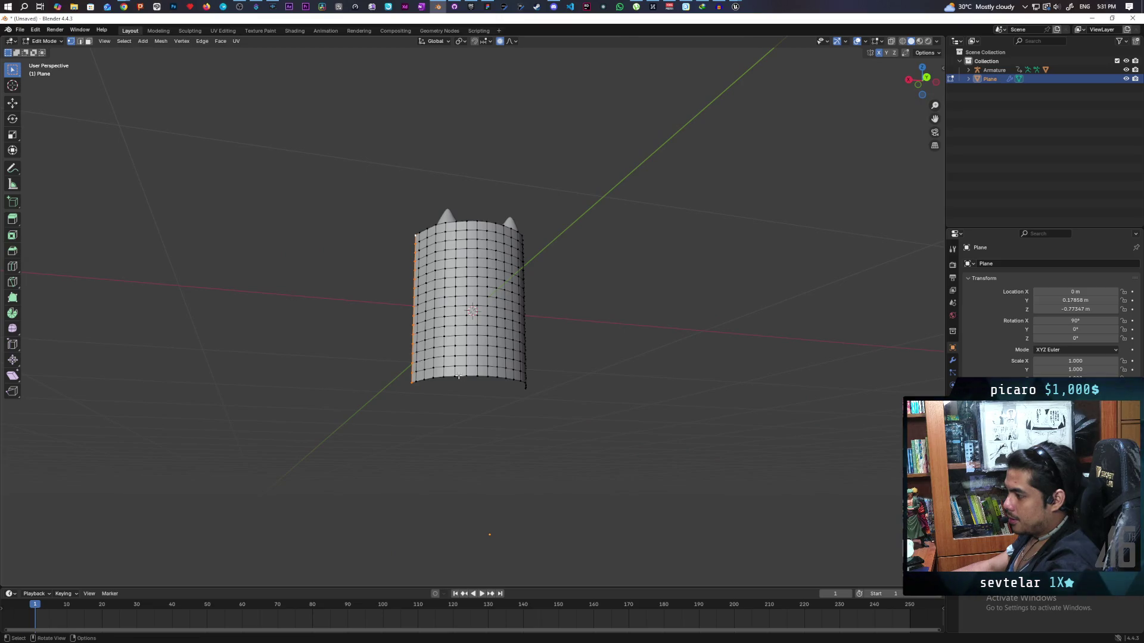
pyautogui.moveTo(522, 385)
pyautogui.mouseDown()
pyautogui.moveTo(671, 404)
pyautogui.moveTo(672, 421)
pyautogui.moveTo(550, 426)
pyautogui.mouseUp()
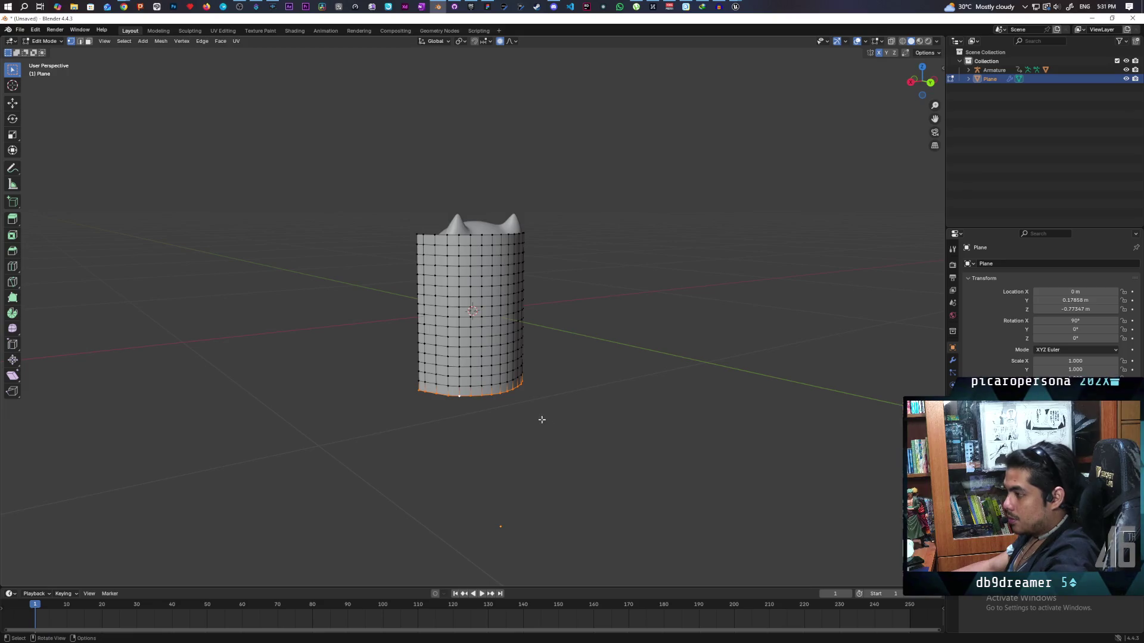
pyautogui.press('l')
pyautogui.rightClick(536, 353)
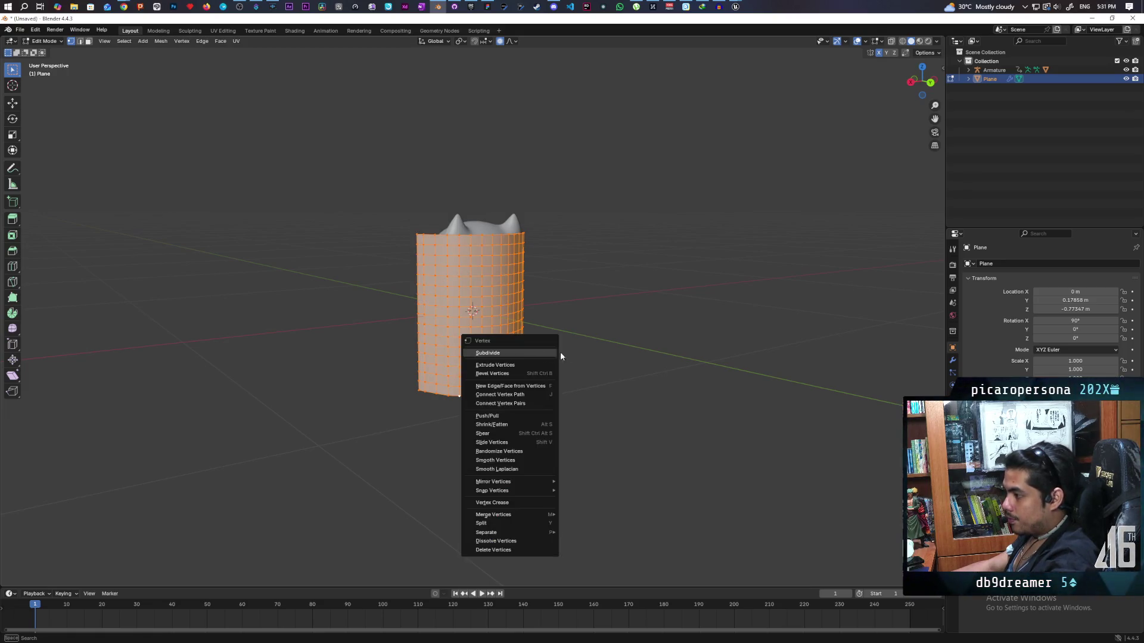
pyautogui.moveTo(605, 319)
pyautogui.mouseDown()
pyautogui.moveTo(625, 337)
pyautogui.moveTo(543, 386)
pyautogui.mouseUp()
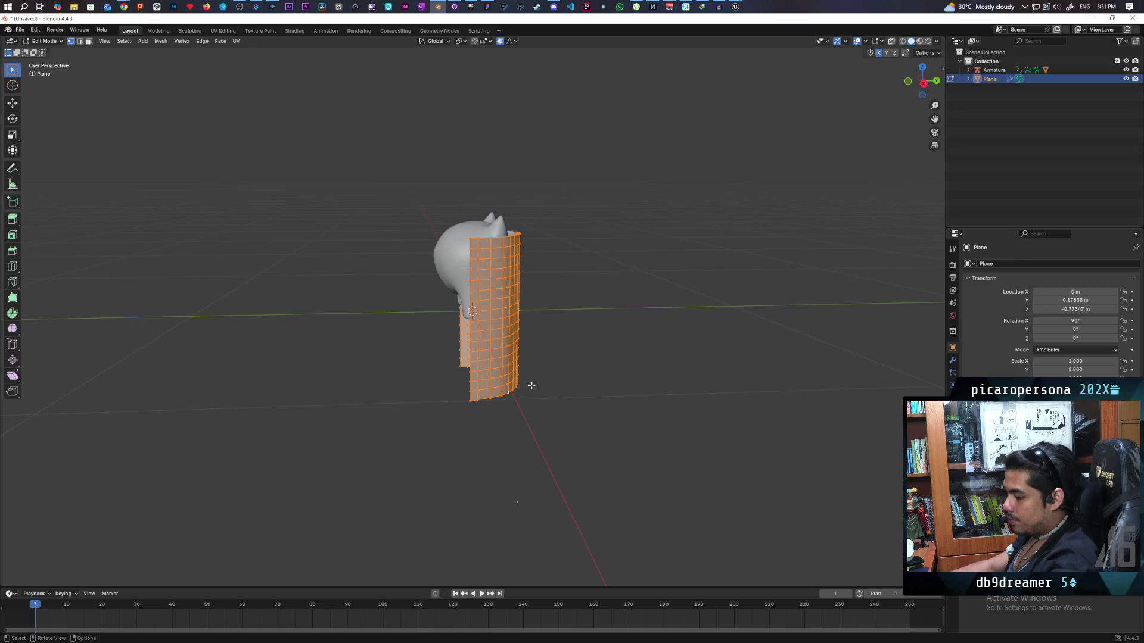
pyautogui.press('s')
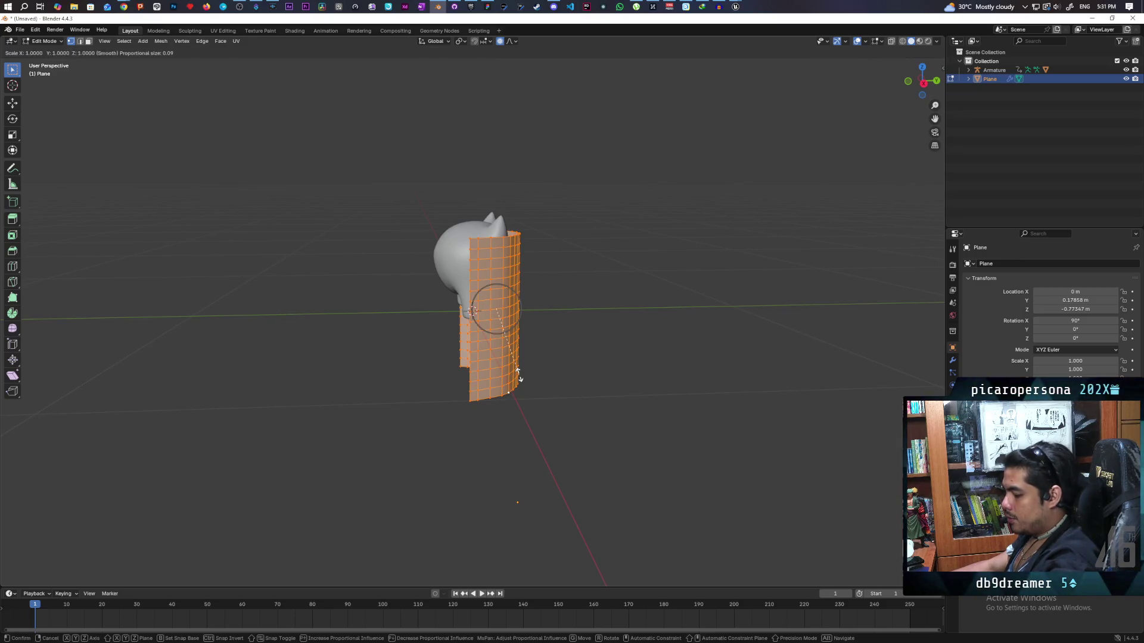
pyautogui.press('z')
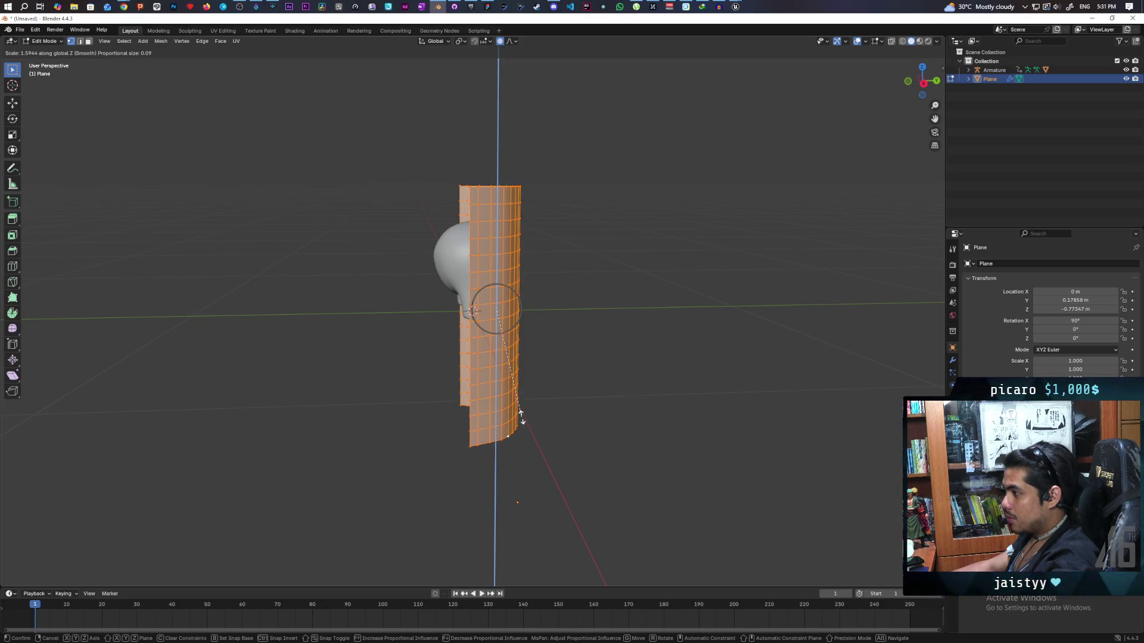
pyautogui.click(527, 425)
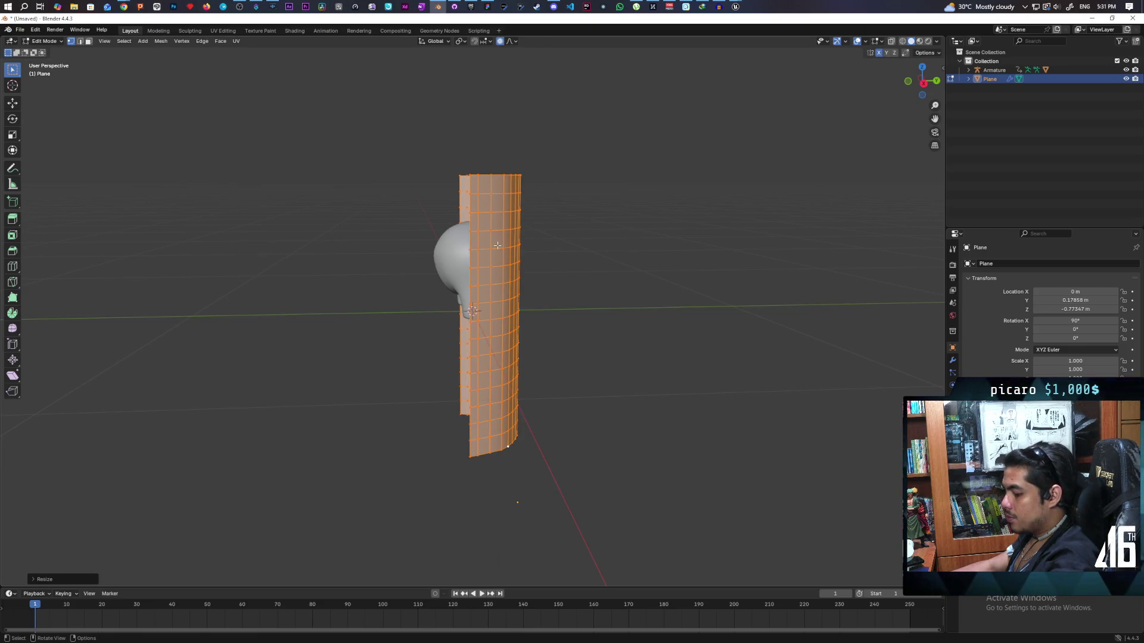
pyautogui.press('g')
pyautogui.press('z')
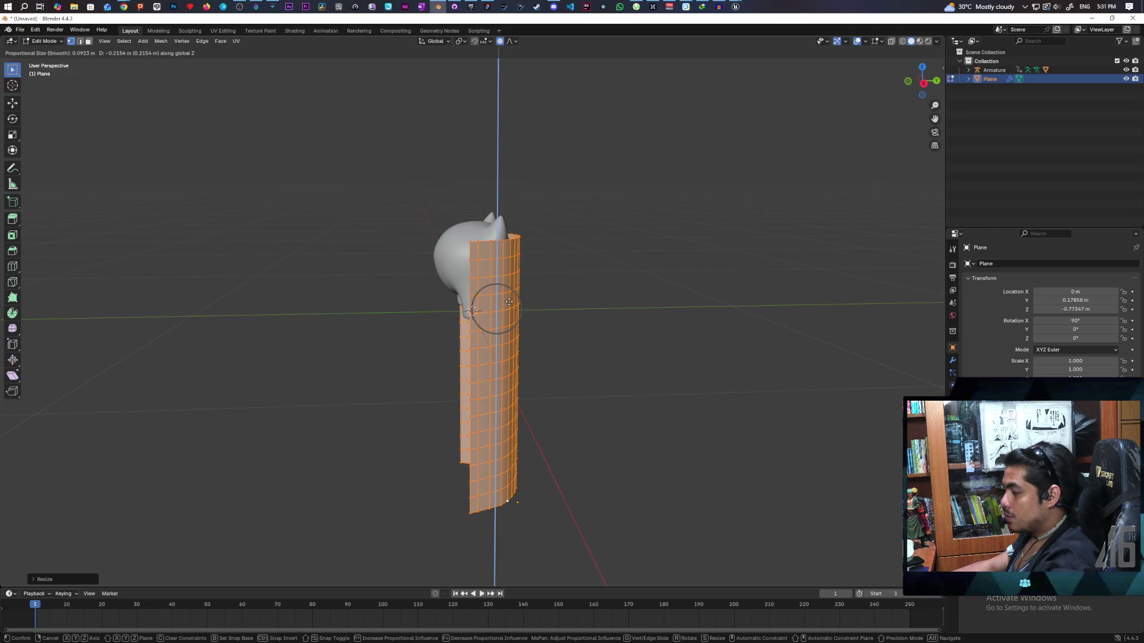
pyautogui.press('Escape')
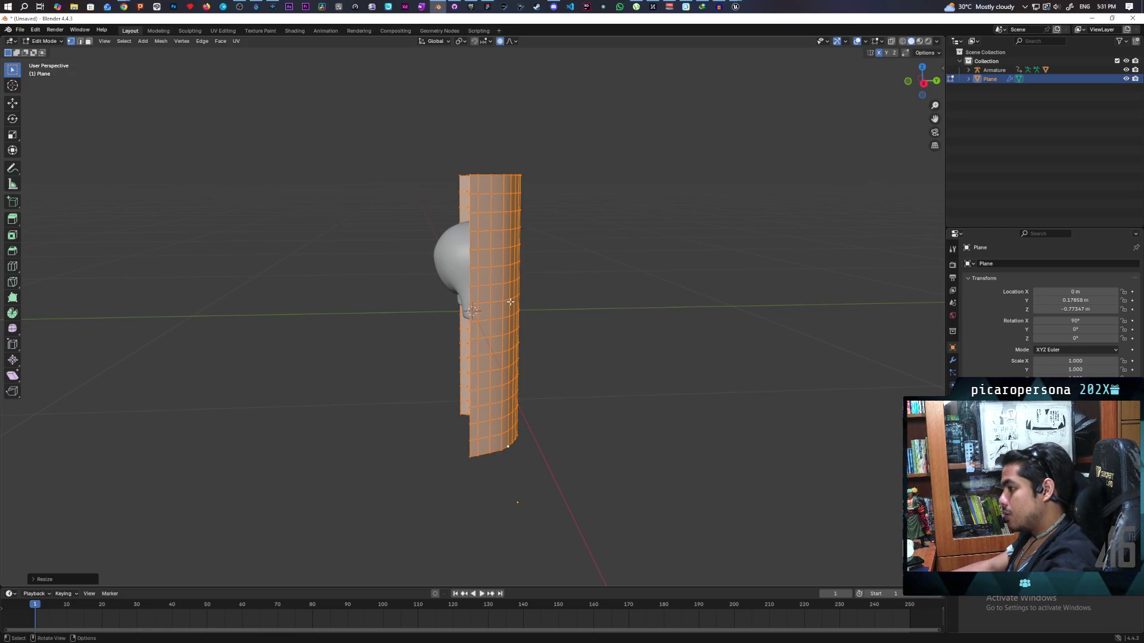
pyautogui.hotkey('ctrl', 'z')
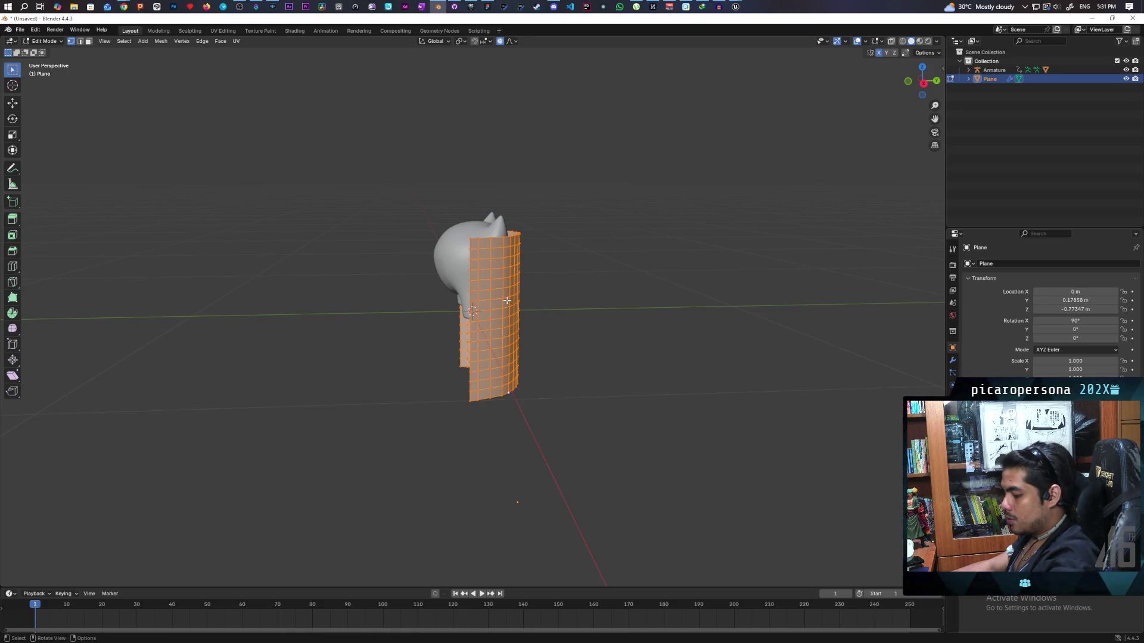
# In side view, rescale the shell about 1.46× along Z
pyautogui.press('KP_3')
pyautogui.press('KP_3')
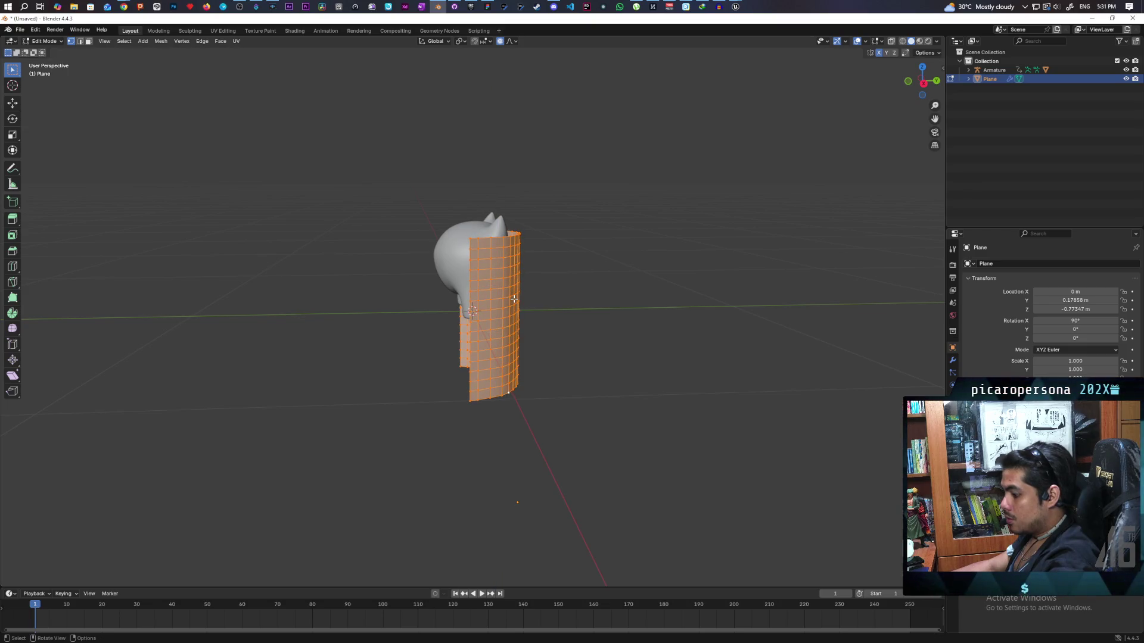
pyautogui.press('s')
pyautogui.press('z')
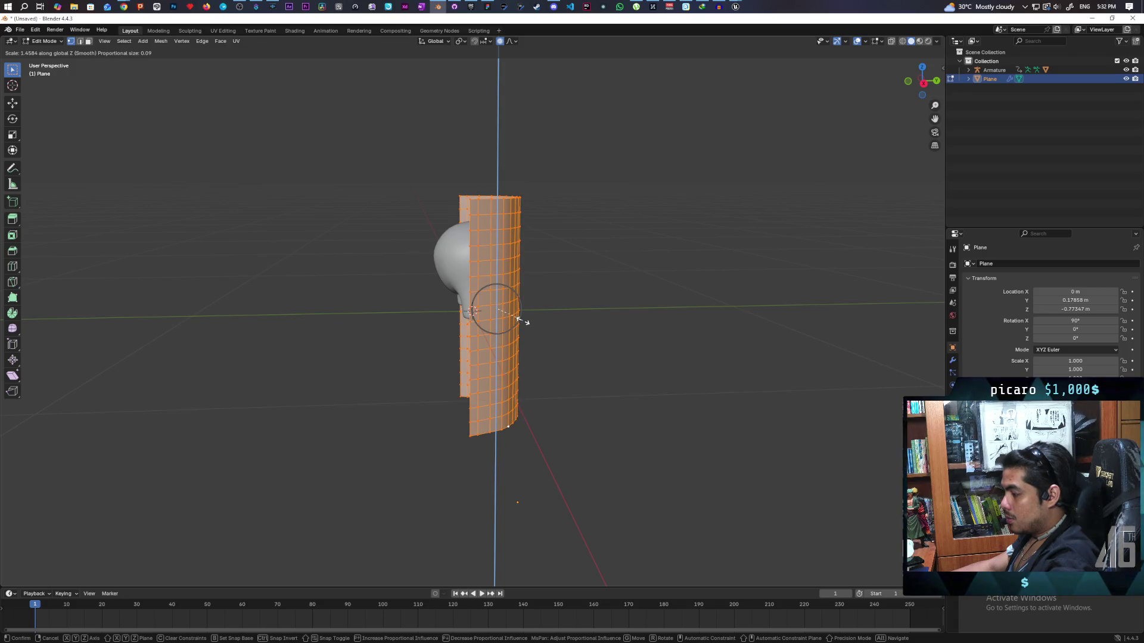
pyautogui.click(524, 319)
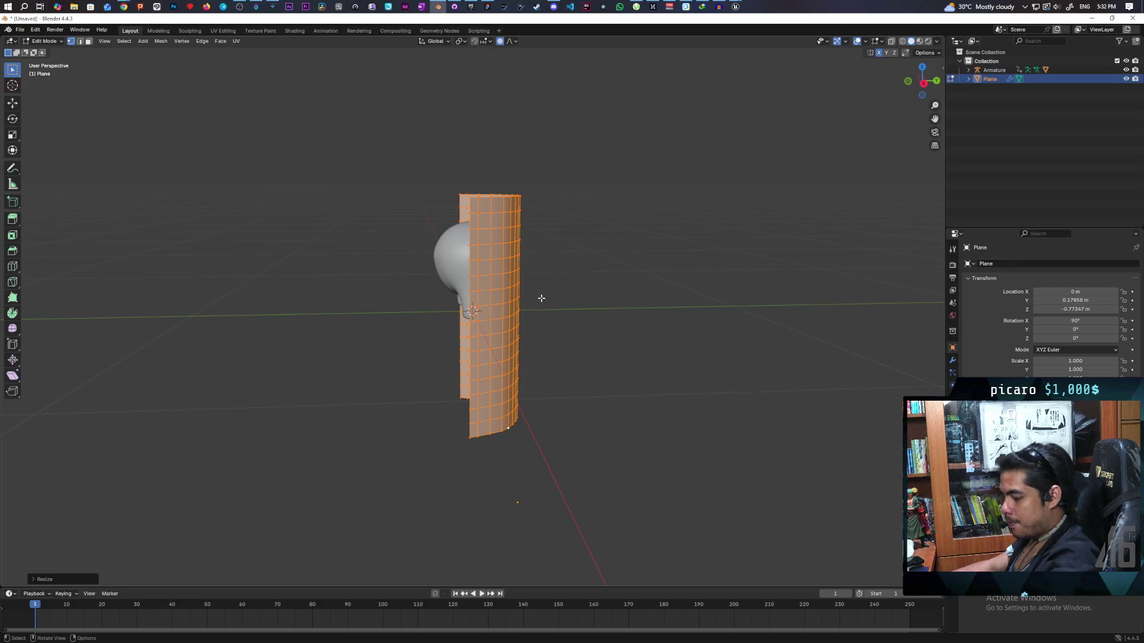
# Lower the curved plane along Z with smooth proportional falloff and inspect its curve
pyautogui.press('g')
pyautogui.press('z')
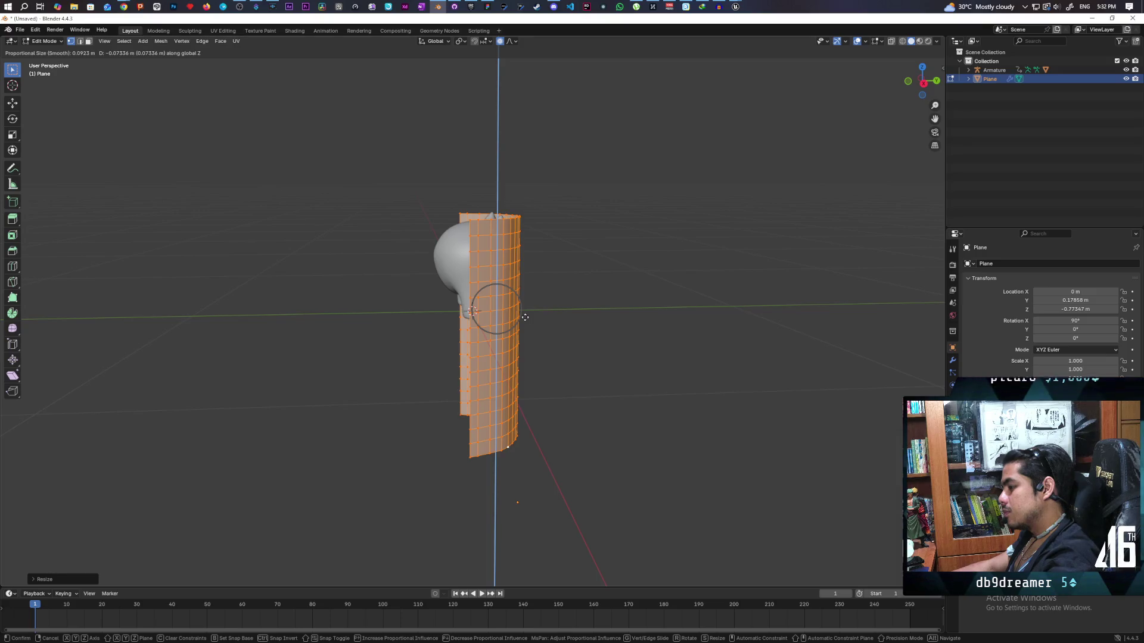
pyautogui.click(525, 317)
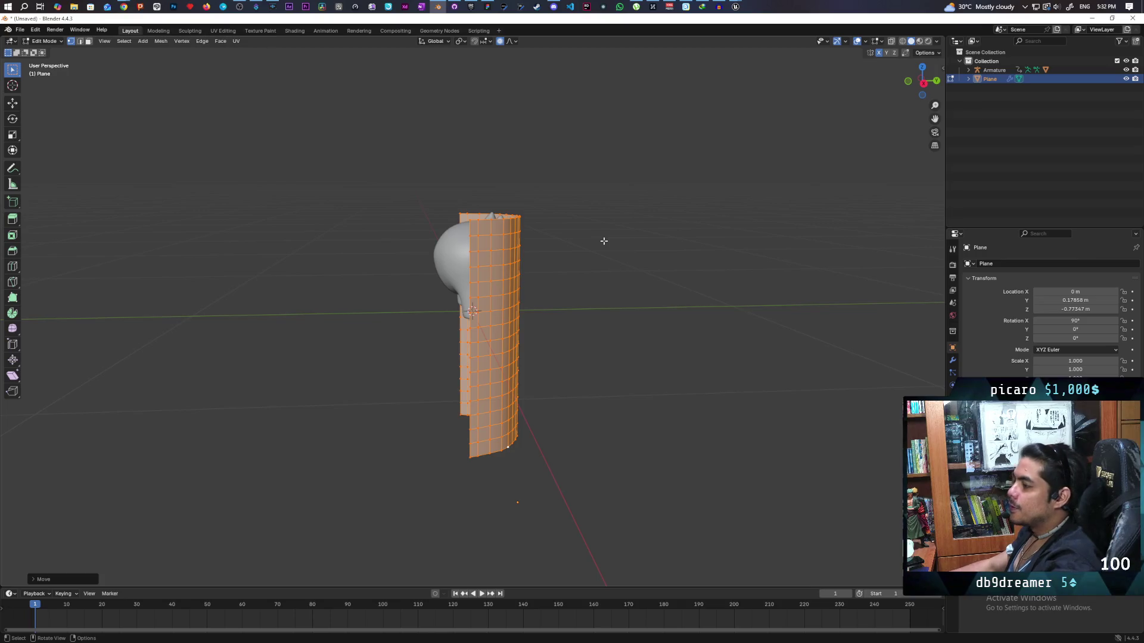
pyautogui.moveTo(512, 314)
pyautogui.mouseDown()
pyautogui.moveTo(635, 370)
pyautogui.moveTo(709, 321)
pyautogui.moveTo(712, 302)
pyautogui.moveTo(512, 310)
pyautogui.moveTo(572, 342)
pyautogui.moveTo(487, 341)
pyautogui.mouseUp()
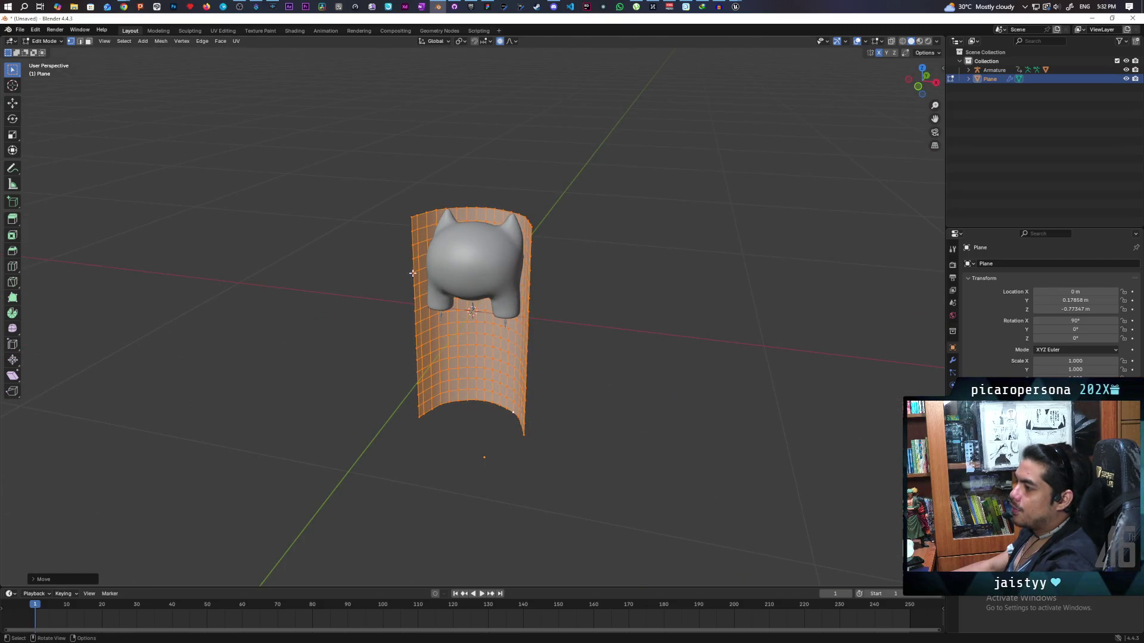
pyautogui.moveTo(432, 276)
pyautogui.mouseDown()
pyautogui.moveTo(441, 311)
pyautogui.moveTo(417, 318)
pyautogui.moveTo(188, 320)
pyautogui.moveTo(403, 316)
pyautogui.moveTo(510, 371)
pyautogui.moveTo(472, 357)
pyautogui.moveTo(462, 370)
pyautogui.mouseUp()
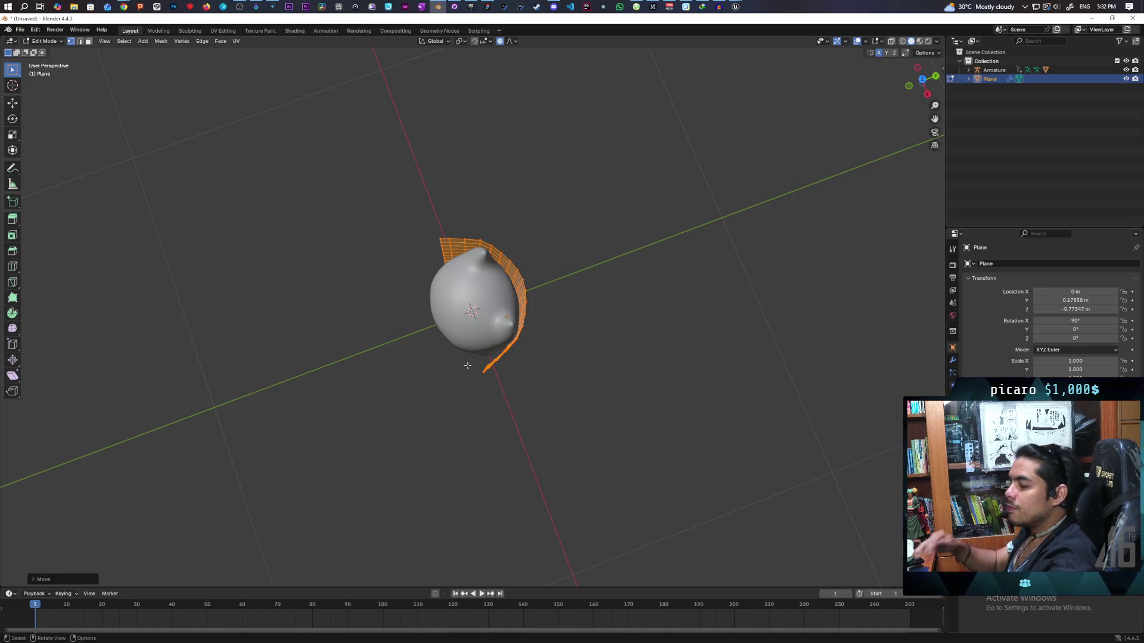
pyautogui.moveTo(468, 366)
pyautogui.mouseDown()
pyautogui.moveTo(551, 383)
pyautogui.moveTo(544, 285)
pyautogui.mouseUp()
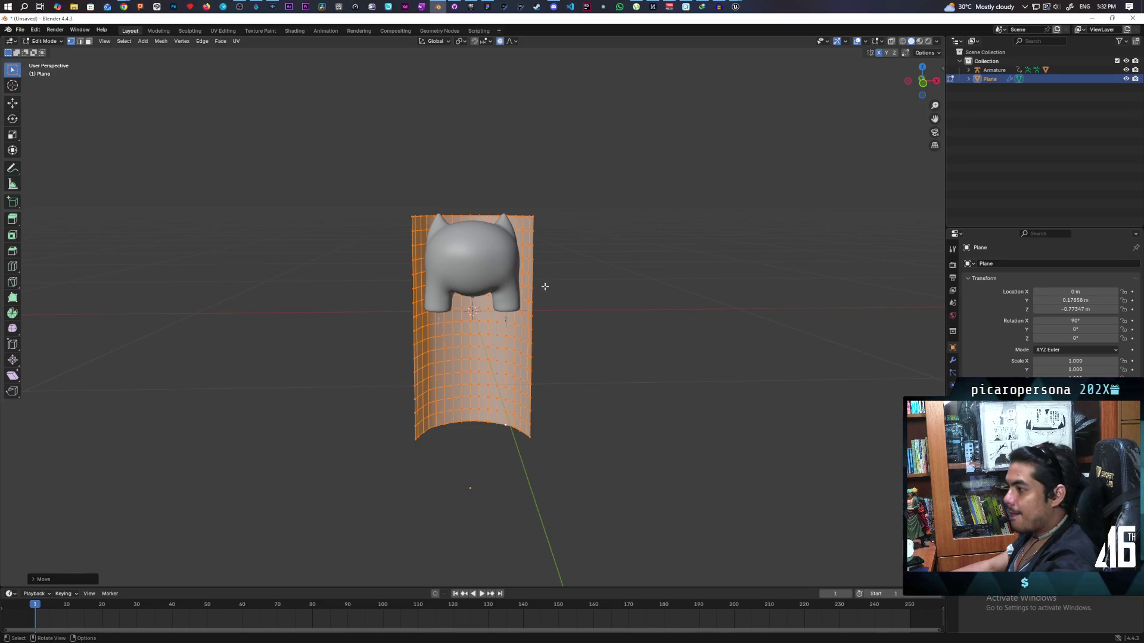
pyautogui.moveTo(583, 222)
pyautogui.mouseDown()
pyautogui.moveTo(575, 324)
pyautogui.moveTo(582, 253)
pyautogui.moveTo(577, 261)
pyautogui.mouseUp()
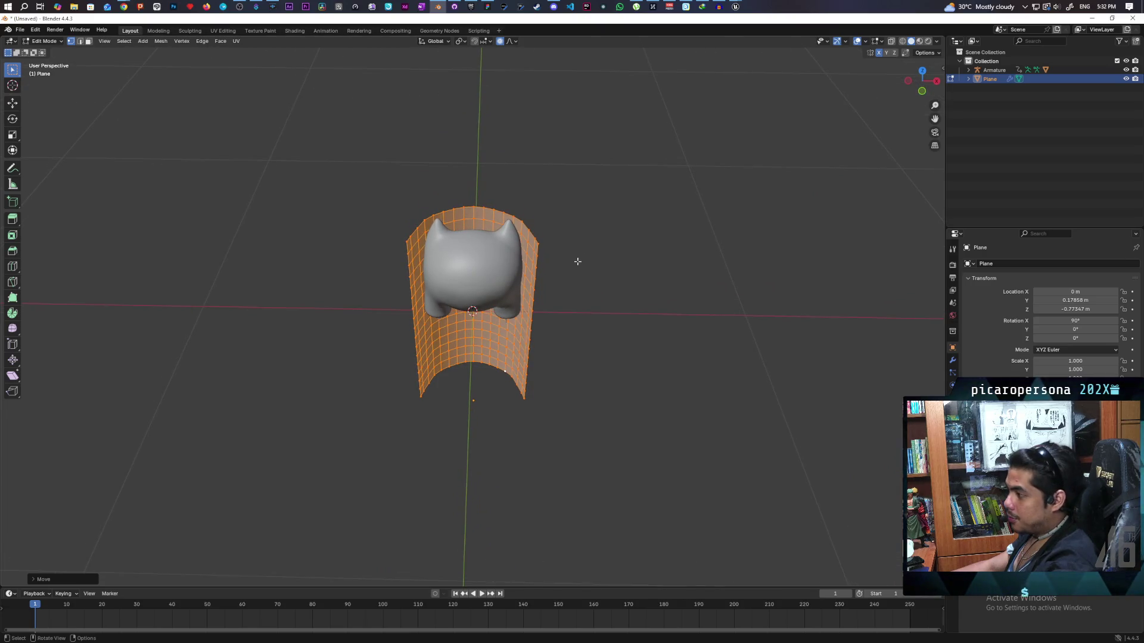
pyautogui.moveTo(577, 259)
pyautogui.mouseDown()
pyautogui.moveTo(590, 317)
pyautogui.moveTo(534, 245)
pyautogui.moveTo(589, 249)
pyautogui.moveTo(625, 270)
pyautogui.moveTo(561, 258)
pyautogui.moveTo(581, 230)
pyautogui.moveTo(530, 242)
pyautogui.mouseUp()
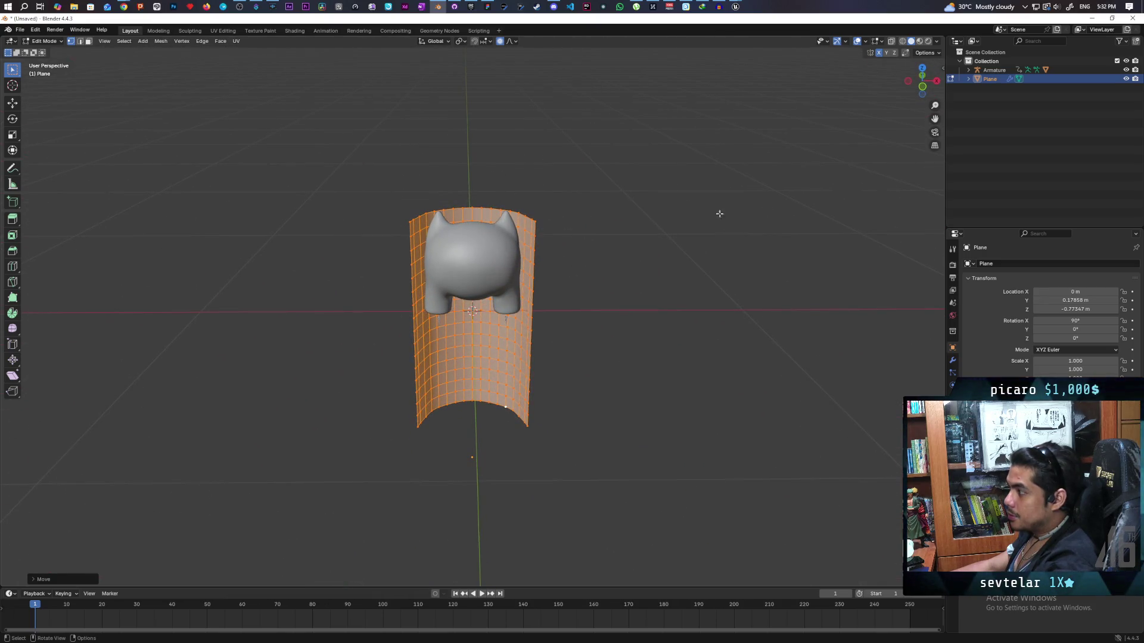
# Return to Object Mode and view the model from the side
pyautogui.click(42, 41)
pyautogui.click(42, 51)
pyautogui.moveTo(648, 274); pyautogui.dragTo(826, 261)
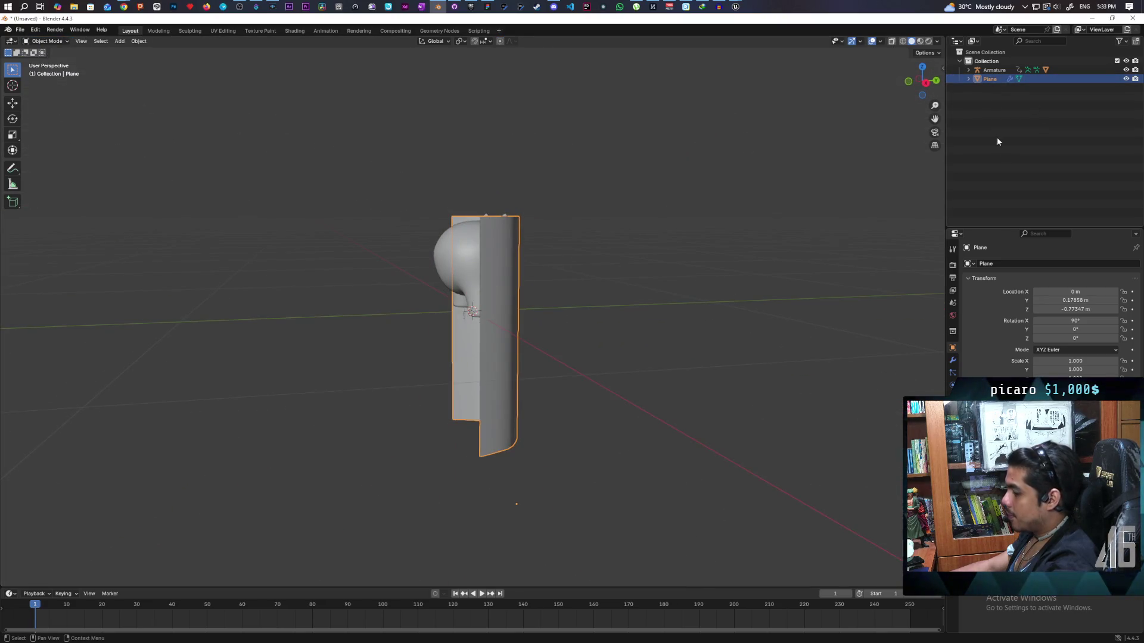
# Delete the curved plane and add a new cylinder mesh
pyautogui.press('Delete')
pyautogui.moveTo(614, 213); pyautogui.dragTo(648, 233)
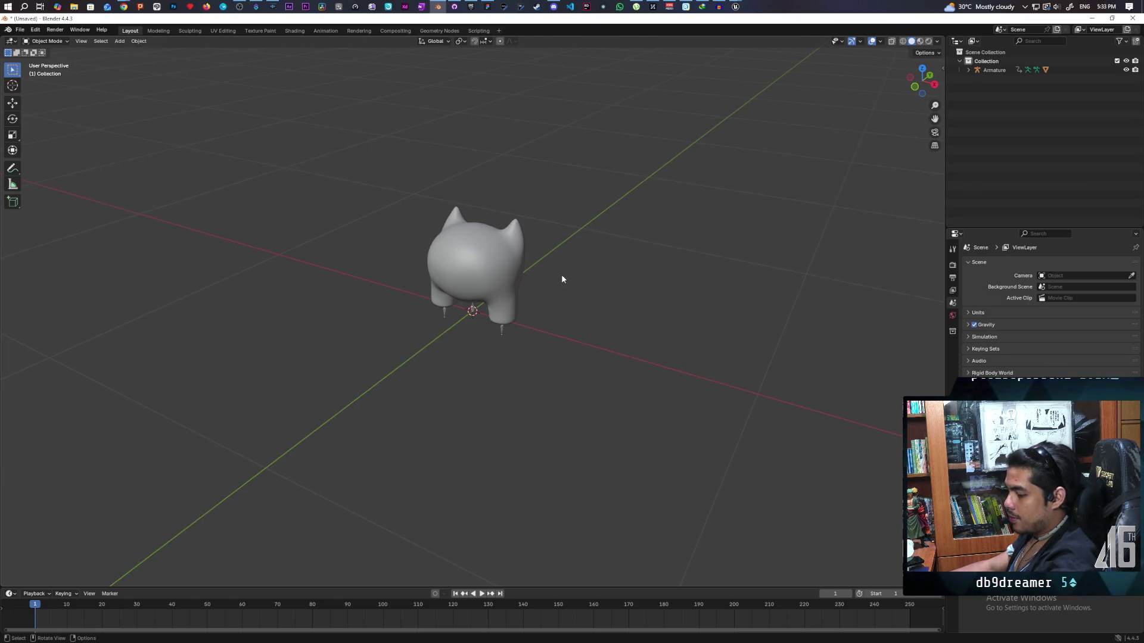
pyautogui.hotkey('shift', 'a')
pyautogui.moveTo(563, 277)
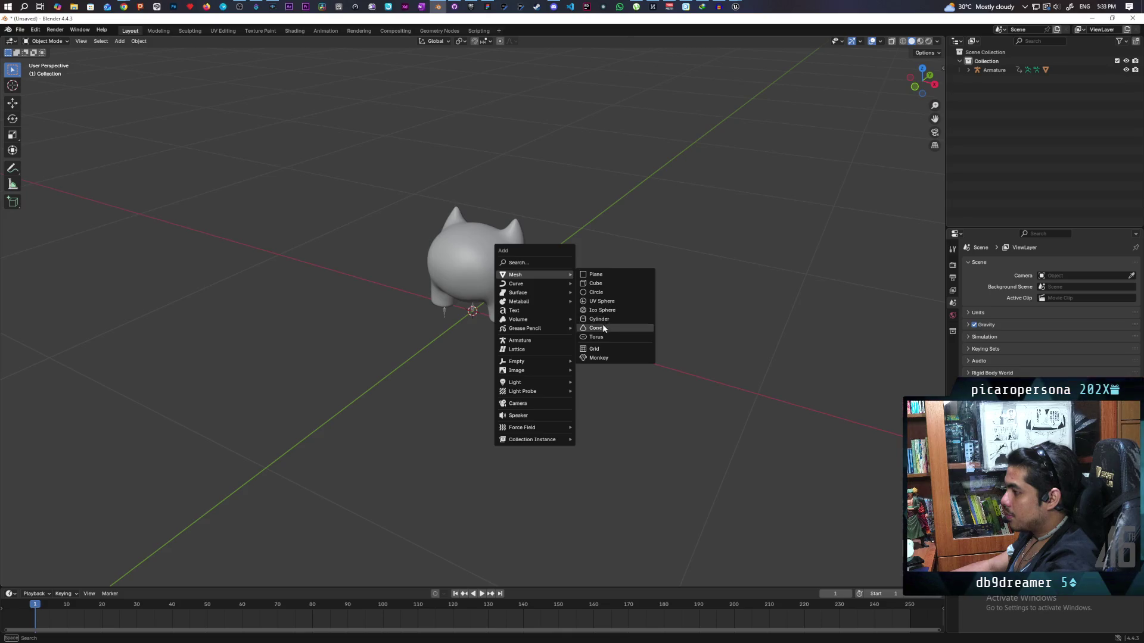
pyautogui.click(599, 320)
pyautogui.scroll(3, 606, 319)
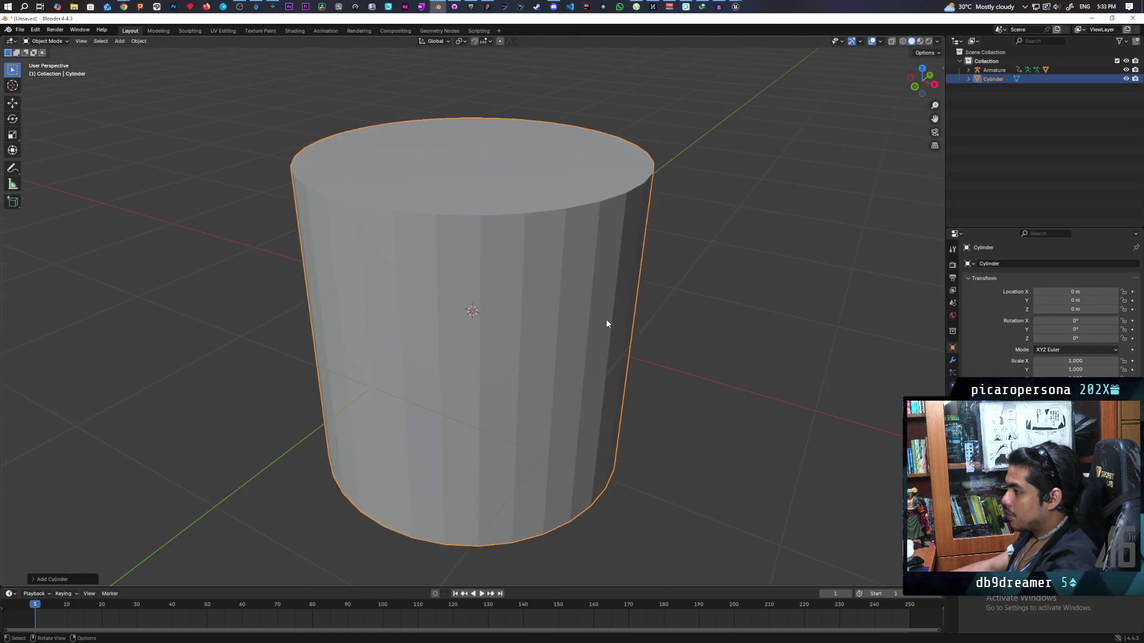
pyautogui.scroll(-3, 606, 319)
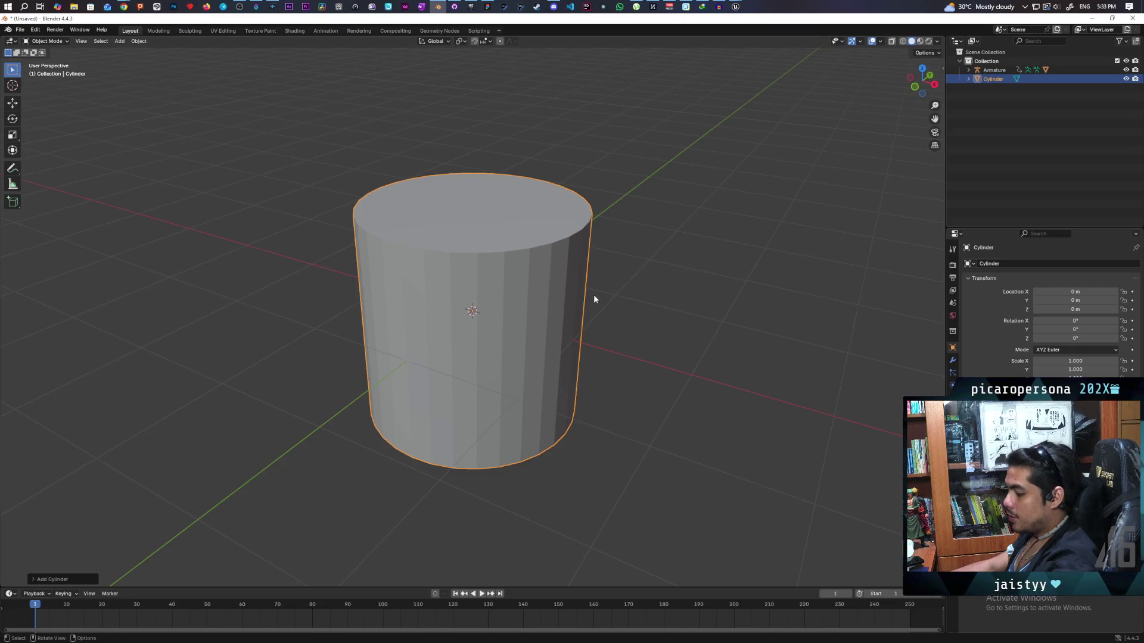
# Scale the cylinder to 0.185 around the head's base and enter Edit Mode
pyautogui.press('s')
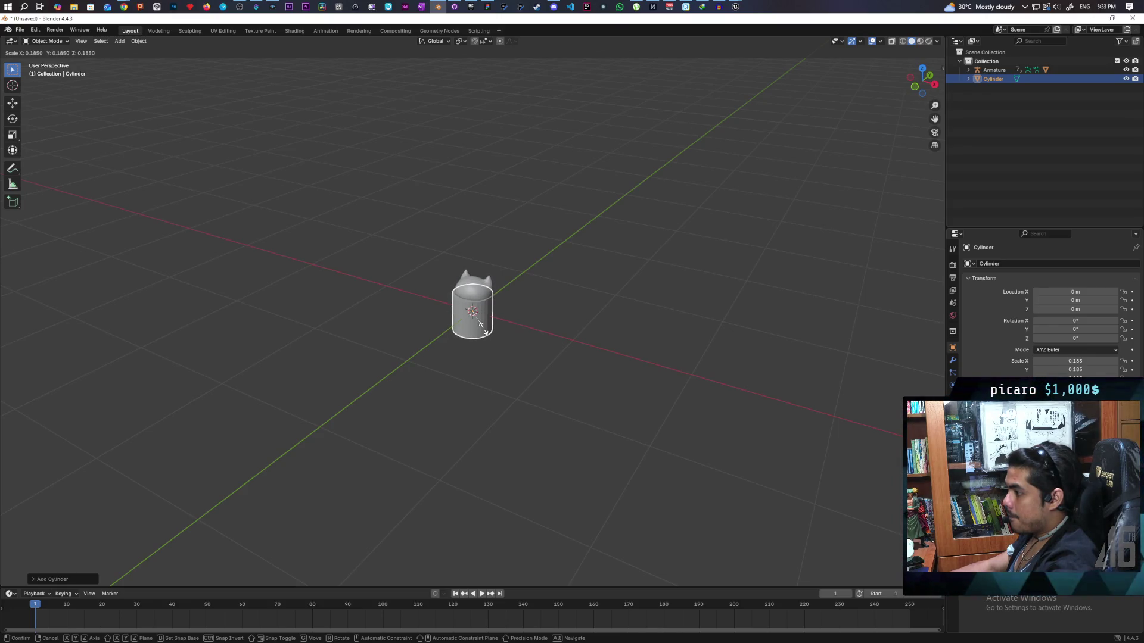
pyautogui.click(481, 324)
pyautogui.scroll(8, 480, 311)
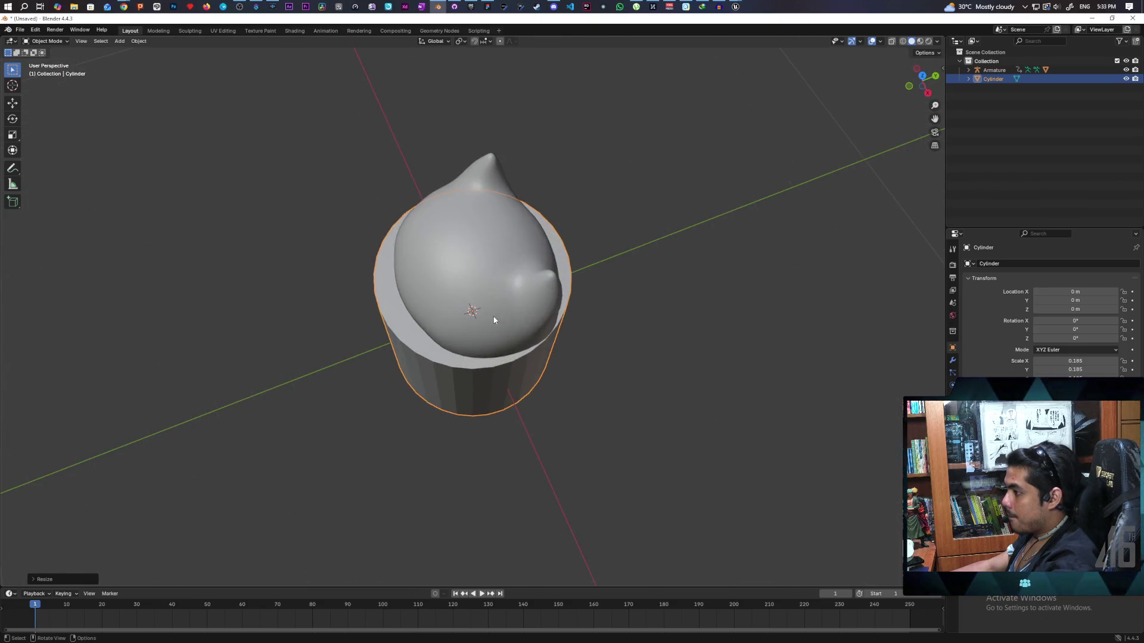
pyautogui.moveTo(478, 313)
pyautogui.mouseDown()
pyautogui.moveTo(349, 288)
pyautogui.moveTo(237, 300)
pyautogui.moveTo(417, 298)
pyautogui.moveTo(426, 266)
pyautogui.mouseUp()
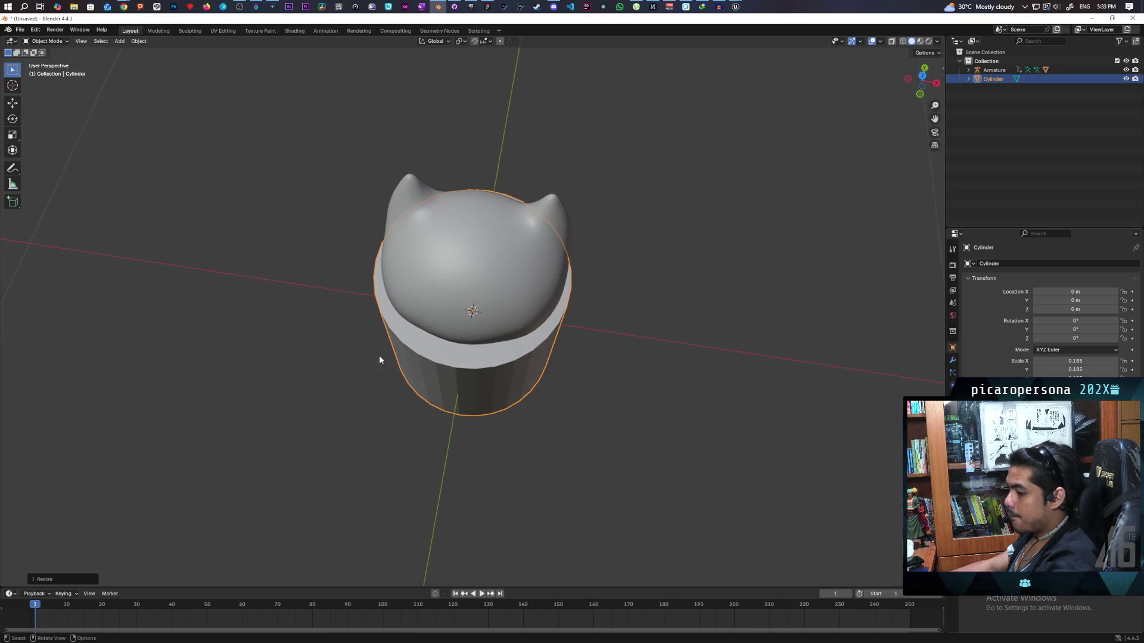
pyautogui.press('Tab')
pyautogui.moveTo(379, 359); pyautogui.dragTo(507, 310)
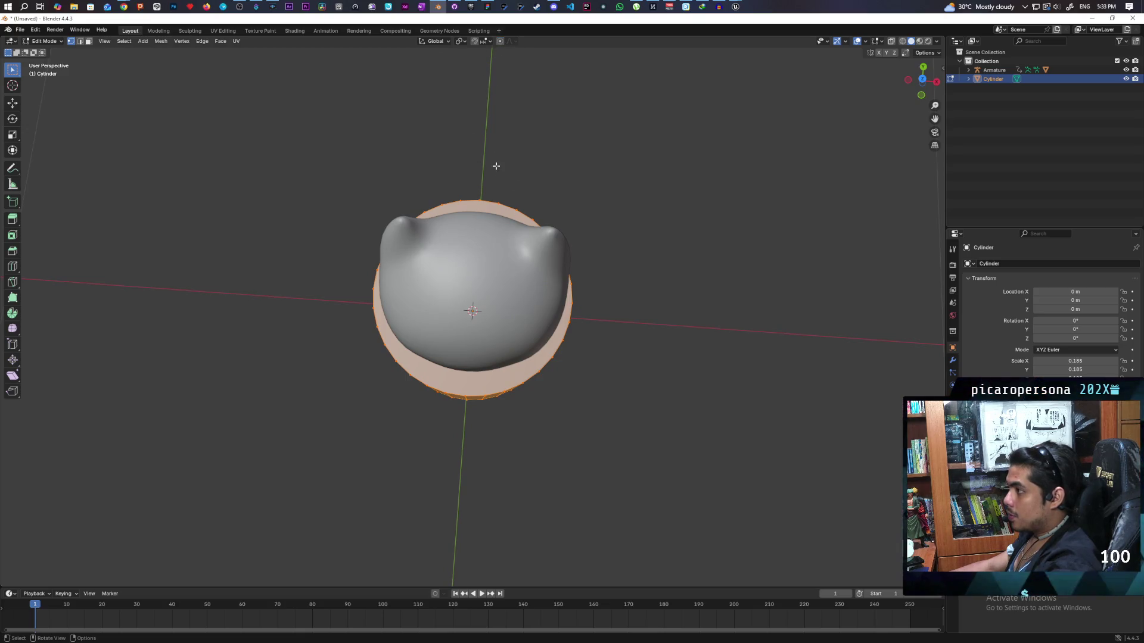
# Make the cylinder's footprint slightly oval by squashing it along Y and widening it along X
pyautogui.press('s')
pyautogui.press('y')
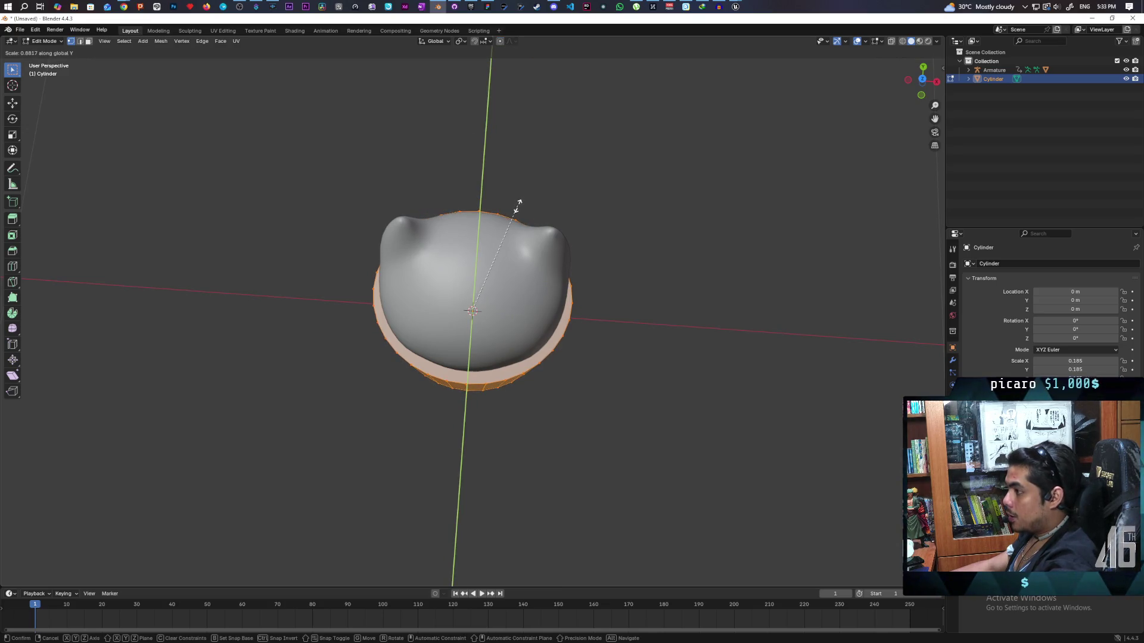
pyautogui.click(518, 205)
pyautogui.moveTo(561, 187)
pyautogui.mouseDown()
pyautogui.moveTo(460, 189)
pyautogui.moveTo(439, 212)
pyautogui.moveTo(411, 169)
pyautogui.moveTo(352, 161)
pyautogui.moveTo(373, 182)
pyautogui.moveTo(385, 154)
pyautogui.moveTo(375, 187)
pyautogui.mouseUp()
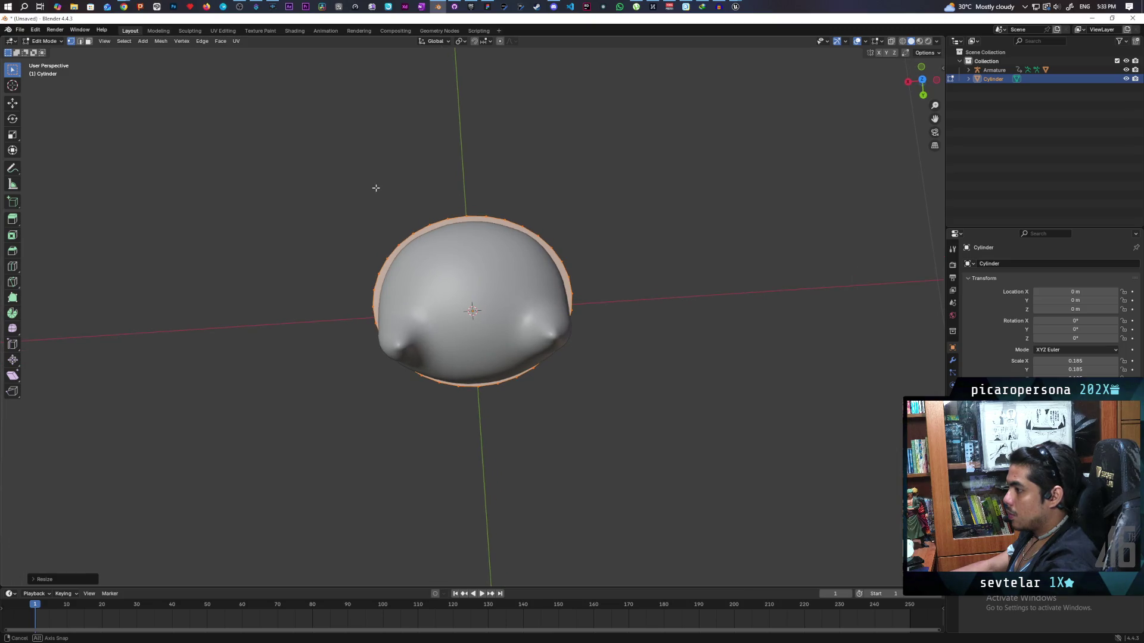
pyautogui.moveTo(456, 203)
pyautogui.mouseDown()
pyautogui.moveTo(607, 266)
pyautogui.moveTo(588, 298)
pyautogui.mouseUp()
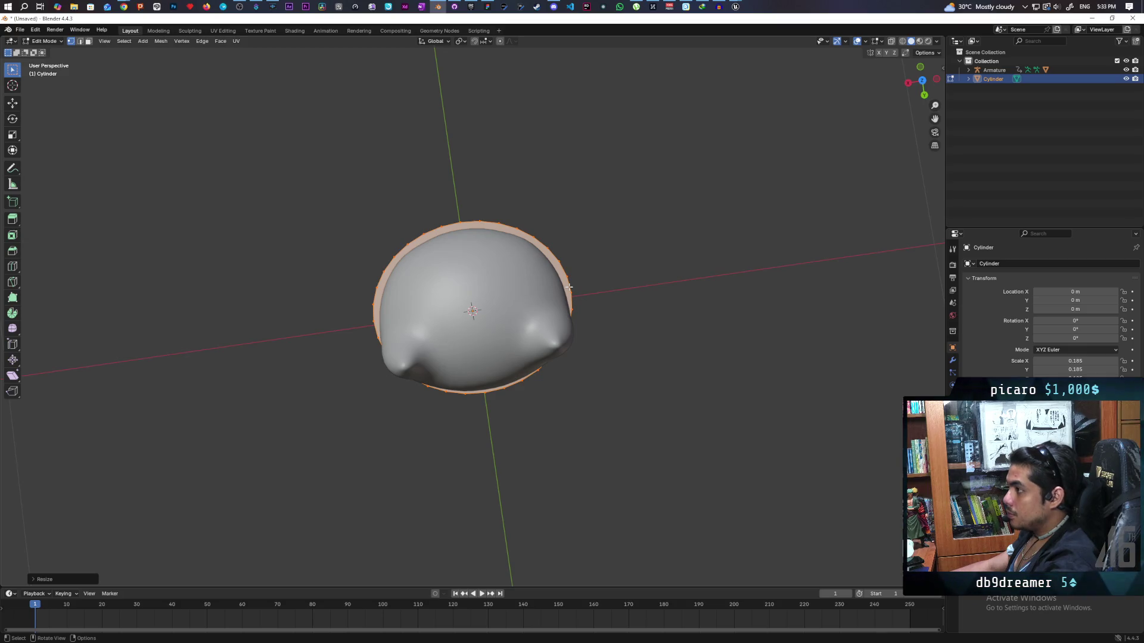
pyautogui.press('s')
pyautogui.press('x')
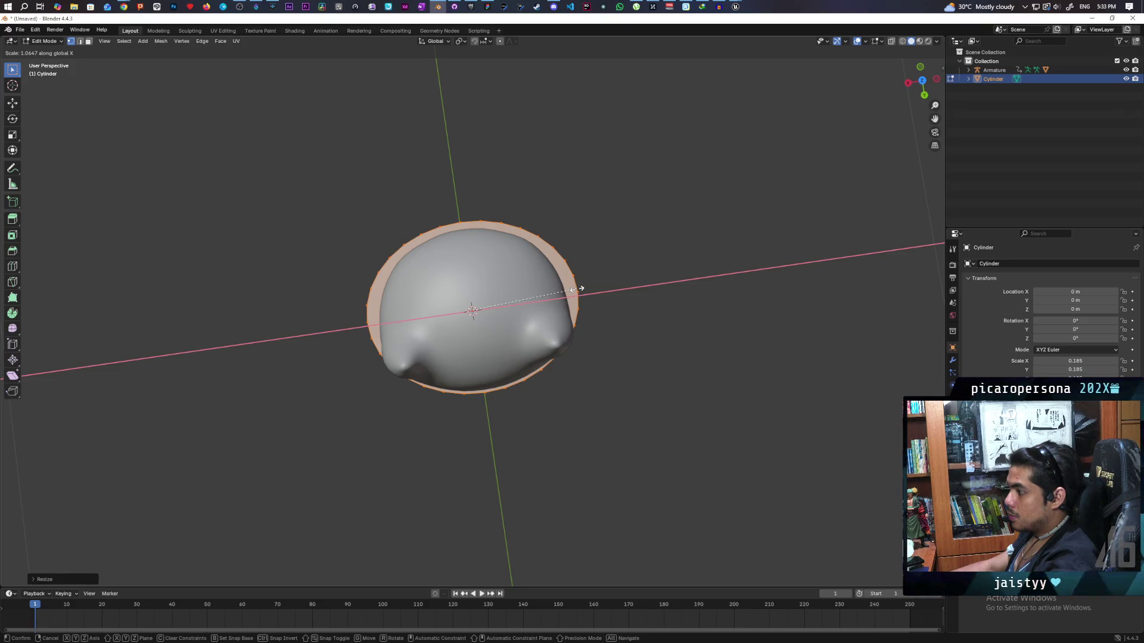
pyautogui.click(581, 289)
pyautogui.moveTo(581, 289)
pyautogui.mouseDown()
pyautogui.moveTo(475, 368)
pyautogui.moveTo(595, 376)
pyautogui.moveTo(608, 339)
pyautogui.moveTo(554, 340)
pyautogui.moveTo(558, 381)
pyautogui.mouseUp()
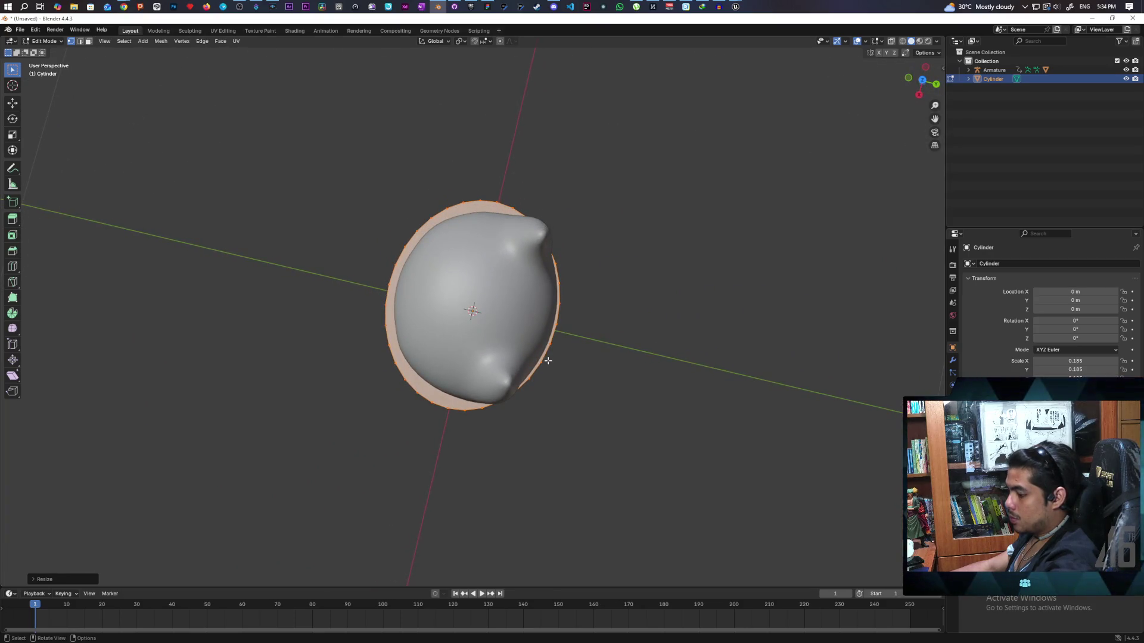
# Shift the cylinder along Y to centre it on the head
pyautogui.press('g')
pyautogui.press('y')
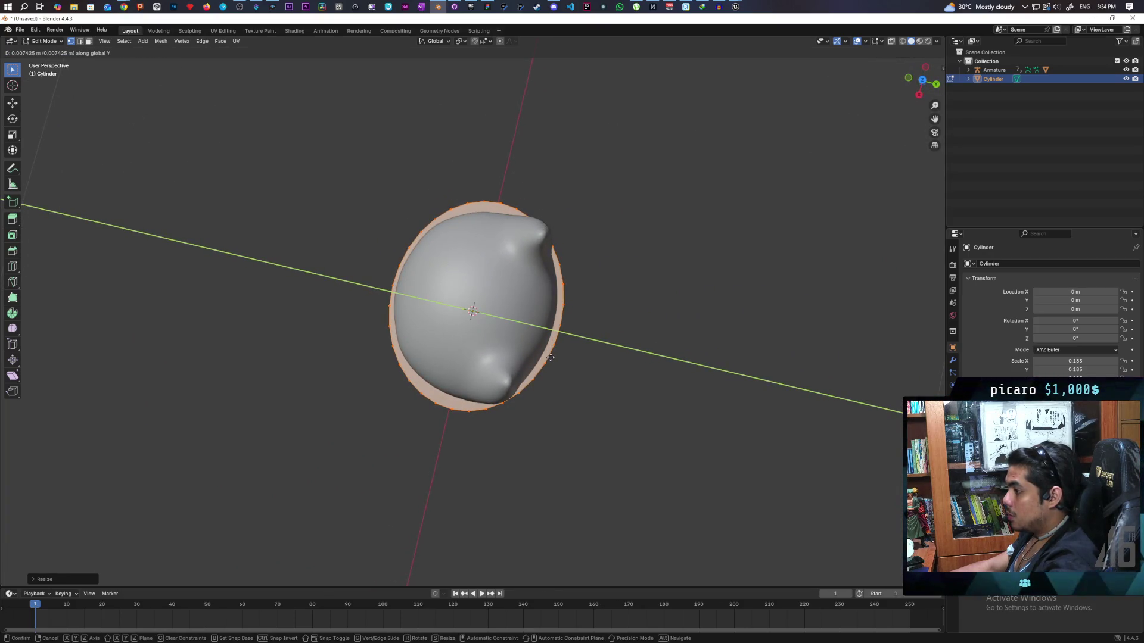
pyautogui.click(551, 358)
pyautogui.moveTo(625, 334)
pyautogui.mouseDown()
pyautogui.moveTo(565, 333)
pyautogui.moveTo(681, 255)
pyautogui.moveTo(666, 225)
pyautogui.moveTo(598, 296)
pyautogui.moveTo(639, 319)
pyautogui.moveTo(669, 311)
pyautogui.moveTo(587, 345)
pyautogui.mouseUp()
pyautogui.scroll(-2, 631, 255)
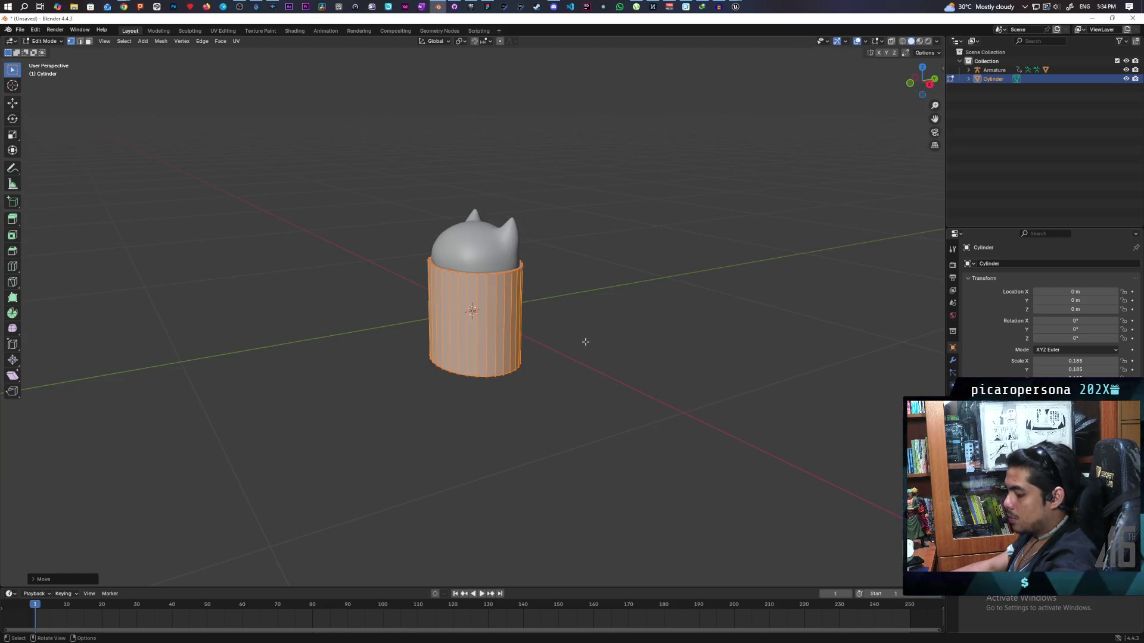
# Stretch the cylinder about 1.8× taller along Z and begin adjusting its top height
pyautogui.press('s')
pyautogui.press('z')
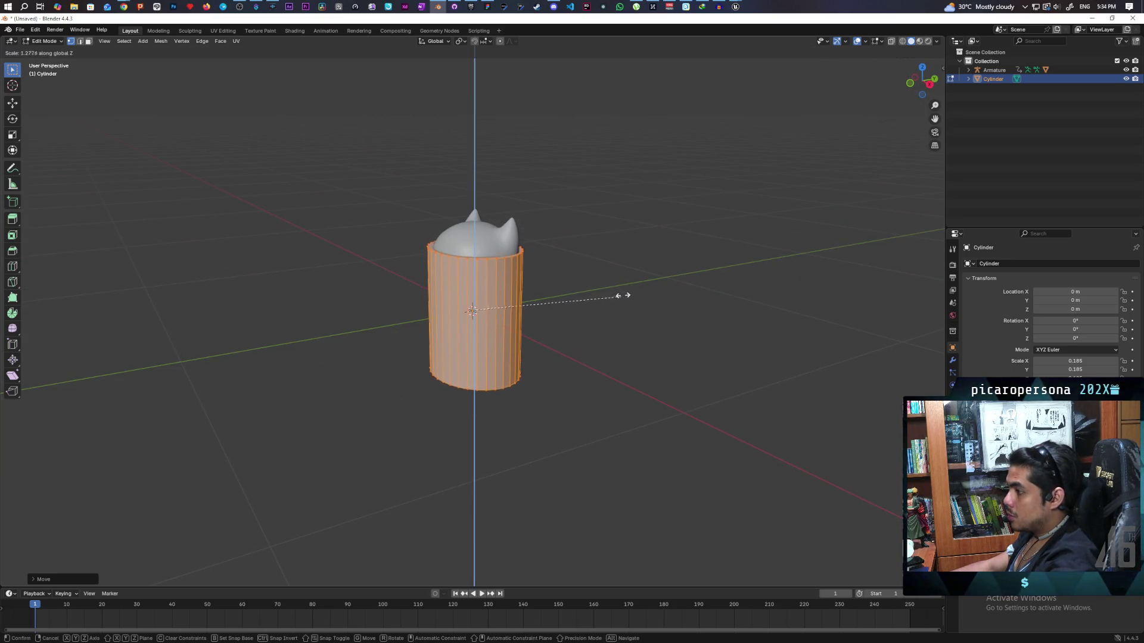
pyautogui.click(684, 239)
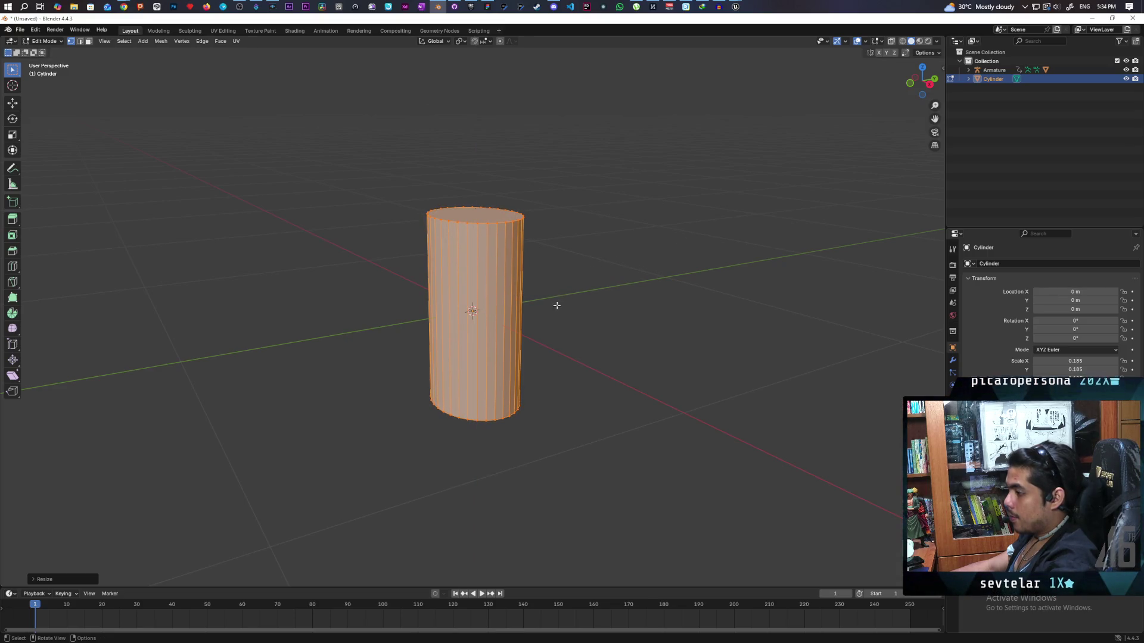
pyautogui.press('g')
pyautogui.press('z')
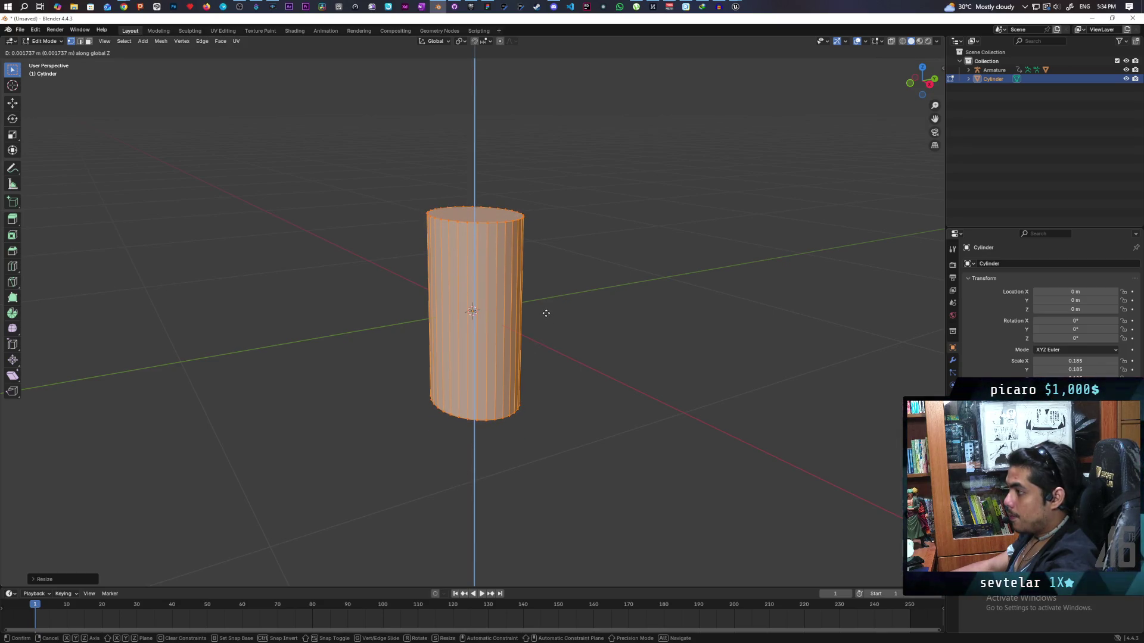
# Finish the top's height adjustment and delete the cylinder's top cap face
pyautogui.click(546, 319)
pyautogui.moveTo(546, 319)
pyautogui.mouseDown()
pyautogui.moveTo(549, 357)
pyautogui.moveTo(500, 275)
pyautogui.mouseUp()
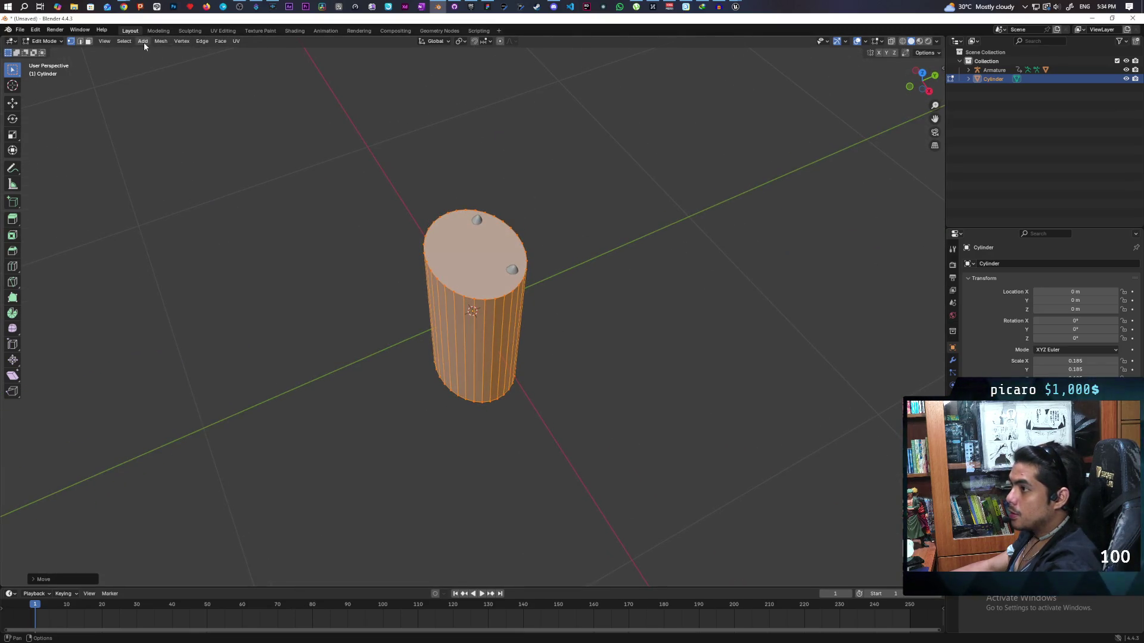
pyautogui.click(87, 42)
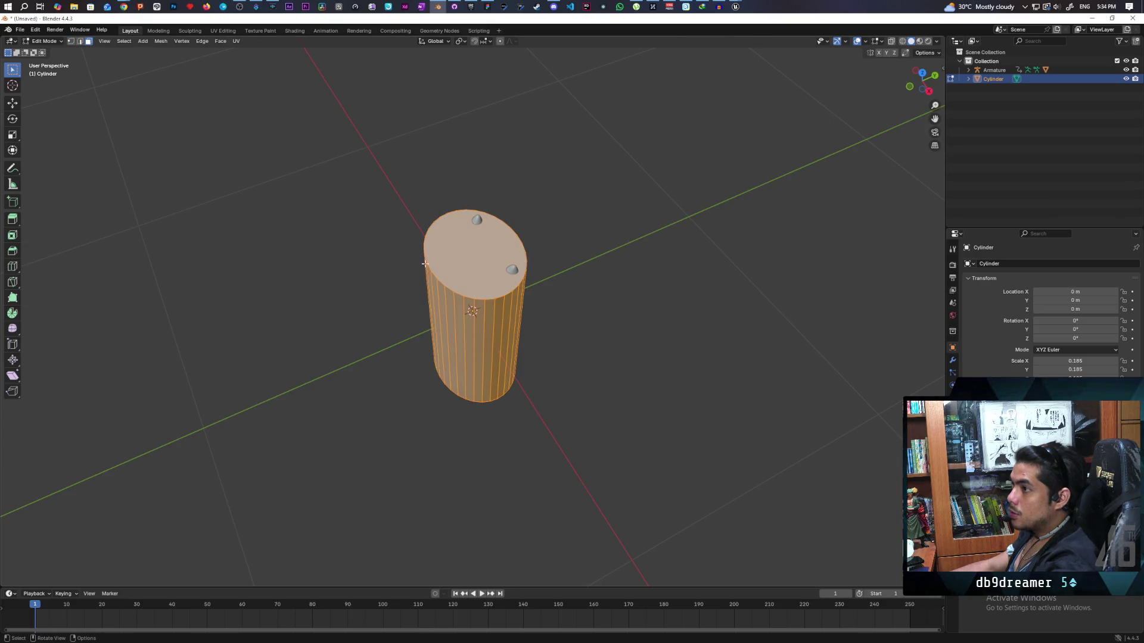
pyautogui.click(468, 253)
pyautogui.press('x')
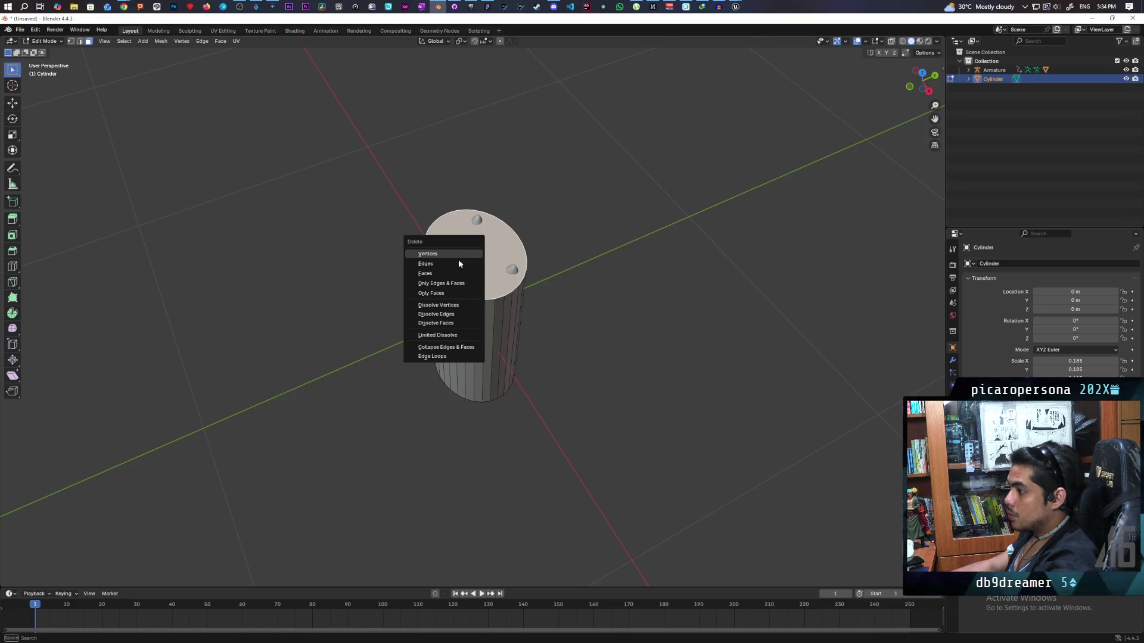
pyautogui.click(448, 274)
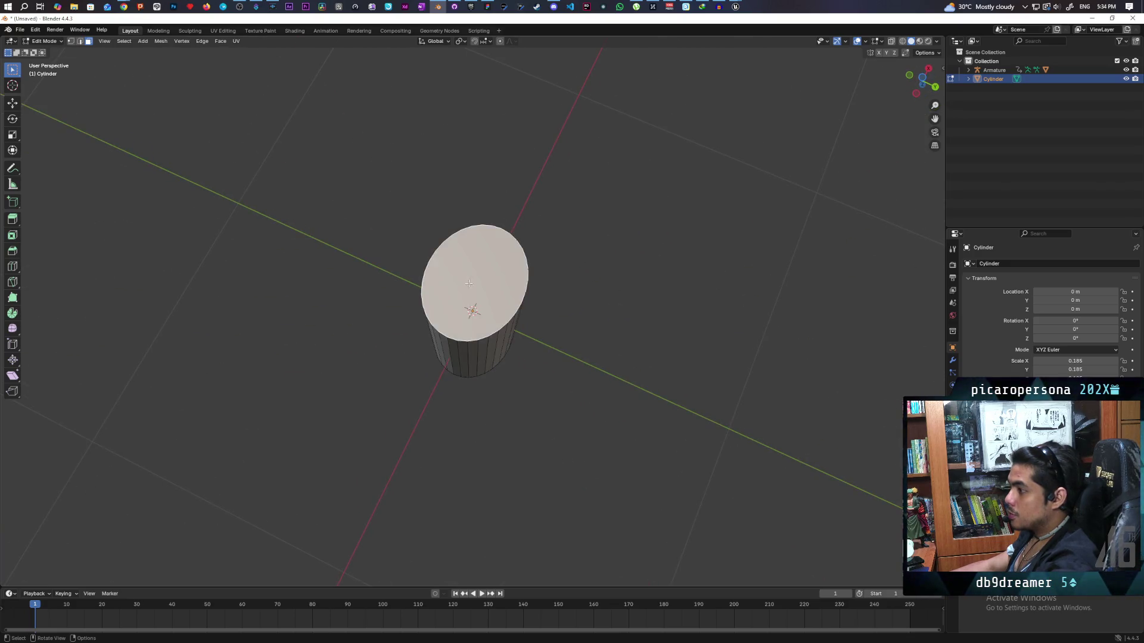
pyautogui.press('x')
pyautogui.click(474, 279)
# Switch to Edge select mode and view the open-topped cylinder from the side
pyautogui.moveTo(539, 272)
pyautogui.mouseDown()
pyautogui.moveTo(583, 317)
pyautogui.moveTo(551, 306)
pyautogui.mouseUp()
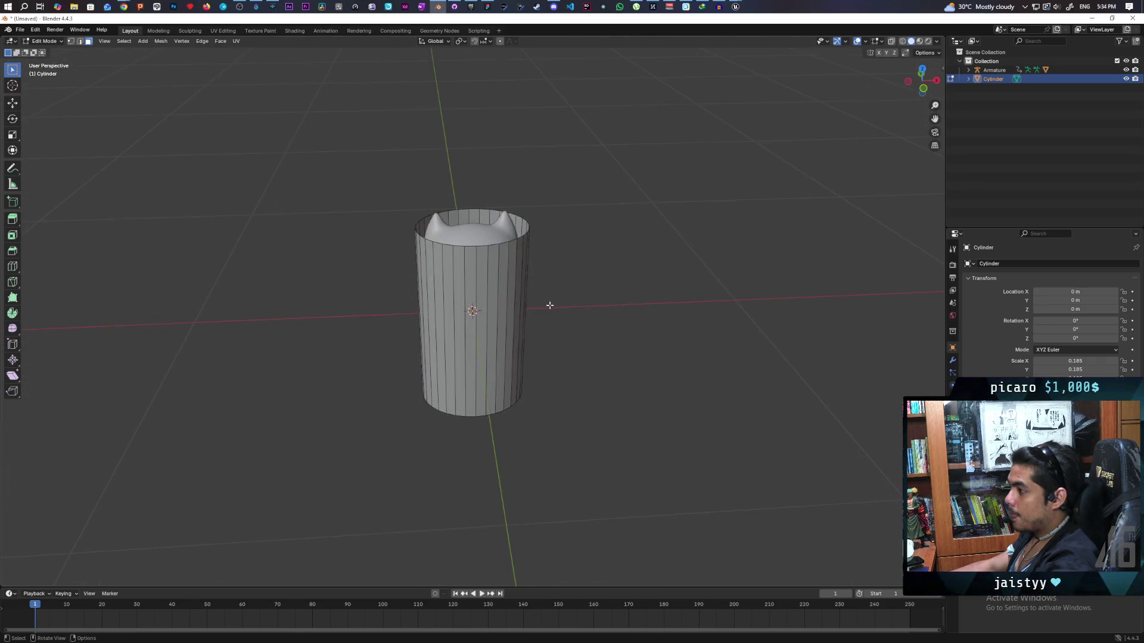
pyautogui.scroll(3, 541, 306)
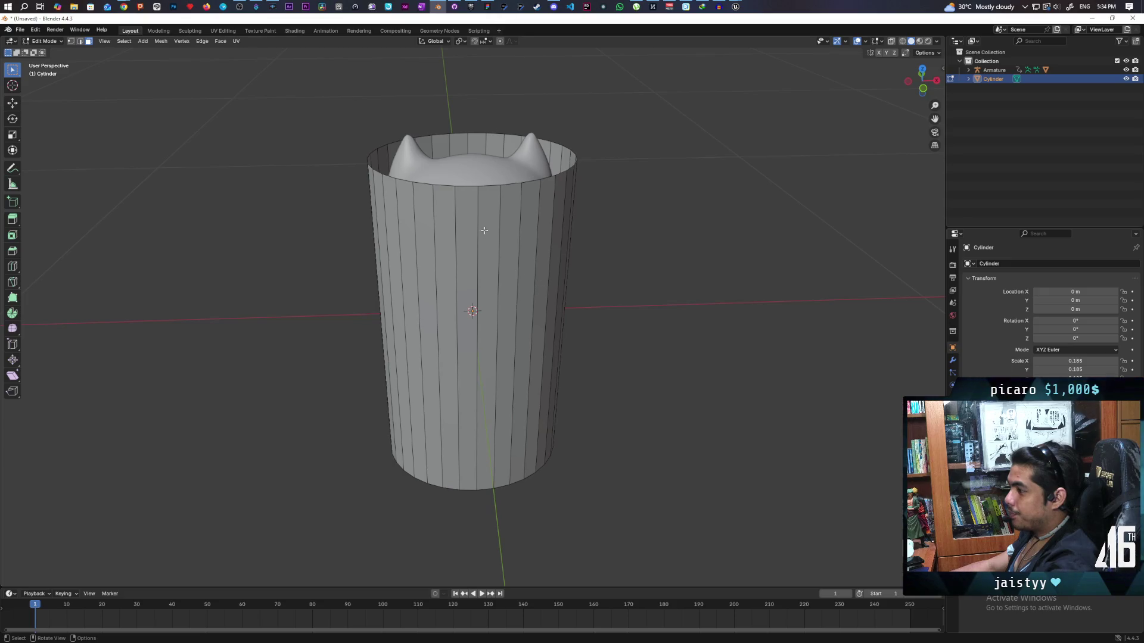
pyautogui.click(78, 43)
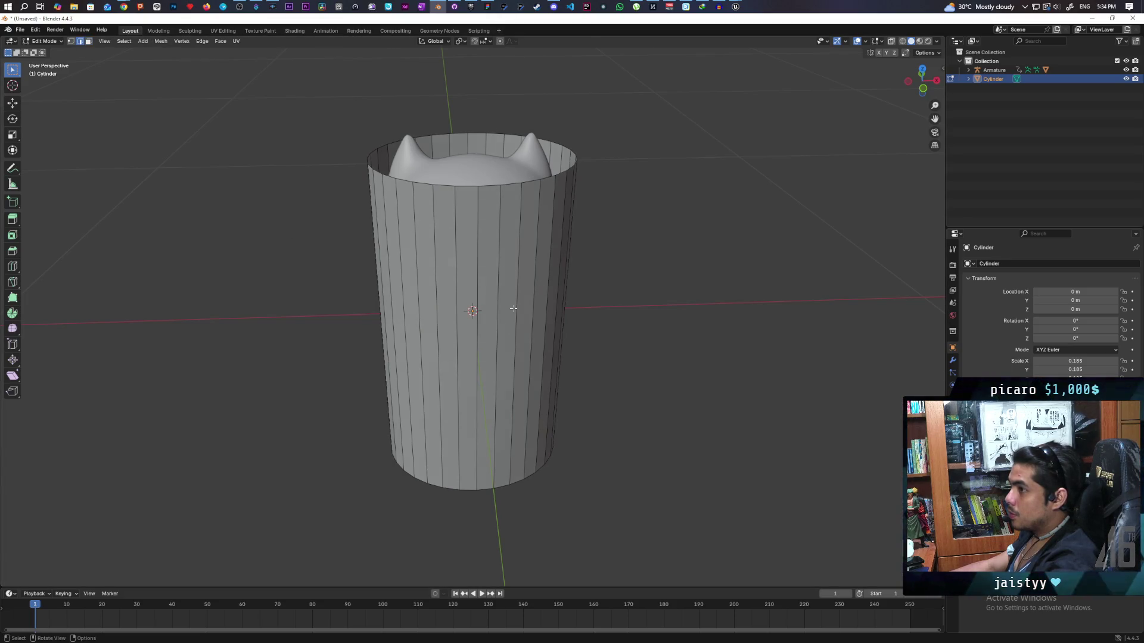
pyautogui.moveTo(478, 202); pyautogui.dragTo(551, 212)
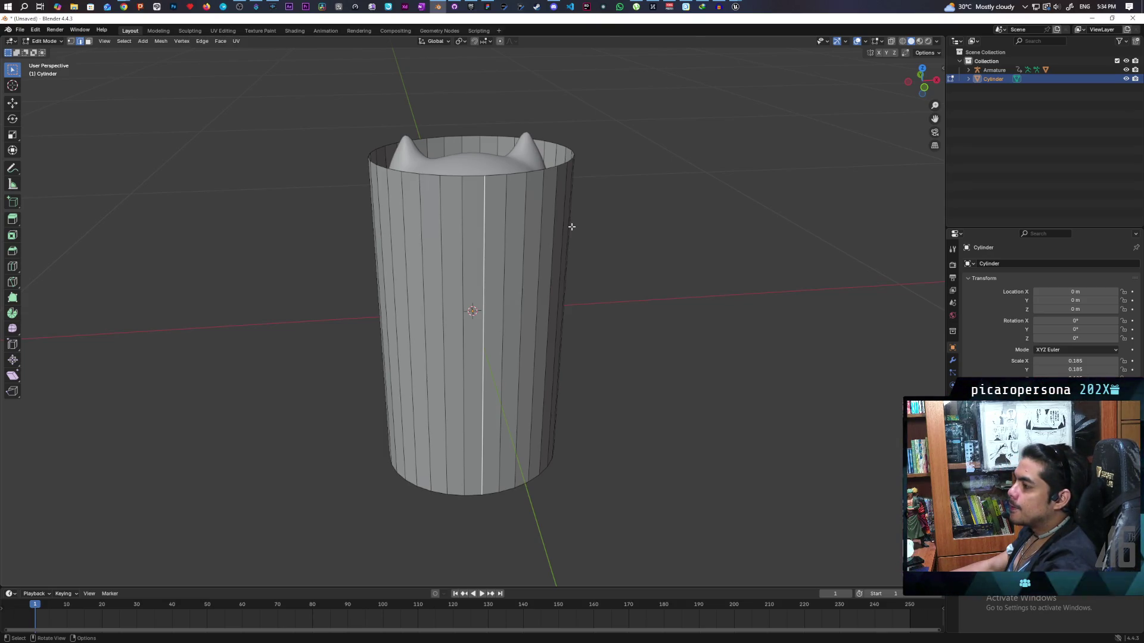
pyautogui.press('x')
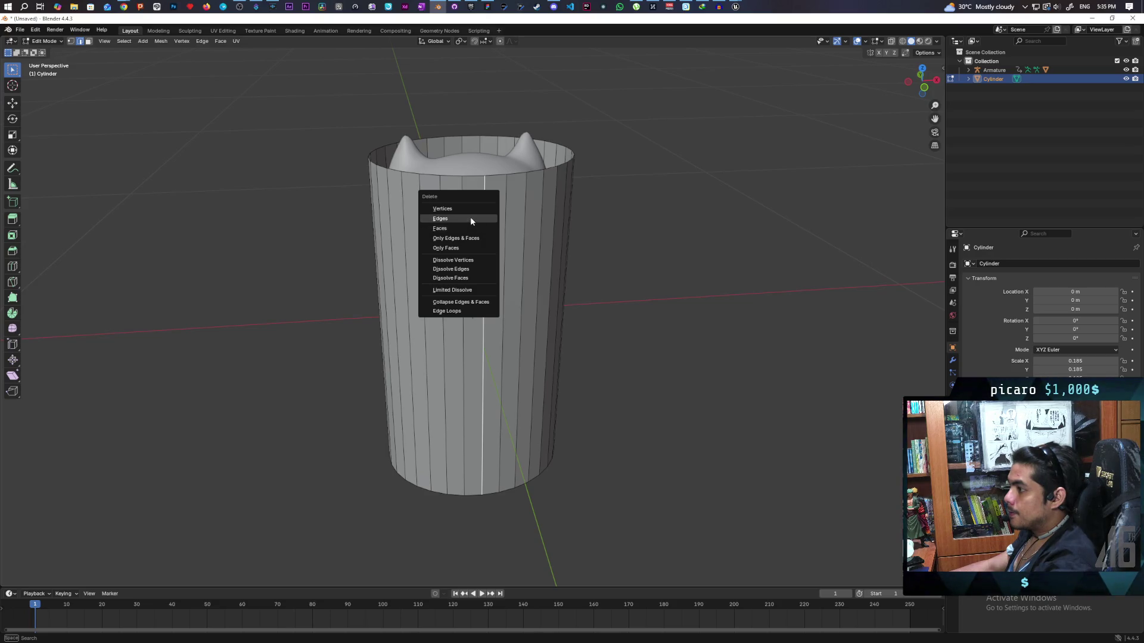
# Delete the front column of edges and its top and bottom edges to cut a full-height slit
pyautogui.click(470, 220)
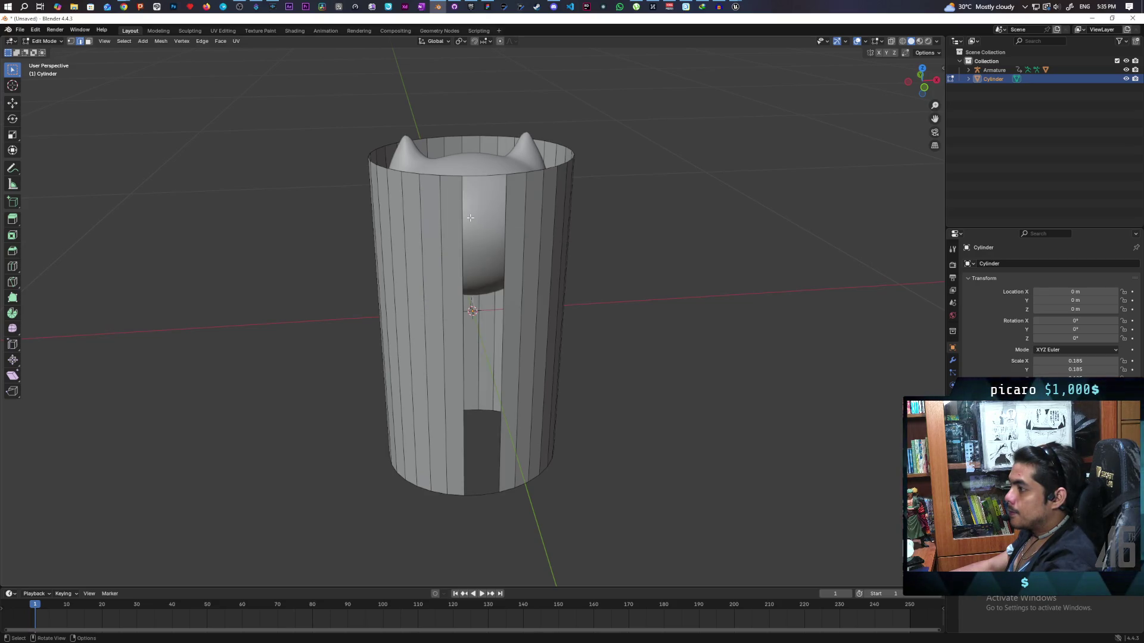
pyautogui.moveTo(478, 218)
pyautogui.mouseDown()
pyautogui.moveTo(582, 255)
pyautogui.moveTo(549, 238)
pyautogui.moveTo(564, 220)
pyautogui.mouseUp()
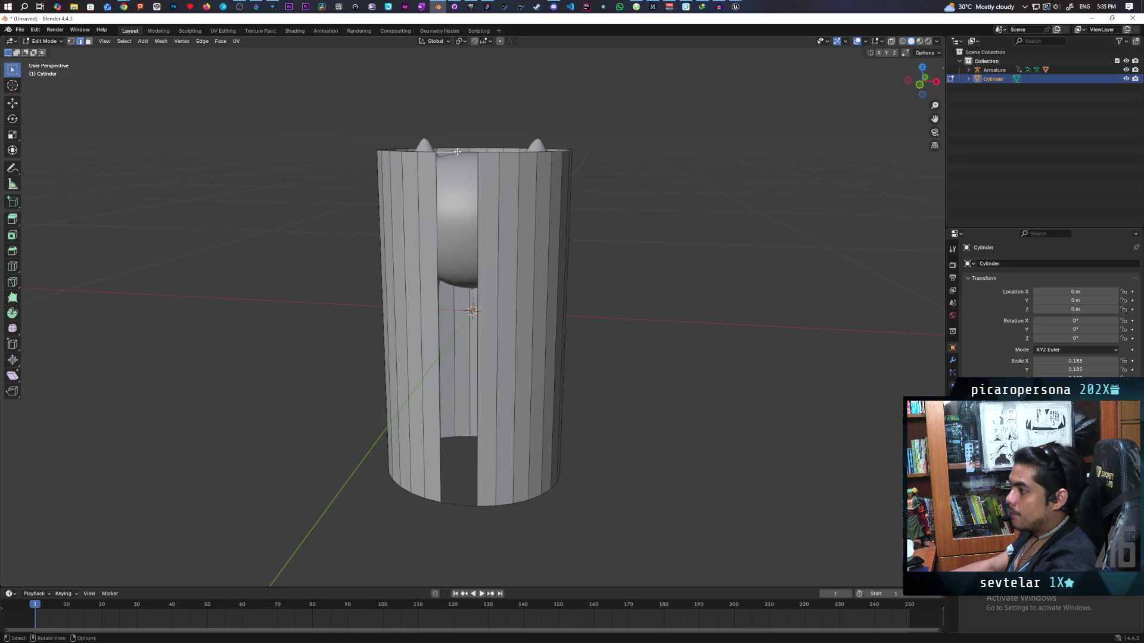
pyautogui.press('x')
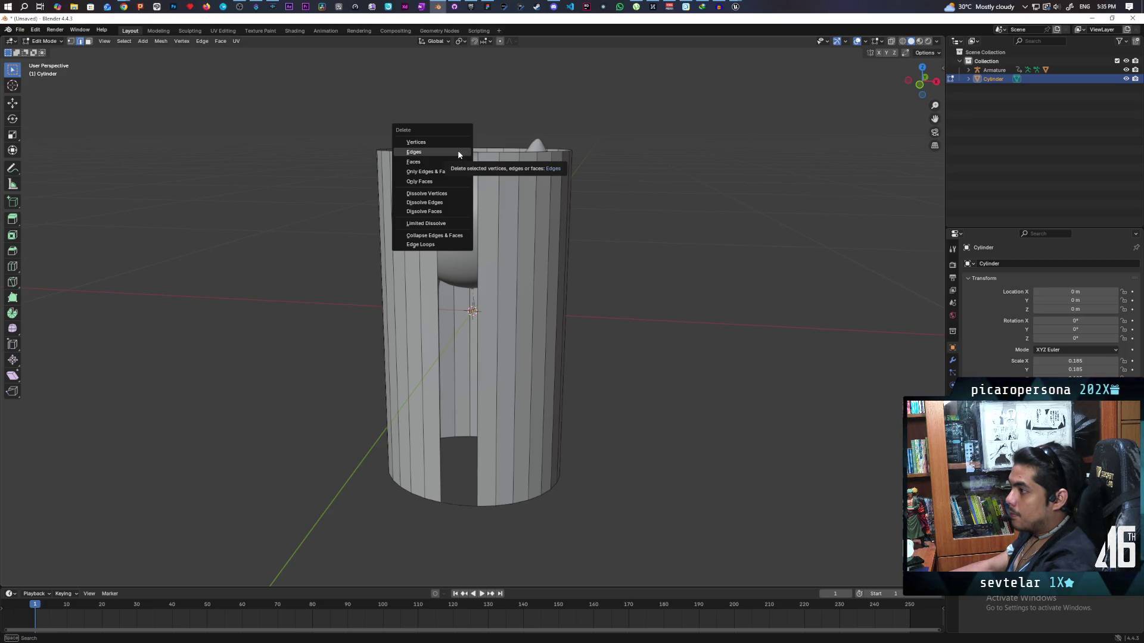
pyautogui.click(457, 152)
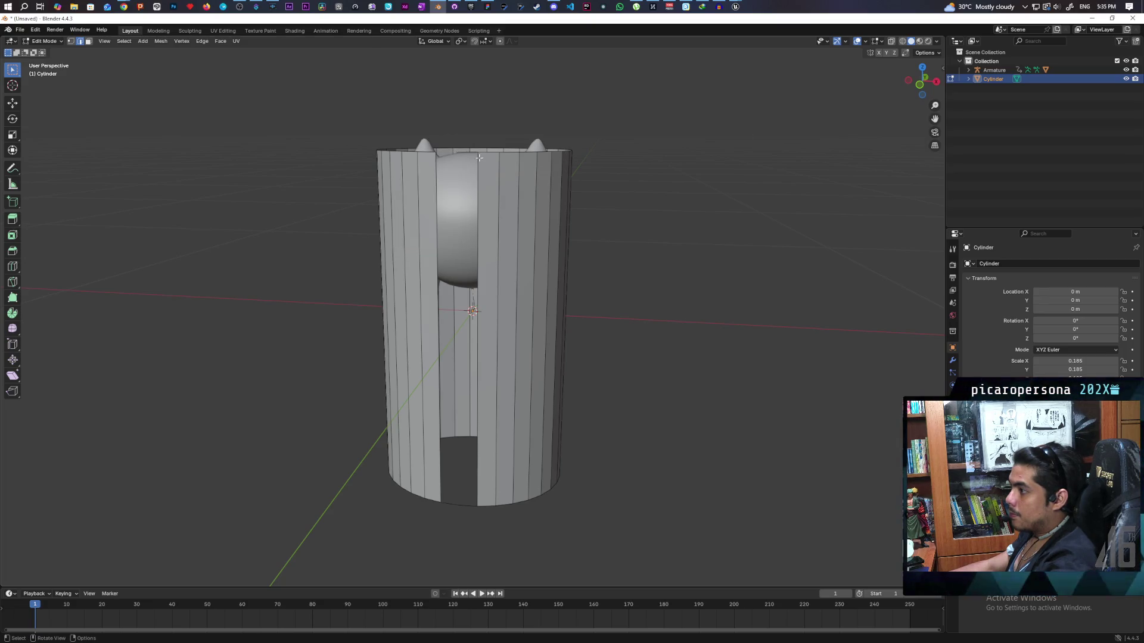
pyautogui.press('x')
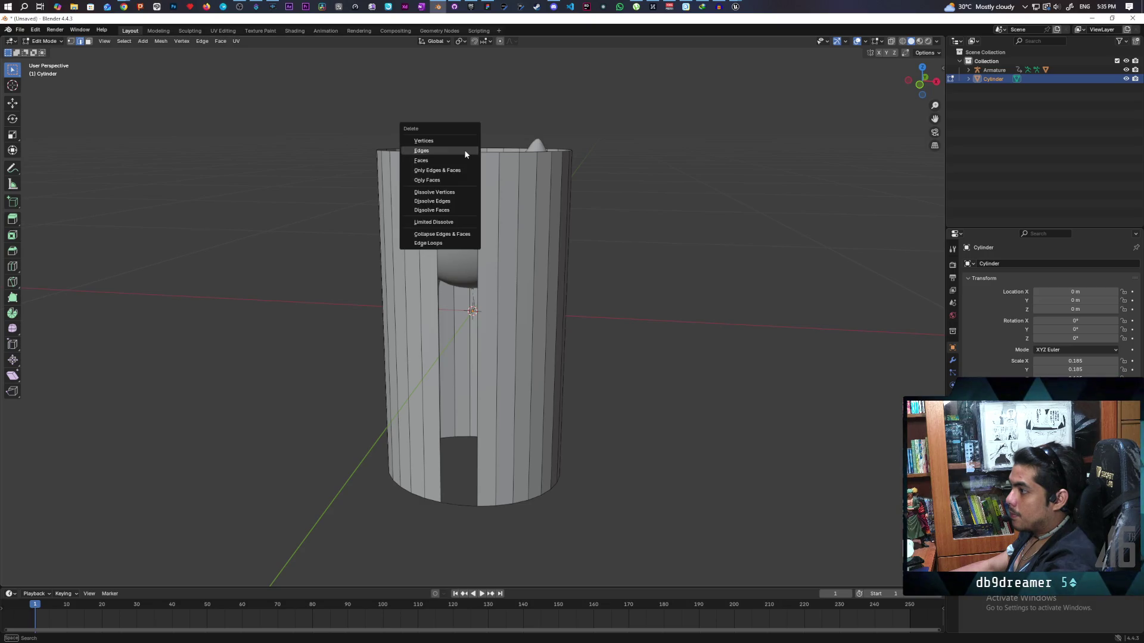
pyautogui.scroll(1, 467, 162)
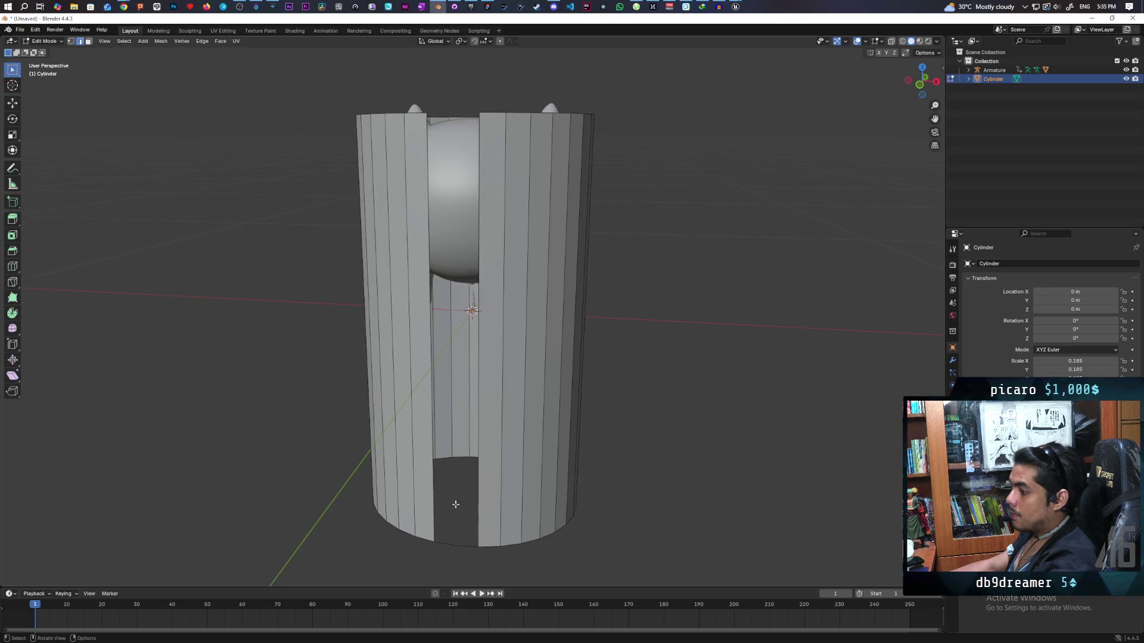
pyautogui.press('x')
pyautogui.click(457, 547)
pyautogui.moveTo(457, 547)
pyautogui.mouseDown()
pyautogui.moveTo(523, 492)
pyautogui.moveTo(503, 501)
pyautogui.moveTo(494, 476)
pyautogui.moveTo(464, 137)
pyautogui.moveTo(353, 165)
pyautogui.moveTo(370, 197)
pyautogui.moveTo(452, 131)
pyautogui.moveTo(524, 137)
pyautogui.moveTo(497, 147)
pyautogui.moveTo(498, 128)
pyautogui.moveTo(467, 145)
pyautogui.moveTo(448, 127)
pyautogui.mouseUp()
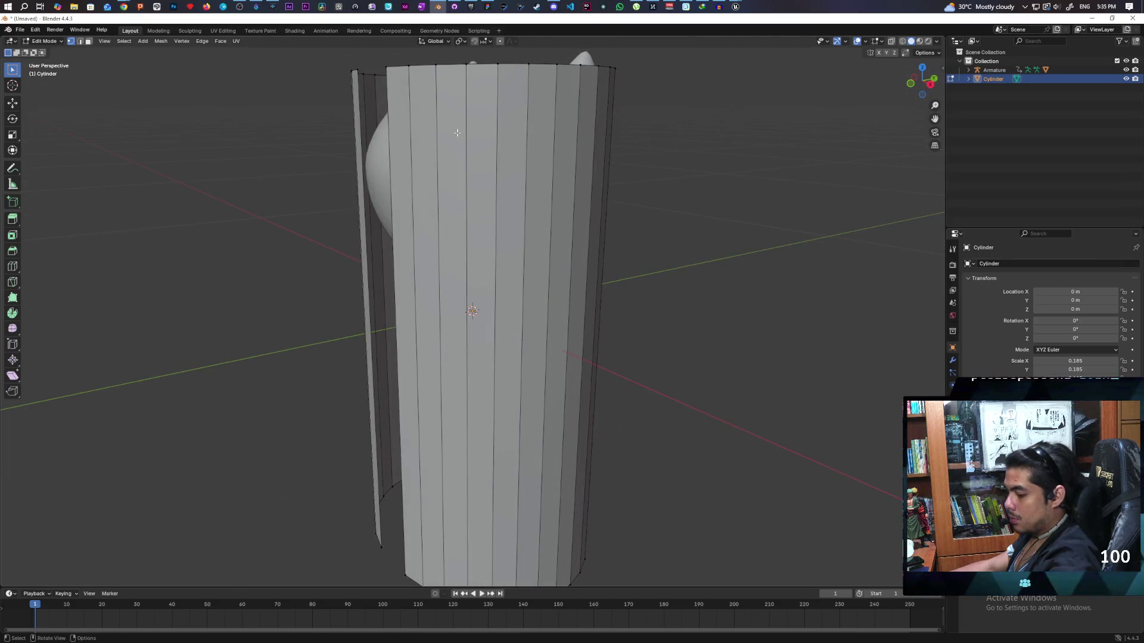
# Add 16 evenly centred horizontal edge loops around the cylinder wall
pyautogui.hotkey('ctrl', 'r')
pyautogui.scroll(14, 477, 130)
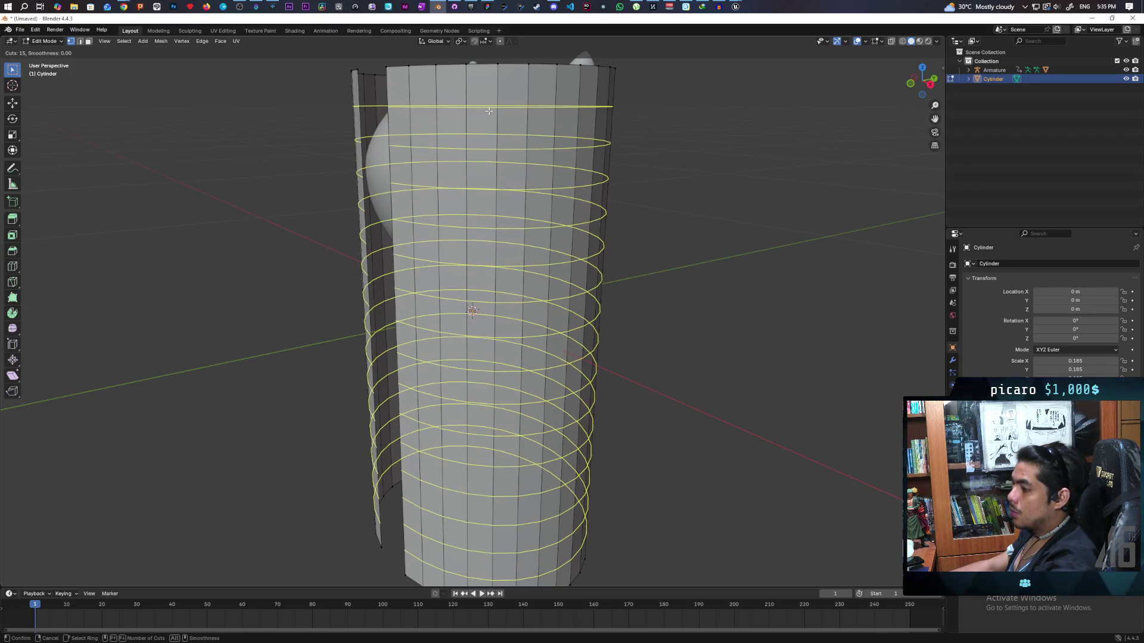
pyautogui.scroll(7, 488, 111)
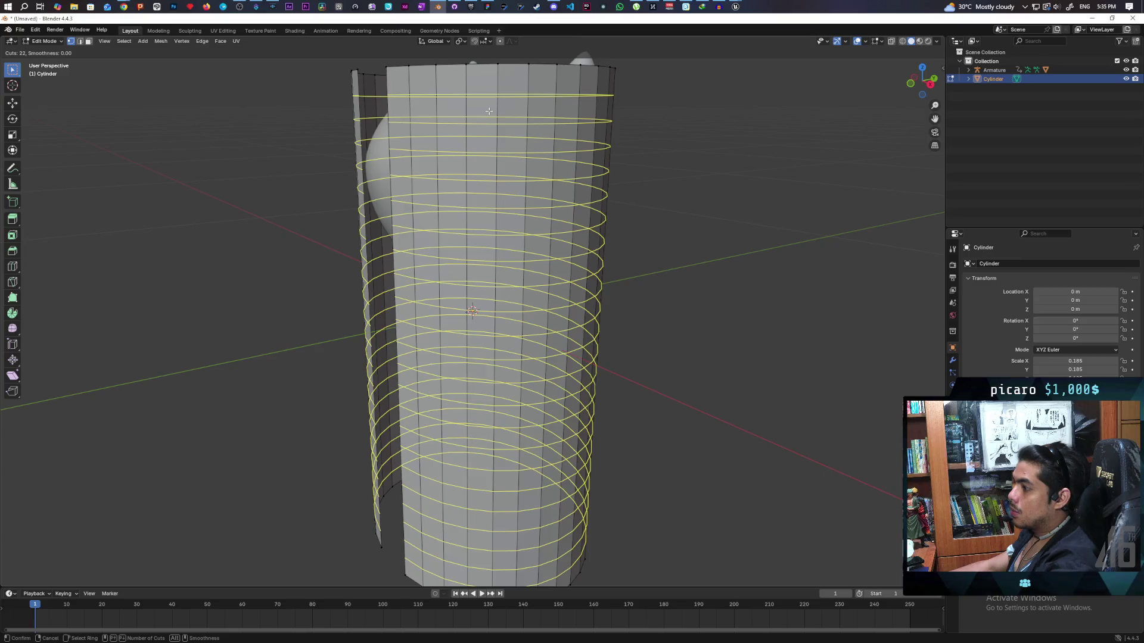
pyautogui.scroll(-3, 488, 111)
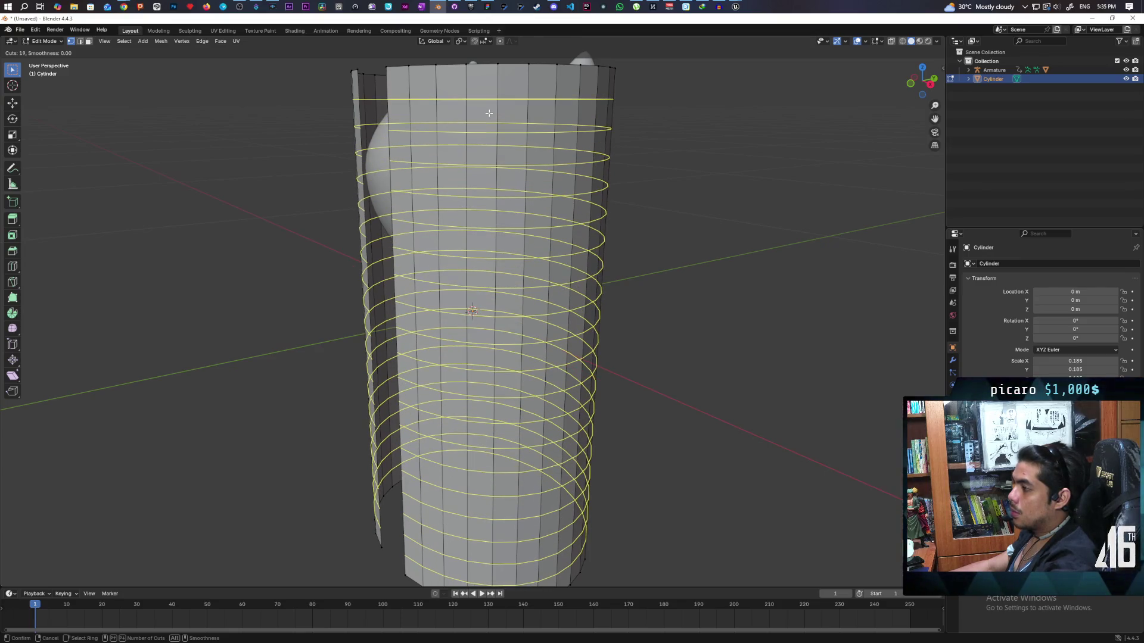
pyautogui.scroll(-2, 488, 113)
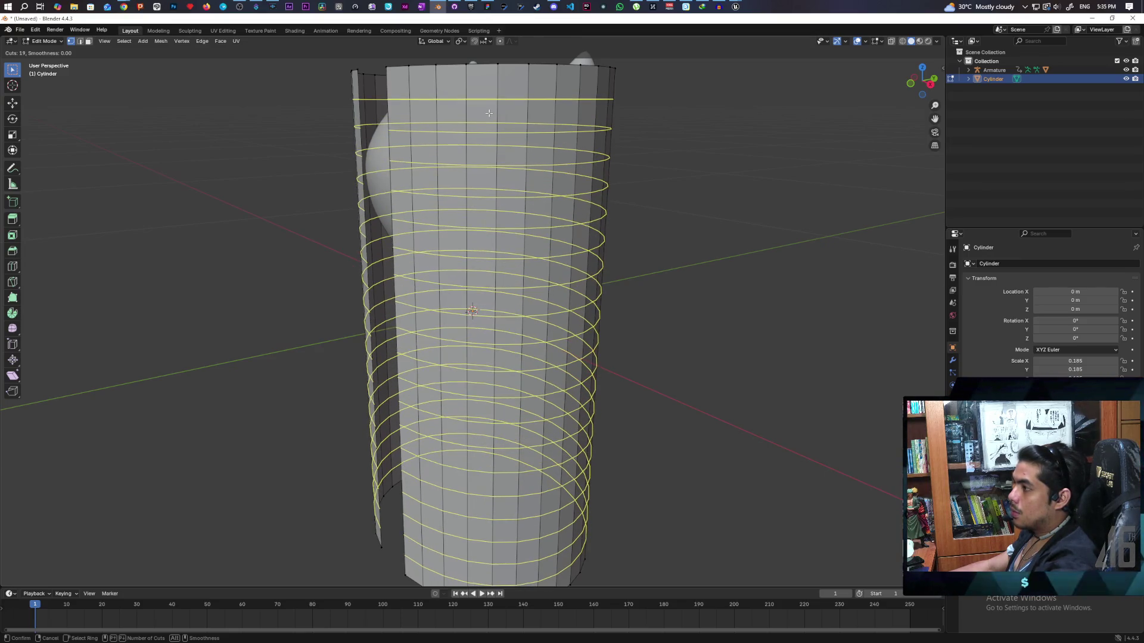
pyautogui.scroll(-3, 488, 112)
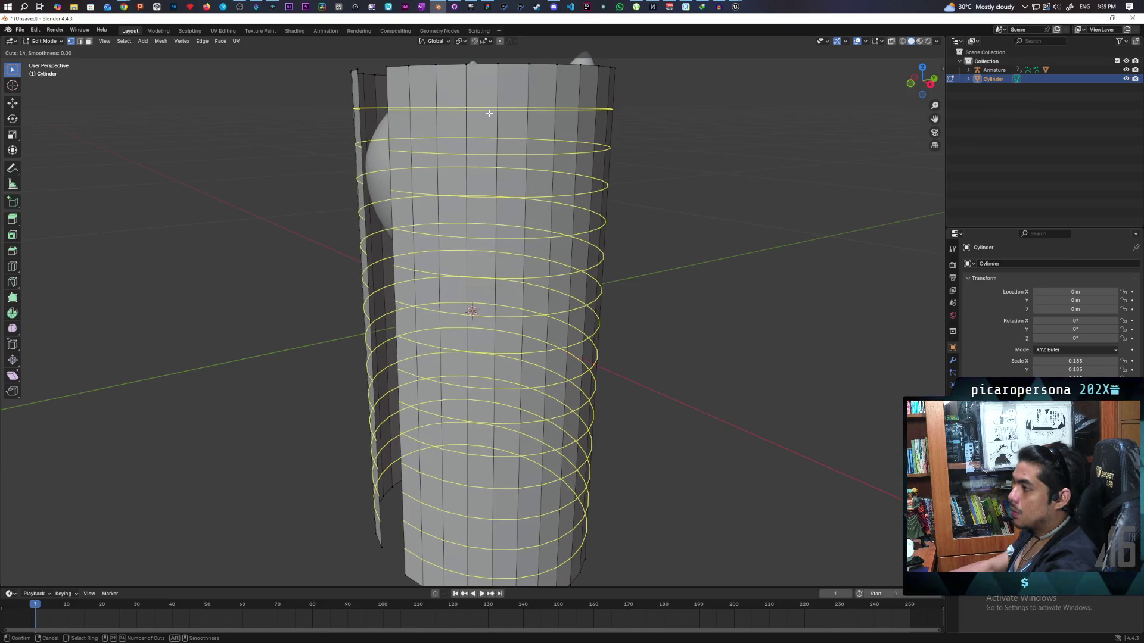
pyautogui.scroll(2, 488, 112)
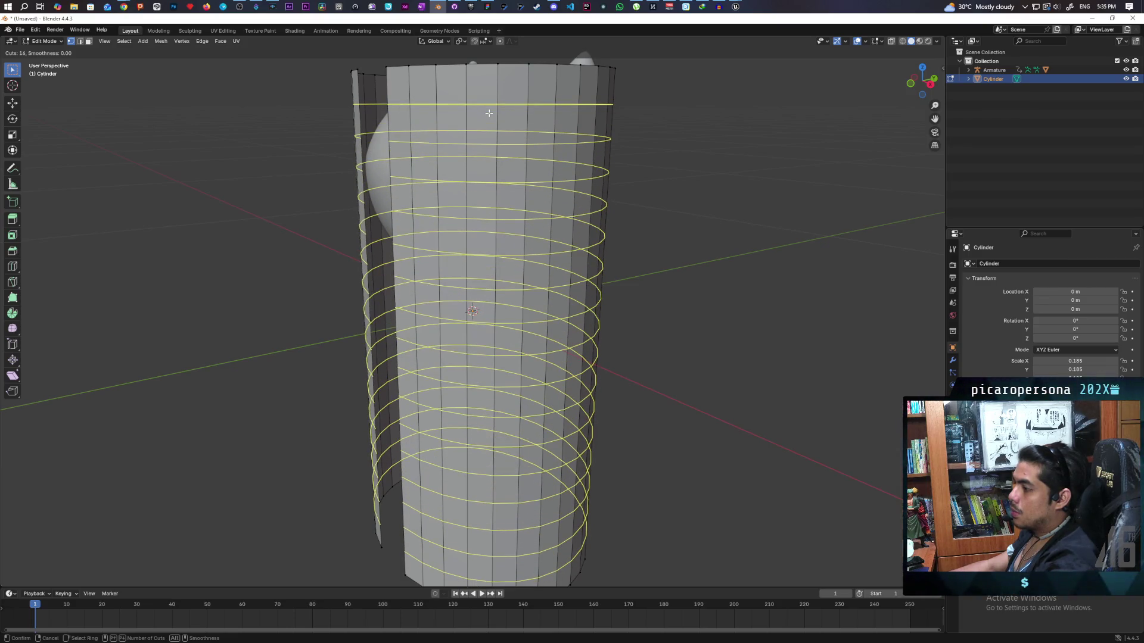
pyautogui.click(488, 112)
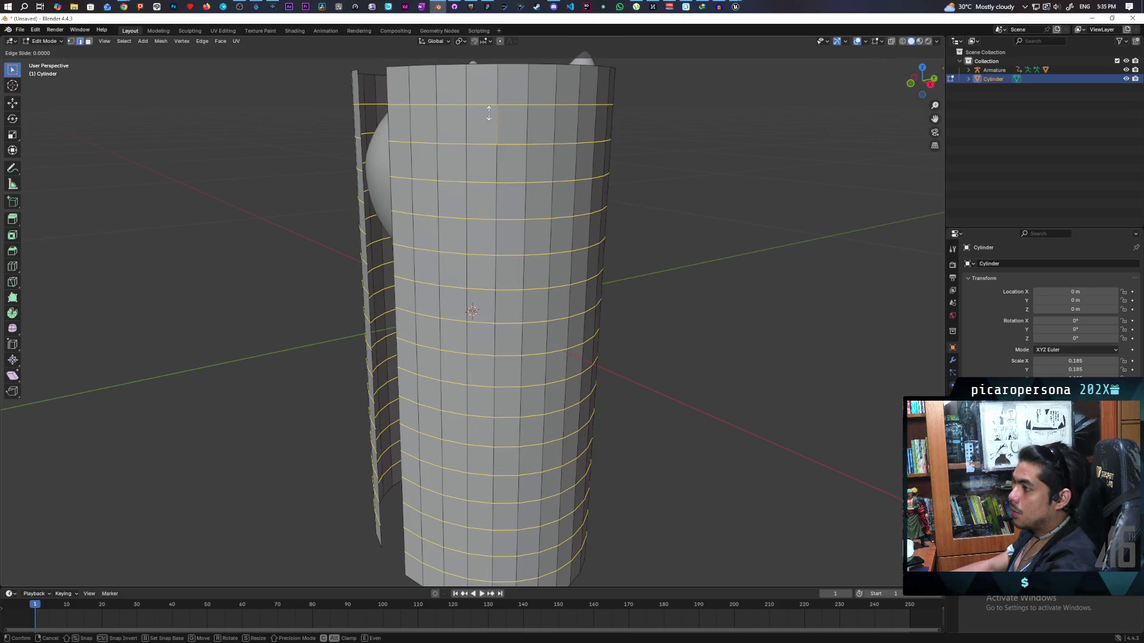
pyautogui.rightClick(489, 112)
pyautogui.press('a')
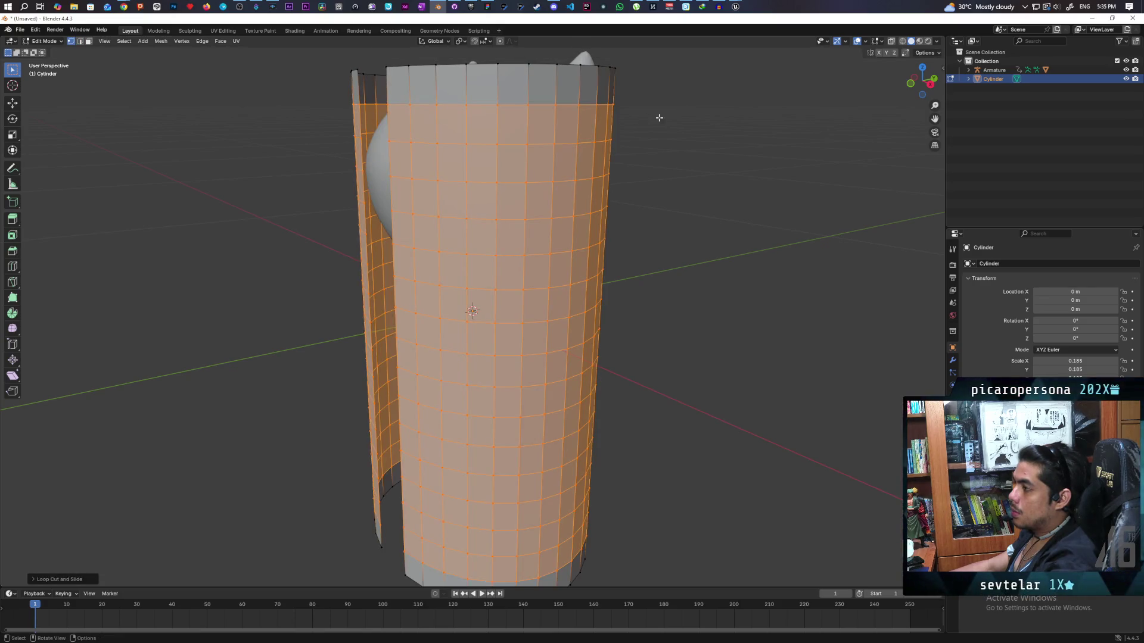
# Deselect the whole mesh and bring the front opening into view
pyautogui.hotkey('alt', 'a')
pyautogui.moveTo(669, 113)
pyautogui.mouseDown()
pyautogui.moveTo(666, 137)
pyautogui.moveTo(745, 112)
pyautogui.moveTo(677, 119)
pyautogui.moveTo(707, 110)
pyautogui.moveTo(720, 123)
pyautogui.mouseUp()
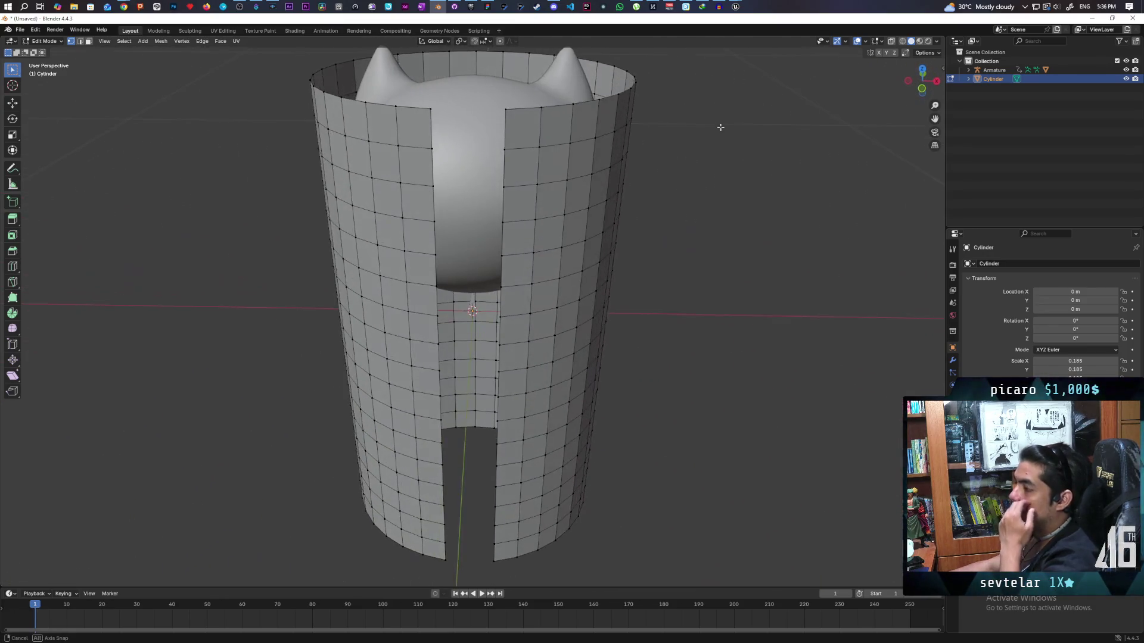
pyautogui.moveTo(684, 163)
pyautogui.mouseDown()
pyautogui.moveTo(723, 148)
pyautogui.moveTo(697, 146)
pyautogui.moveTo(763, 161)
pyautogui.moveTo(768, 151)
pyautogui.moveTo(651, 135)
pyautogui.mouseUp()
pyautogui.moveTo(553, 8)
pyautogui.moveTo(555, 48)
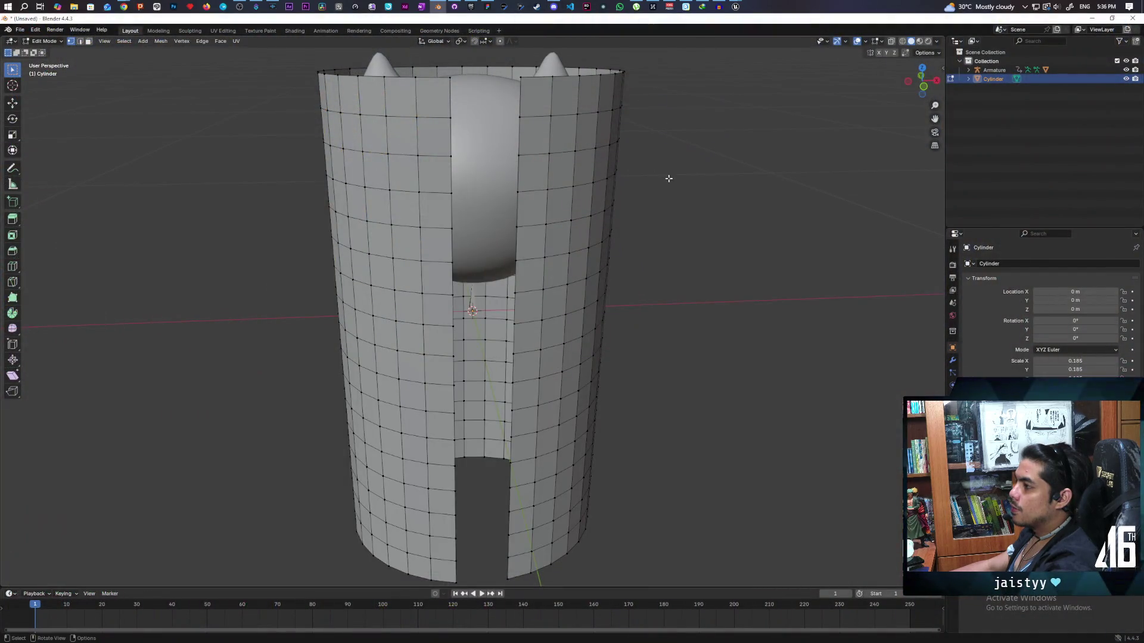
pyautogui.moveTo(668, 178)
pyautogui.mouseDown()
pyautogui.moveTo(549, 178)
pyautogui.moveTo(556, 146)
pyautogui.moveTo(550, 162)
pyautogui.moveTo(453, 121)
pyautogui.mouseUp()
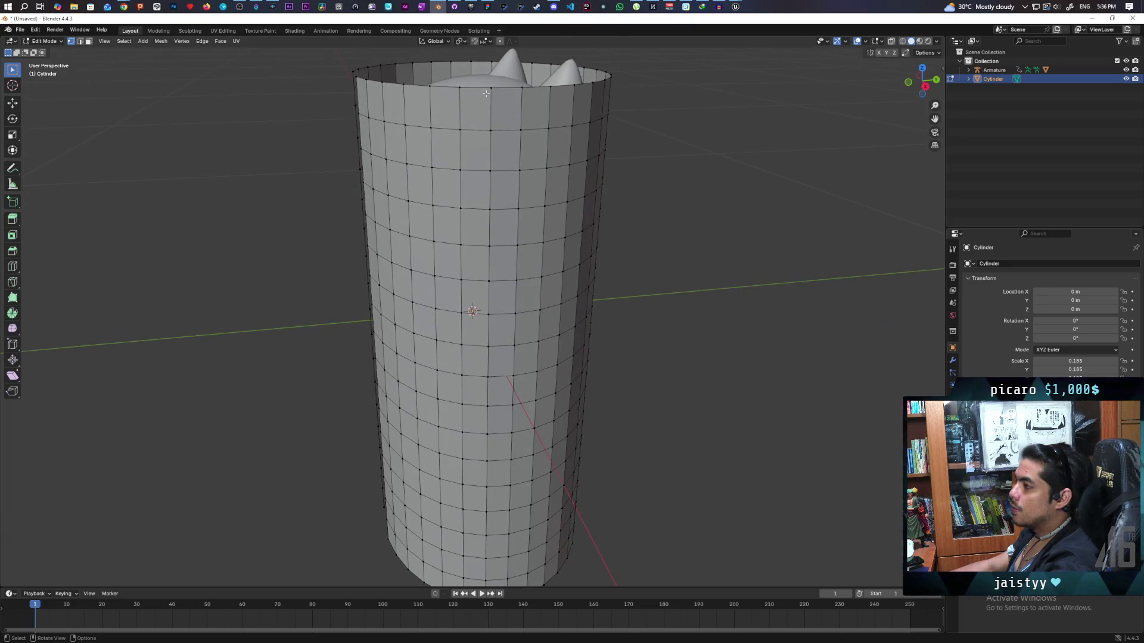
# Select the top-rim vertices beside the front seam
pyautogui.moveTo(509, 105); pyautogui.dragTo(502, 121)
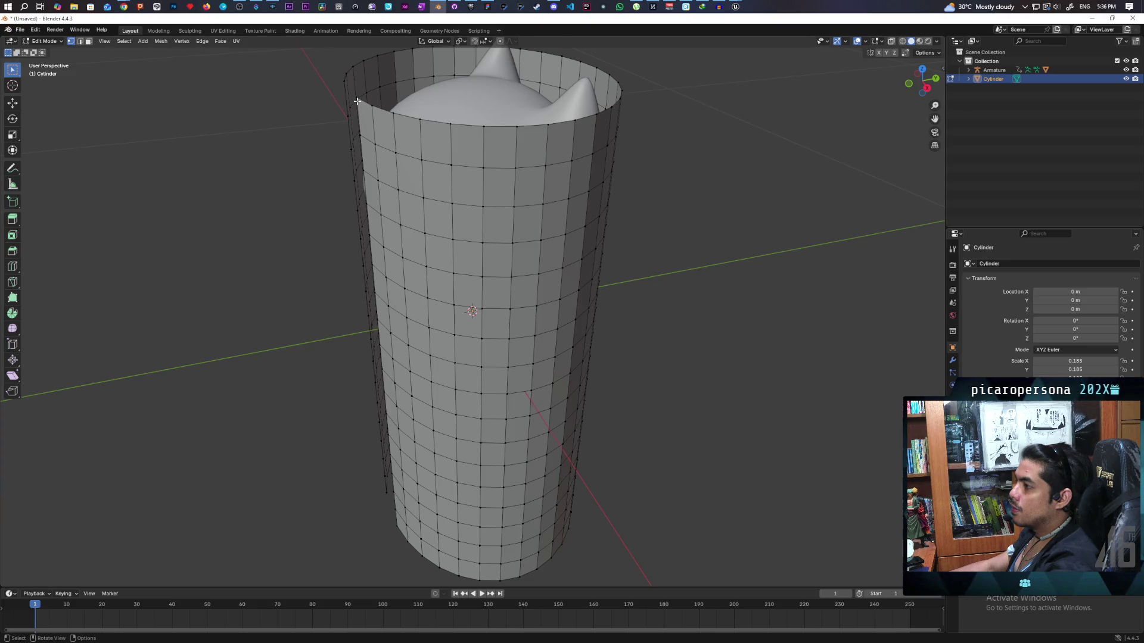
pyautogui.click(357, 99)
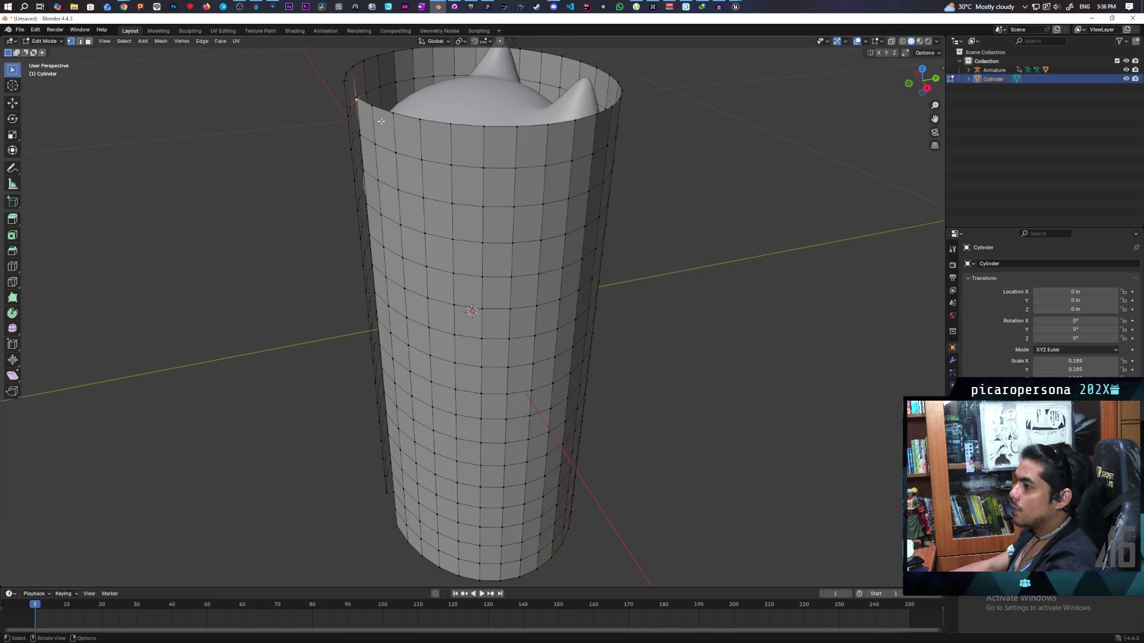
pyautogui.moveTo(371, 105); pyautogui.dragTo(434, 116)
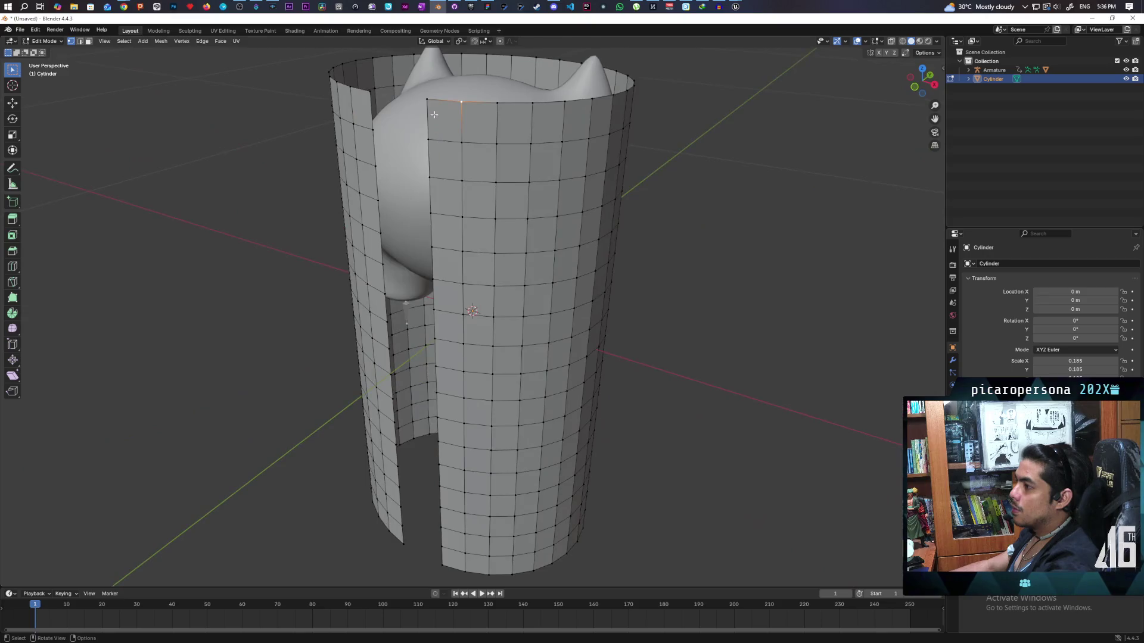
pyautogui.click(461, 101)
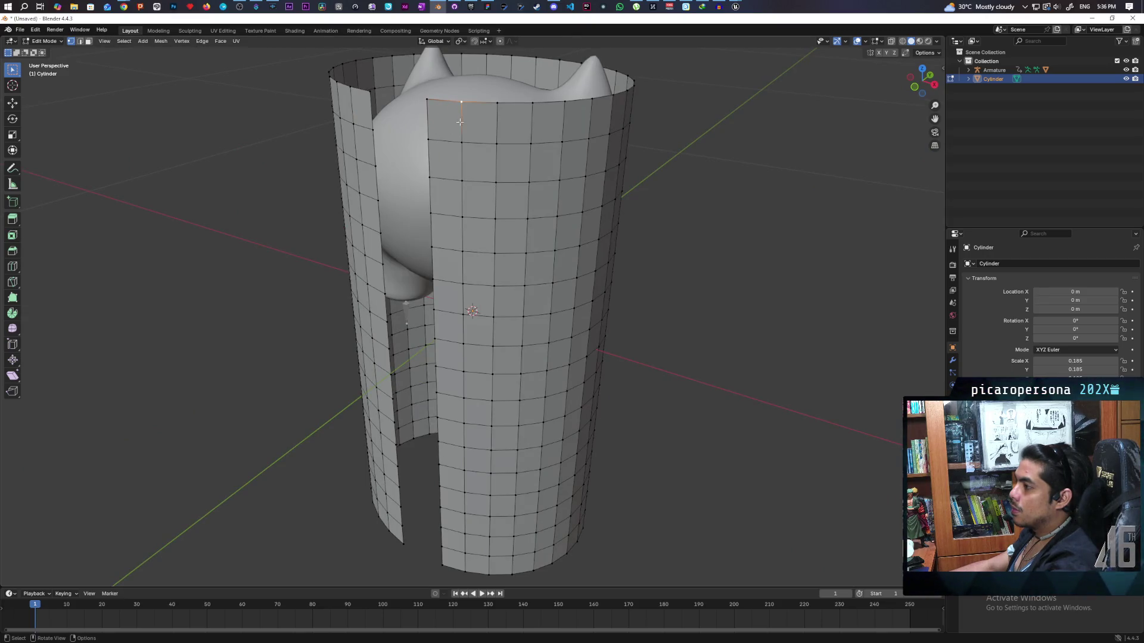
pyautogui.press('b')
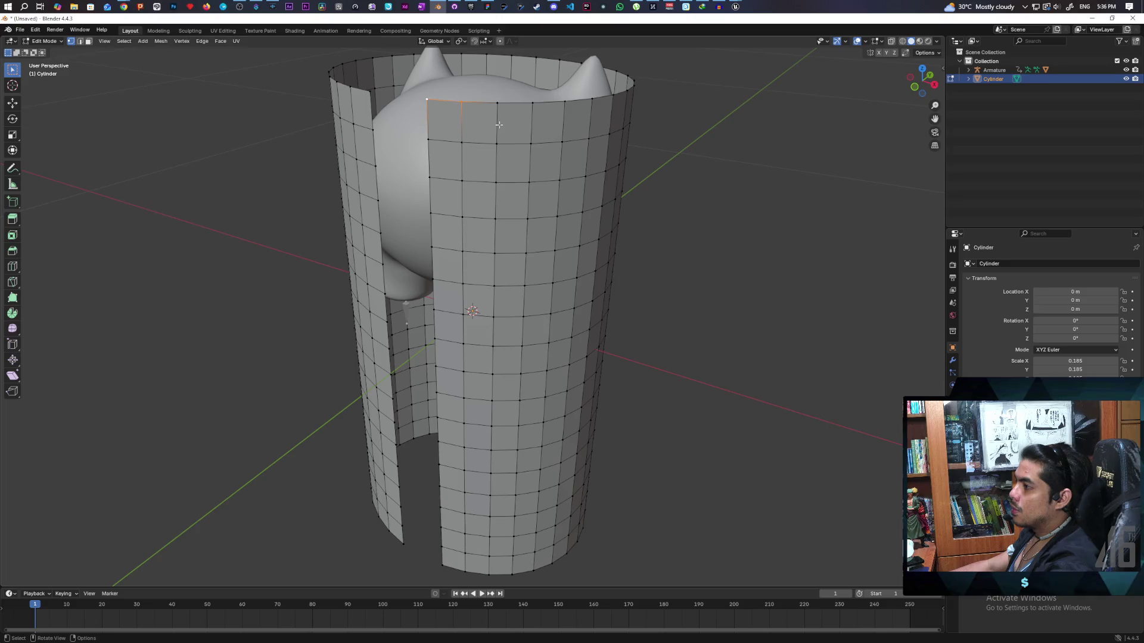
pyautogui.moveTo(497, 122); pyautogui.dragTo(471, 131)
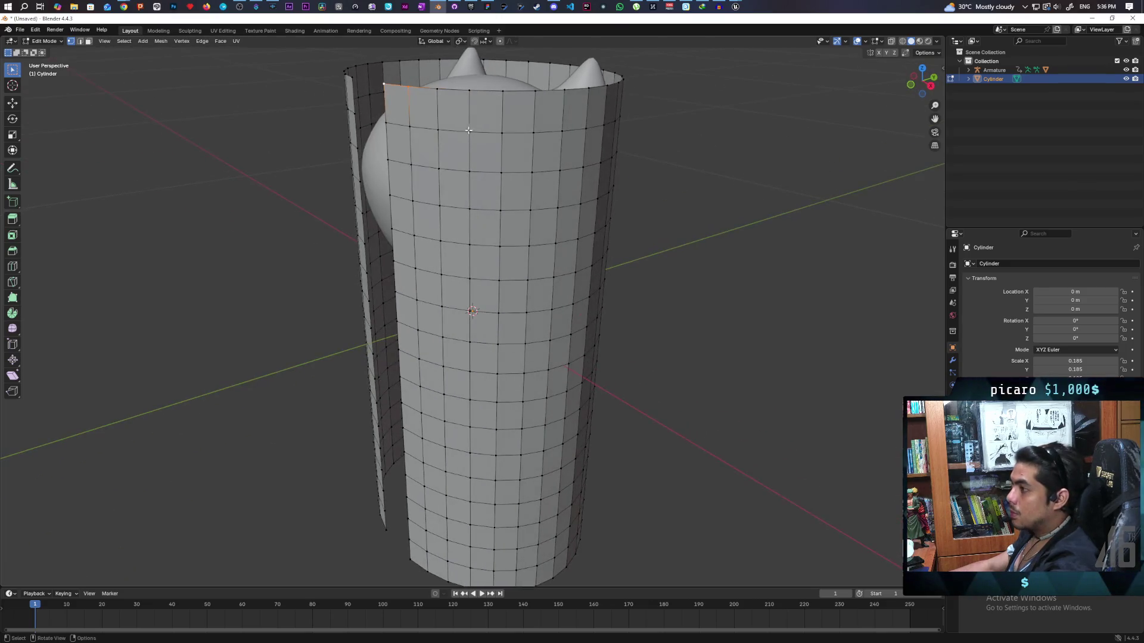
pyautogui.keyDown('shift'); pyautogui.click(434, 88); pyautogui.keyUp('shift')
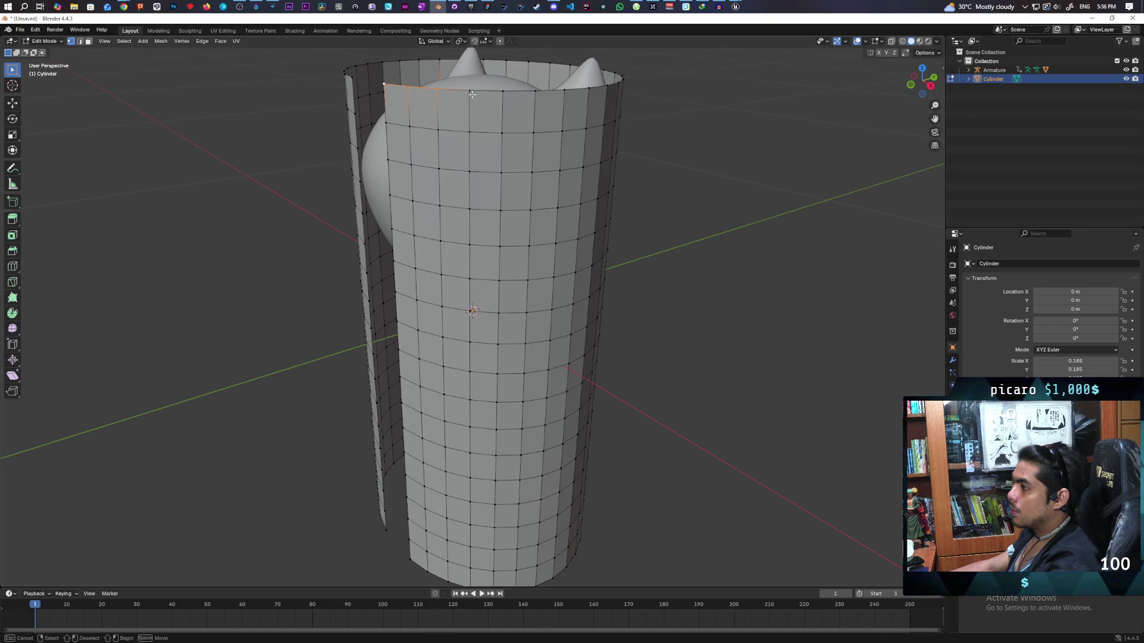
pyautogui.moveTo(470, 93); pyautogui.dragTo(482, 124)
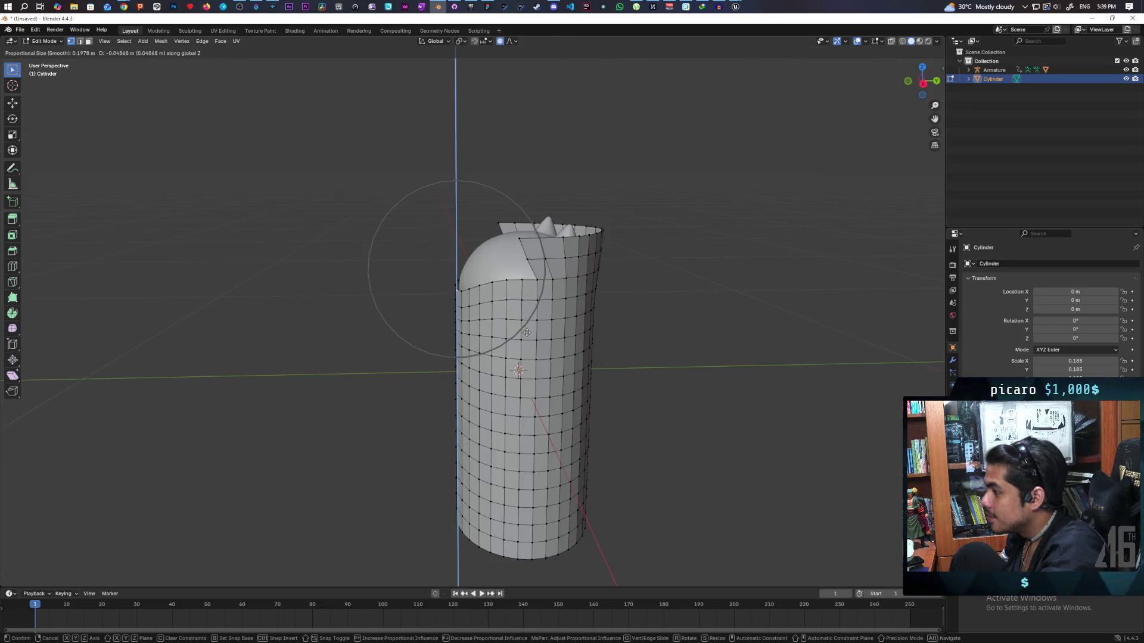
# Lower the selected rim edge with adjusted smooth proportional falloff beside the head
pyautogui.scroll(-3, 529, 345)
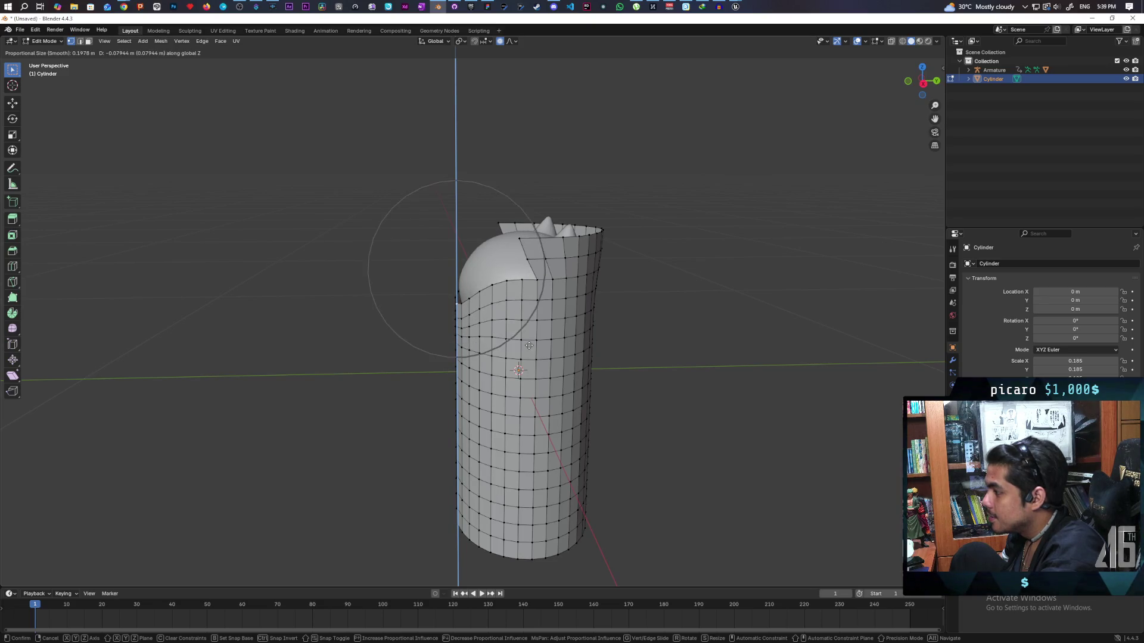
pyautogui.scroll(-1, 529, 354)
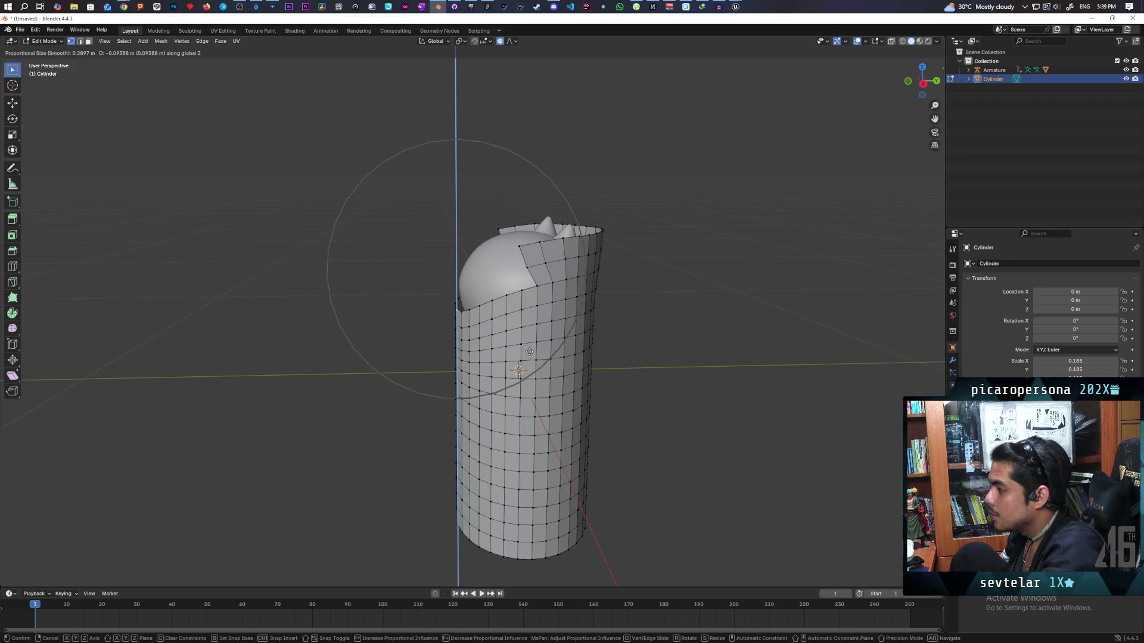
pyautogui.click(529, 351)
pyautogui.moveTo(529, 352)
pyautogui.mouseDown()
pyautogui.moveTo(600, 358)
pyautogui.moveTo(677, 339)
pyautogui.moveTo(627, 350)
pyautogui.moveTo(617, 388)
pyautogui.moveTo(724, 357)
pyautogui.moveTo(626, 345)
pyautogui.moveTo(612, 355)
pyautogui.moveTo(648, 348)
pyautogui.moveTo(597, 355)
pyautogui.moveTo(651, 354)
pyautogui.moveTo(613, 349)
pyautogui.moveTo(627, 345)
pyautogui.mouseUp()
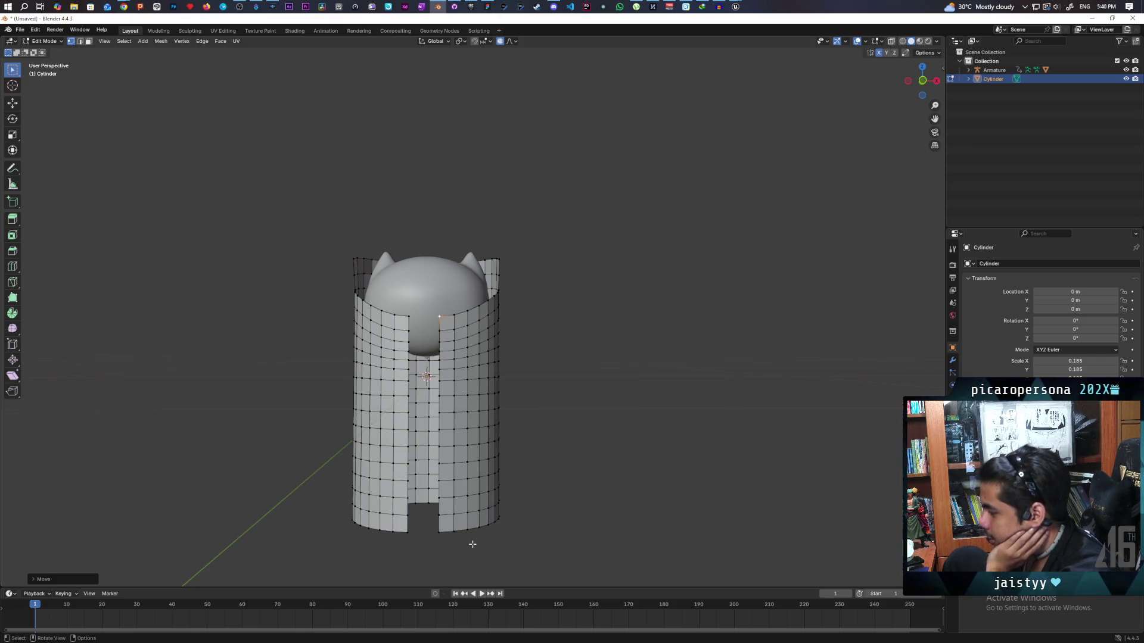
# Scale the bottom edge loop outward with smooth proportional falloff into a bell-shaped flare
pyautogui.keyDown('alt'); pyautogui.click(444, 532); pyautogui.keyUp('alt')
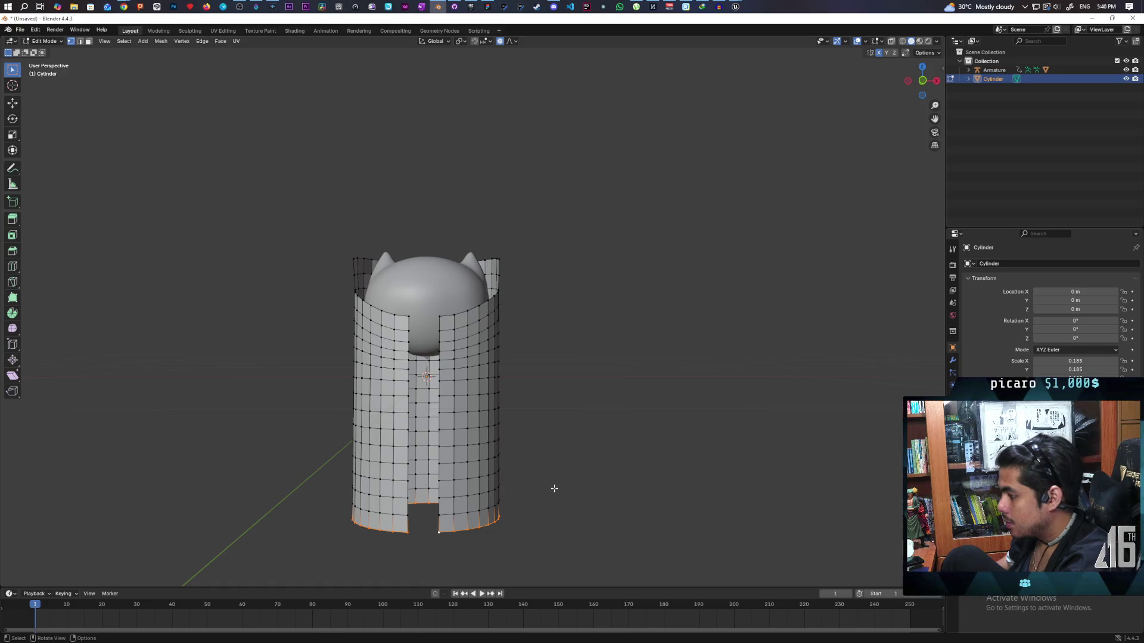
pyautogui.press('s')
pyautogui.scroll(-1, 572, 486)
pyautogui.scroll(-5, 572, 486)
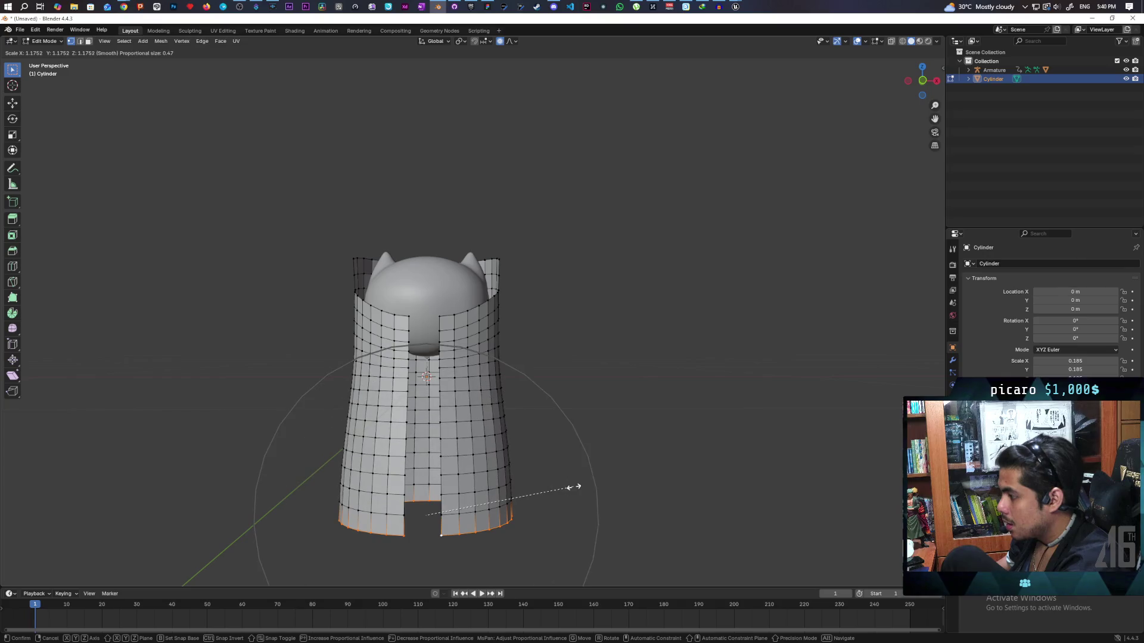
pyautogui.scroll(2, 590, 489)
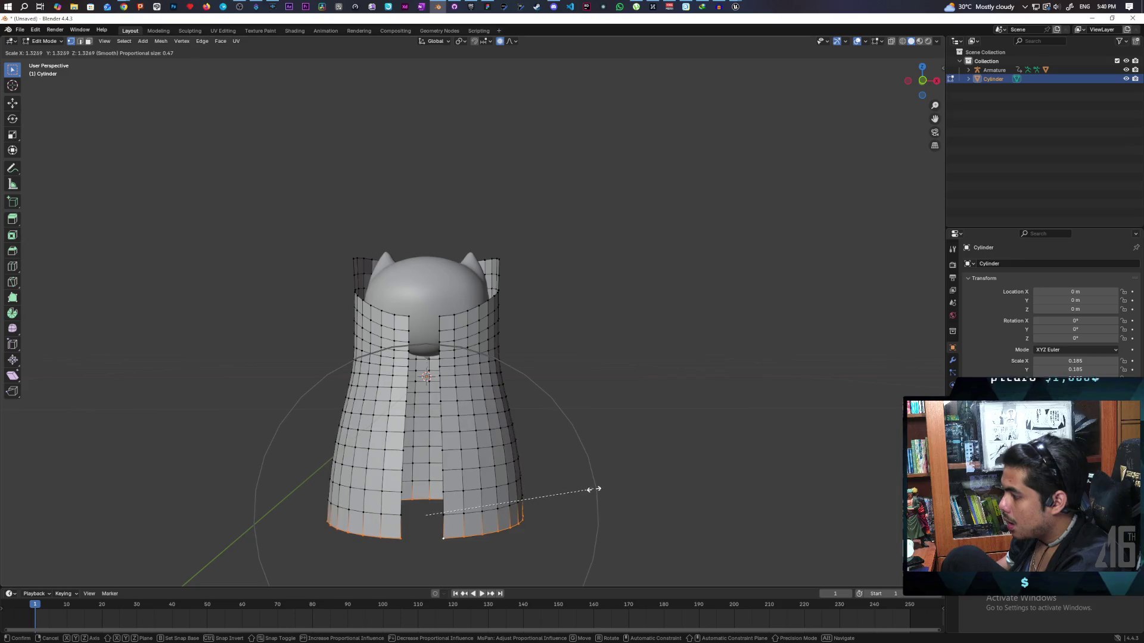
pyautogui.scroll(-1, 575, 489)
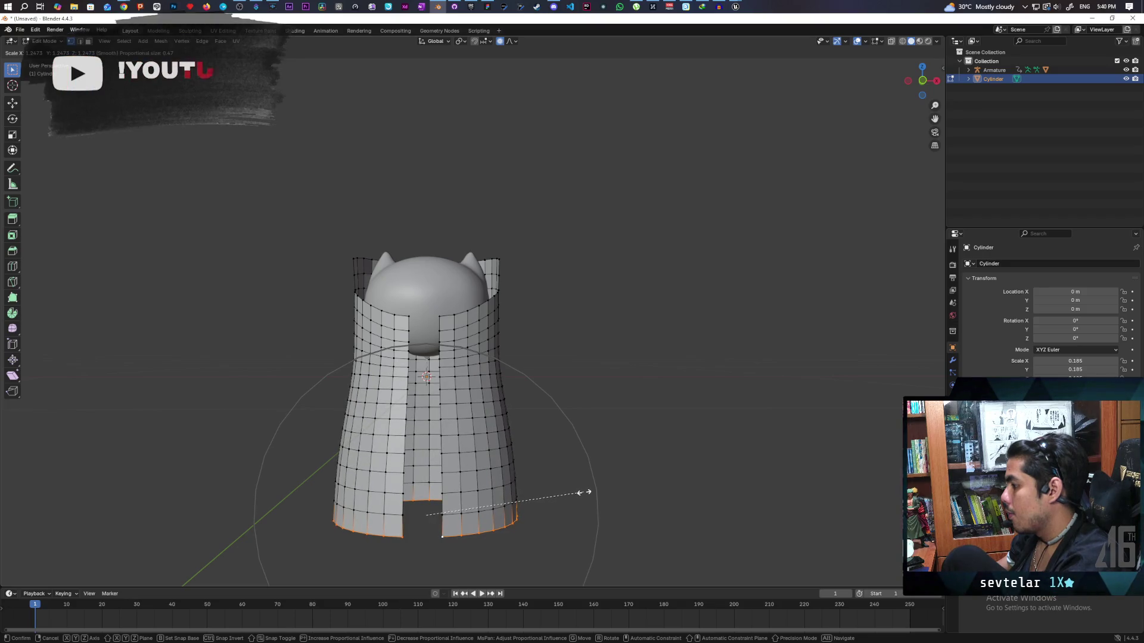
pyautogui.click(581, 493)
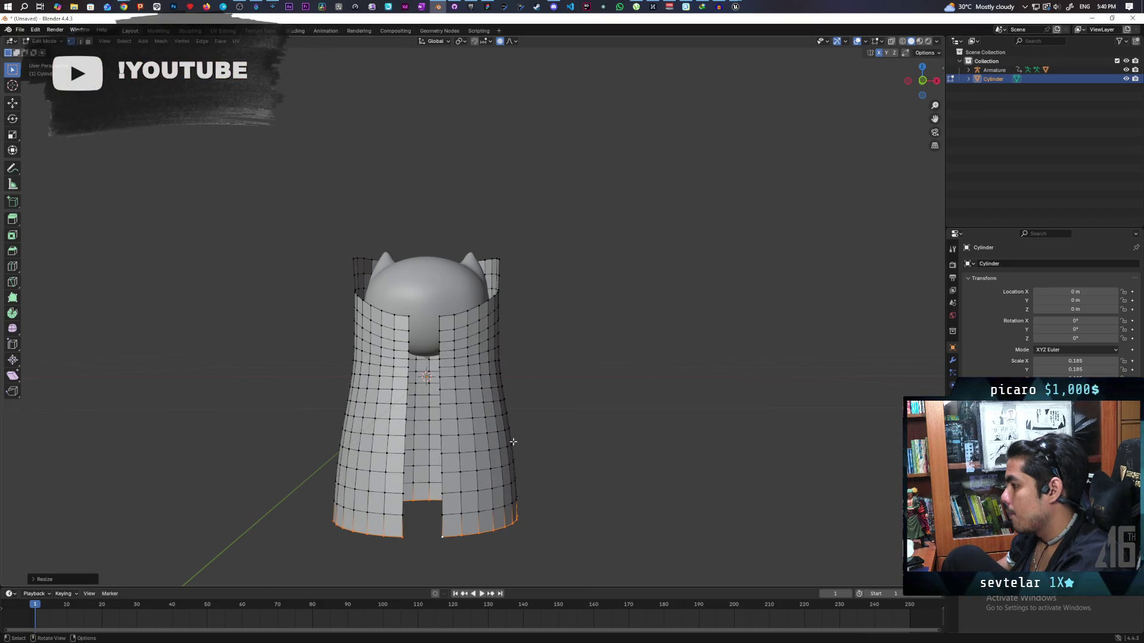
pyautogui.scroll(1, 476, 399)
pyautogui.click(433, 349)
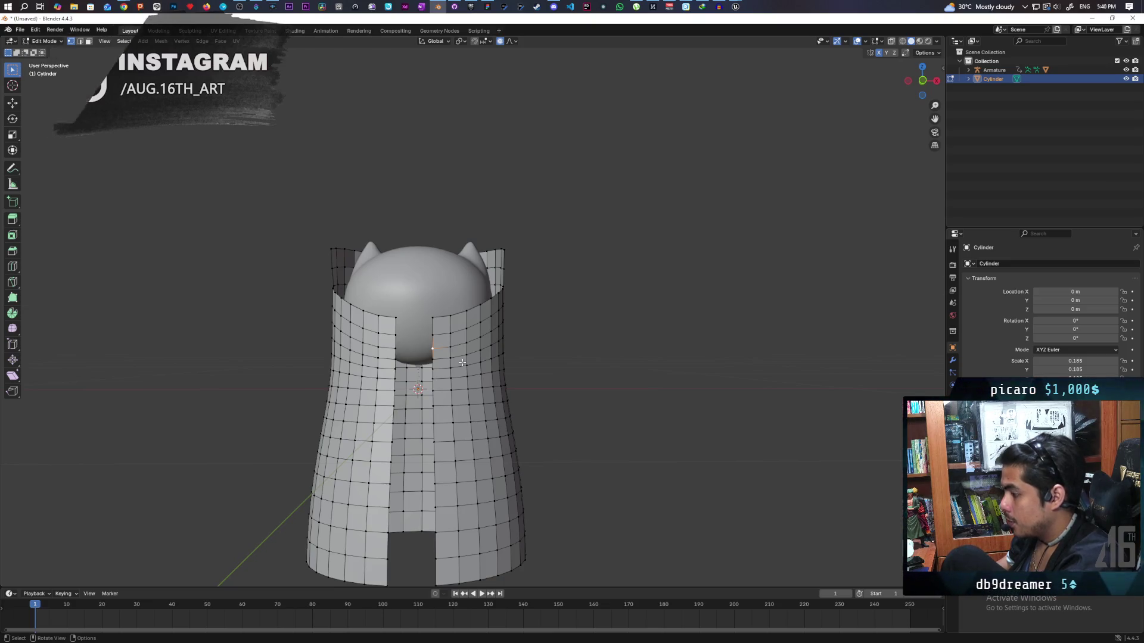
# Move the front-edge vertex along X to narrow the front opening across the chest
pyautogui.press('g')
pyautogui.press('x')
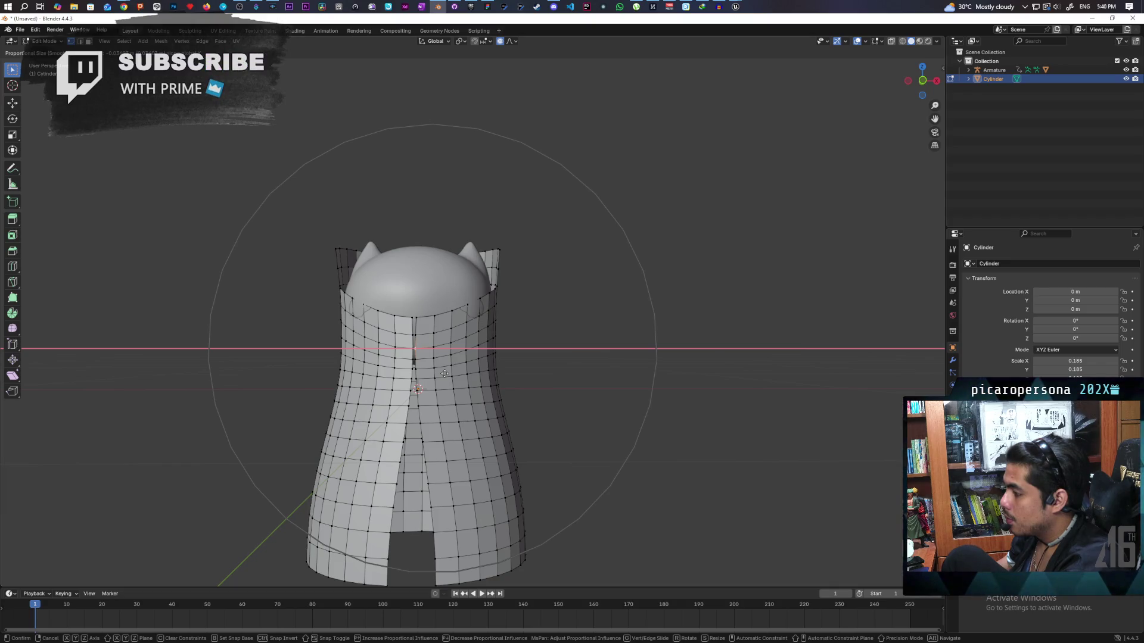
pyautogui.click(444, 373)
pyautogui.moveTo(445, 373)
pyautogui.mouseDown()
pyautogui.moveTo(448, 364)
pyautogui.moveTo(460, 376)
pyautogui.mouseUp()
# Shift the selected vertices along Y to reshape the shell's side
pyautogui.press('g')
pyautogui.press('y')
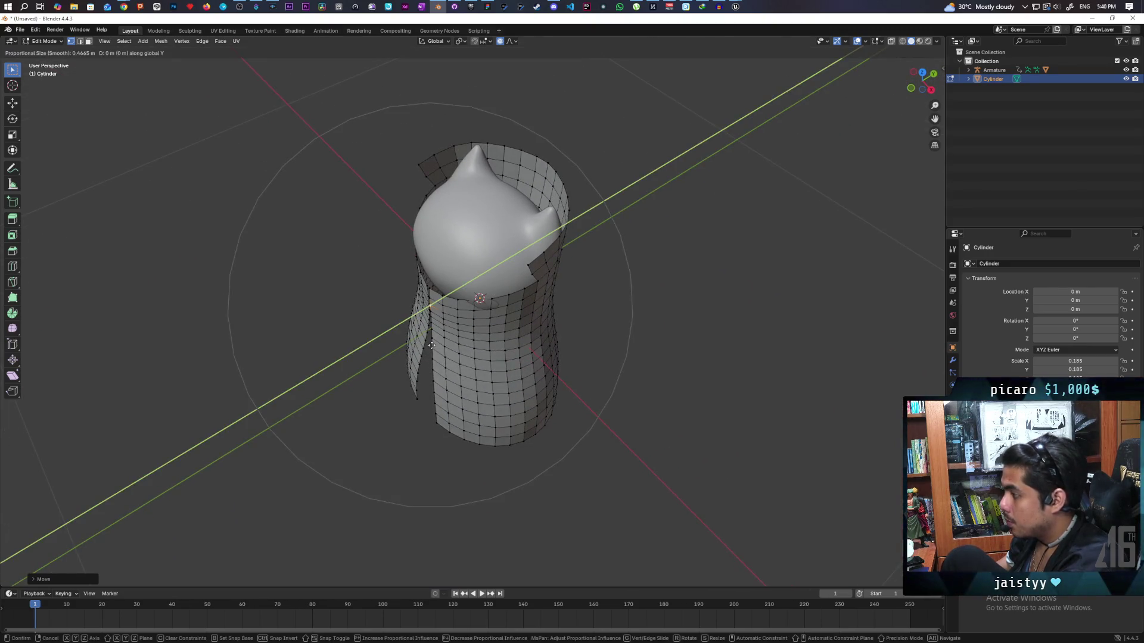
pyautogui.click(426, 344)
pyautogui.moveTo(426, 344)
pyautogui.mouseDown()
pyautogui.moveTo(526, 334)
pyautogui.moveTo(567, 313)
pyautogui.moveTo(565, 302)
pyautogui.moveTo(410, 290)
pyautogui.moveTo(298, 306)
pyautogui.moveTo(549, 345)
pyautogui.moveTo(588, 340)
pyautogui.mouseUp()
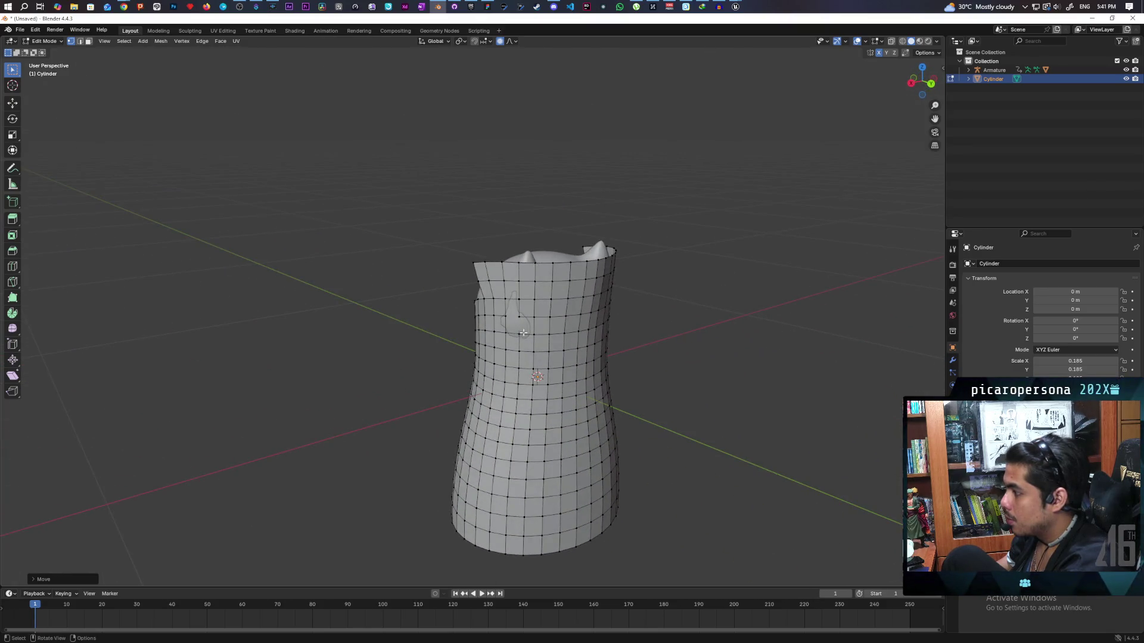
pyautogui.scroll(1, 521, 330)
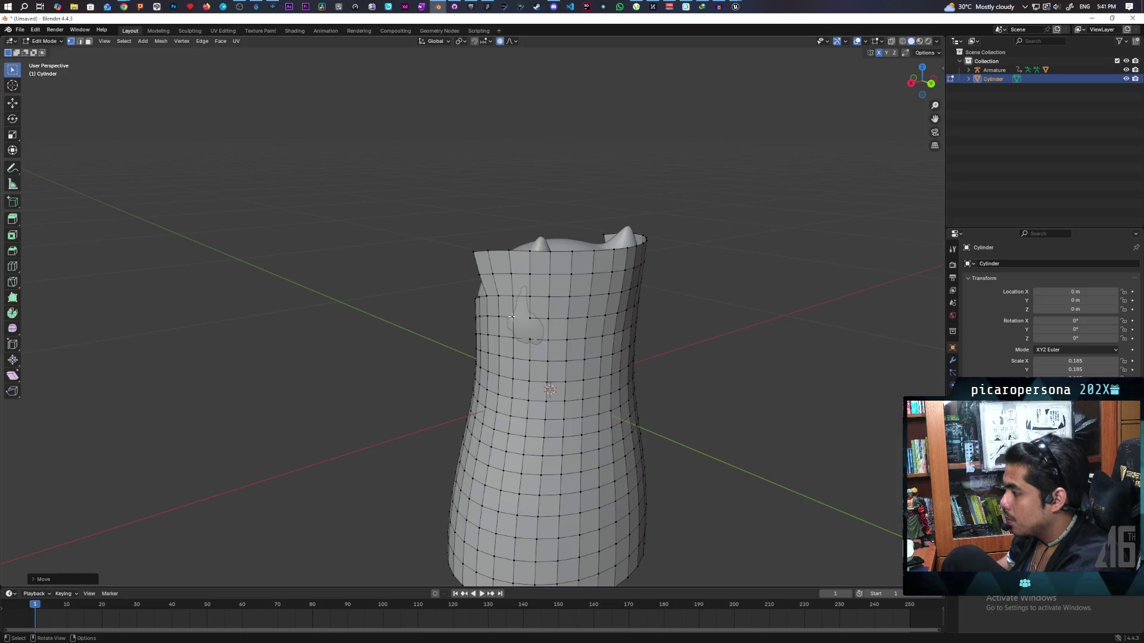
pyautogui.moveTo(511, 317)
pyautogui.mouseDown()
pyautogui.moveTo(575, 360)
pyautogui.moveTo(520, 368)
pyautogui.mouseUp()
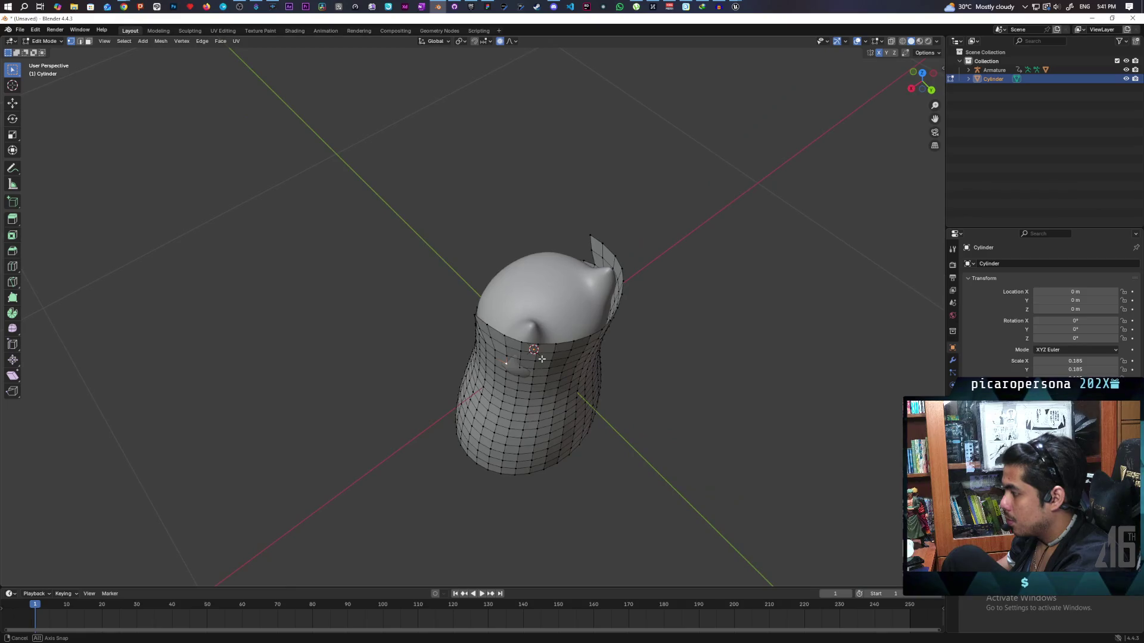
# Pull a side vertex with smooth falloff to form a waist above the flared hem
pyautogui.click(520, 374)
pyautogui.moveTo(552, 371); pyautogui.dragTo(487, 389)
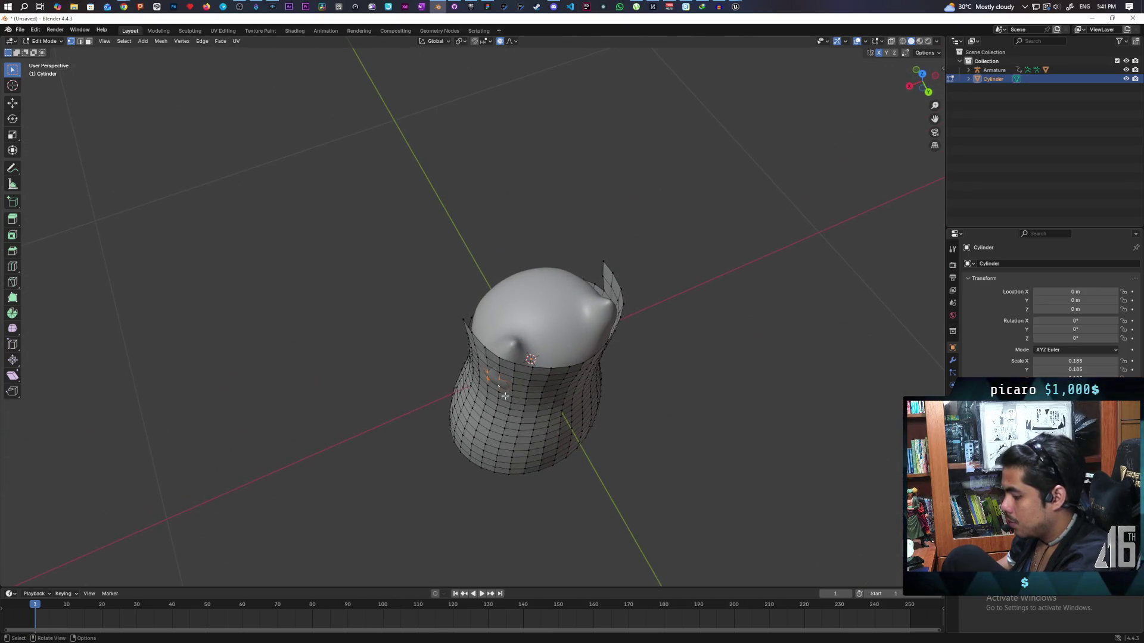
pyautogui.press('g')
pyautogui.scroll(8, 486, 389)
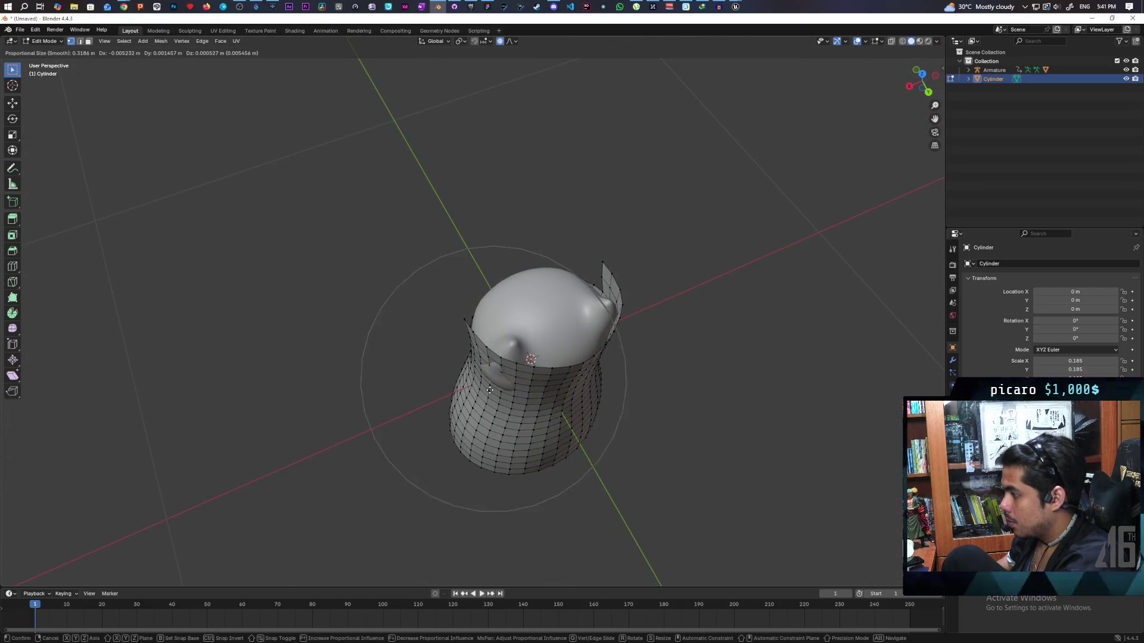
pyautogui.scroll(2, 488, 391)
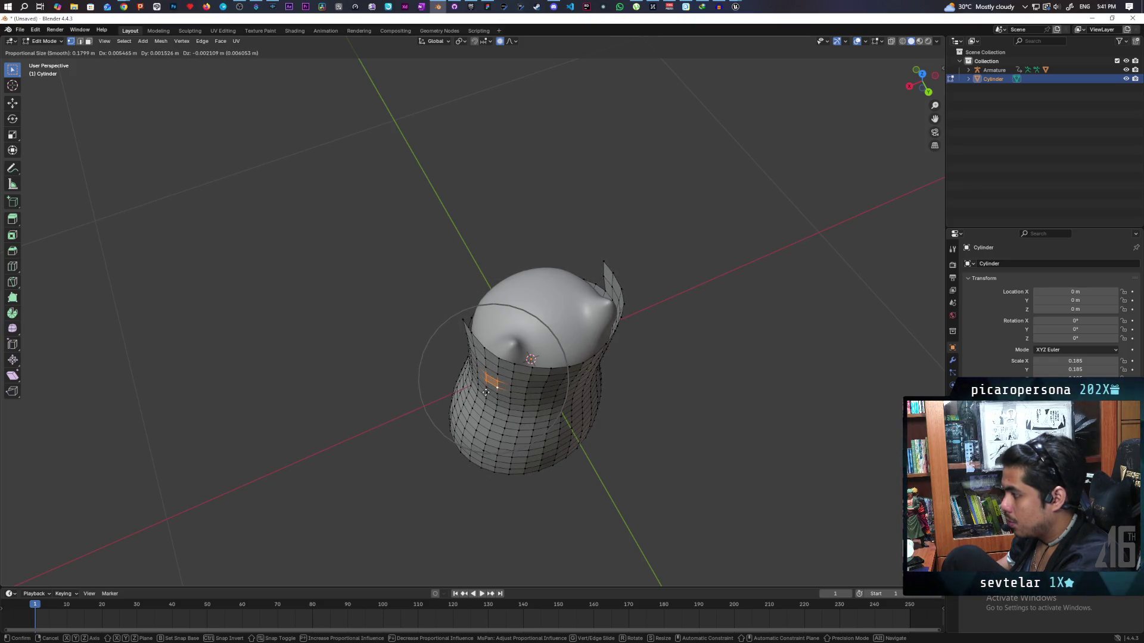
pyautogui.click(487, 392)
pyautogui.moveTo(488, 392)
pyautogui.mouseDown()
pyautogui.moveTo(546, 369)
pyautogui.moveTo(725, 373)
pyautogui.moveTo(603, 378)
pyautogui.moveTo(591, 407)
pyautogui.moveTo(557, 413)
pyautogui.moveTo(584, 426)
pyautogui.moveTo(643, 417)
pyautogui.moveTo(634, 447)
pyautogui.moveTo(608, 386)
pyautogui.mouseUp()
pyautogui.moveTo(608, 439)
pyautogui.mouseDown()
pyautogui.moveTo(574, 449)
pyautogui.moveTo(635, 459)
pyautogui.moveTo(618, 458)
pyautogui.moveTo(592, 424)
pyautogui.moveTo(536, 420)
pyautogui.moveTo(556, 393)
pyautogui.moveTo(573, 398)
pyautogui.mouseUp()
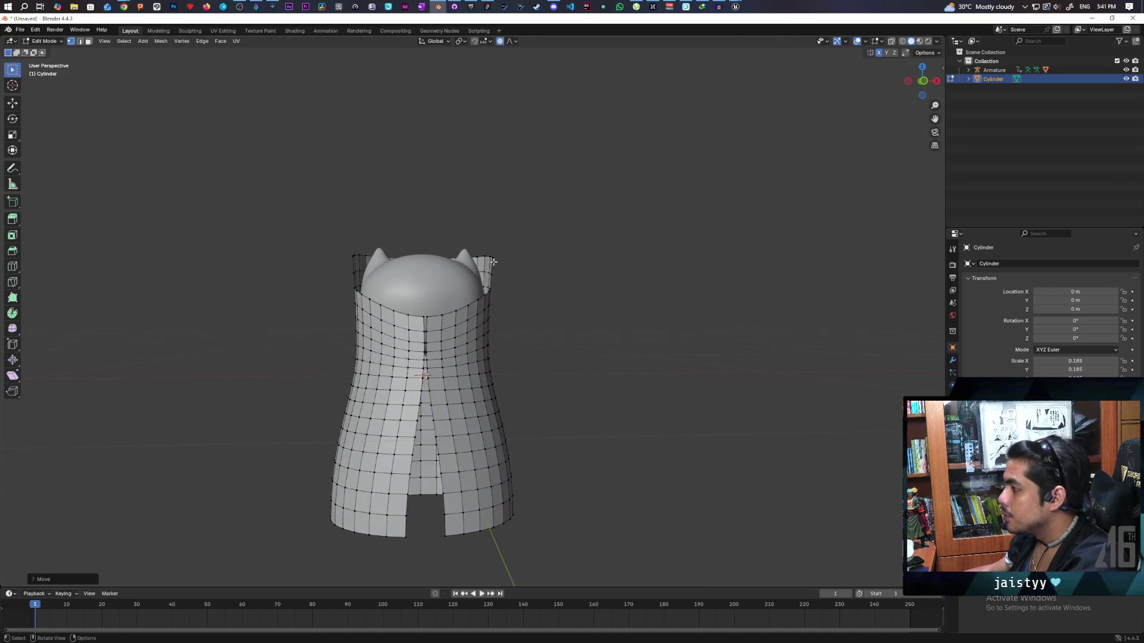
pyautogui.moveTo(492, 258)
pyautogui.mouseDown()
pyautogui.moveTo(498, 309)
pyautogui.moveTo(555, 301)
pyautogui.moveTo(544, 310)
pyautogui.mouseUp()
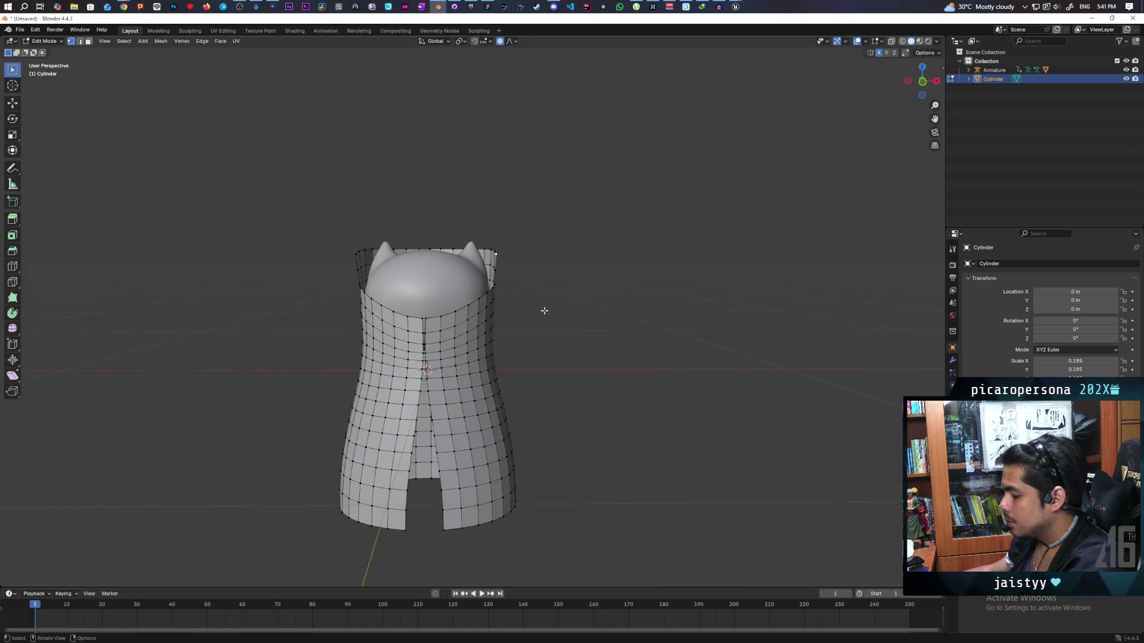
# Pull the top rim about 0.029 m along X with a tight smooth falloff
pyautogui.press('g')
pyautogui.press('x')
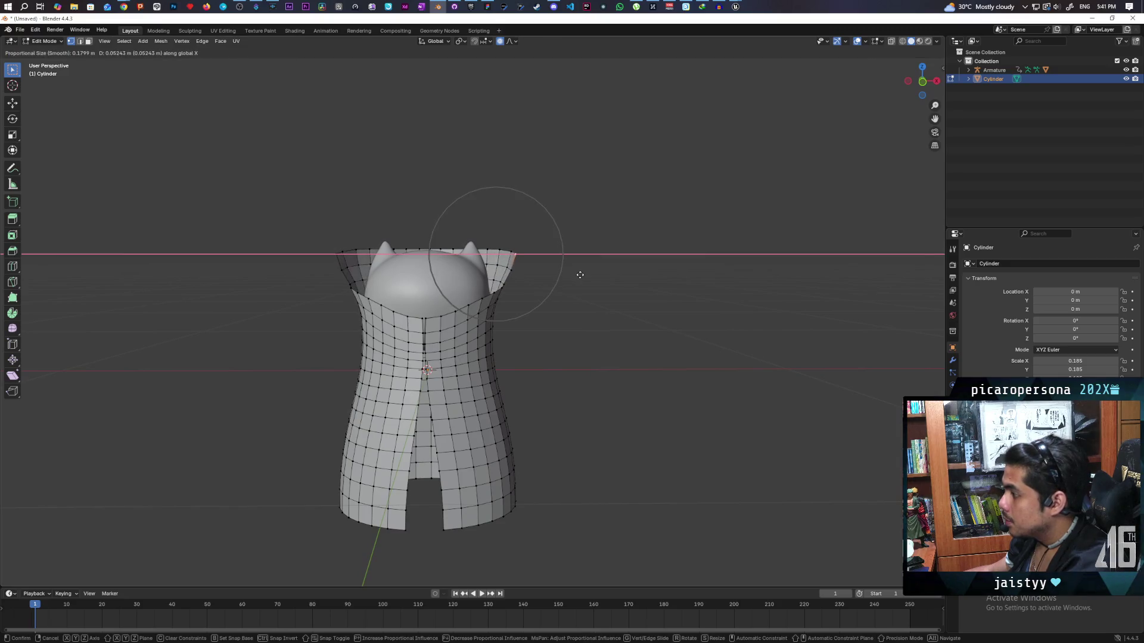
pyautogui.scroll(4, 577, 277)
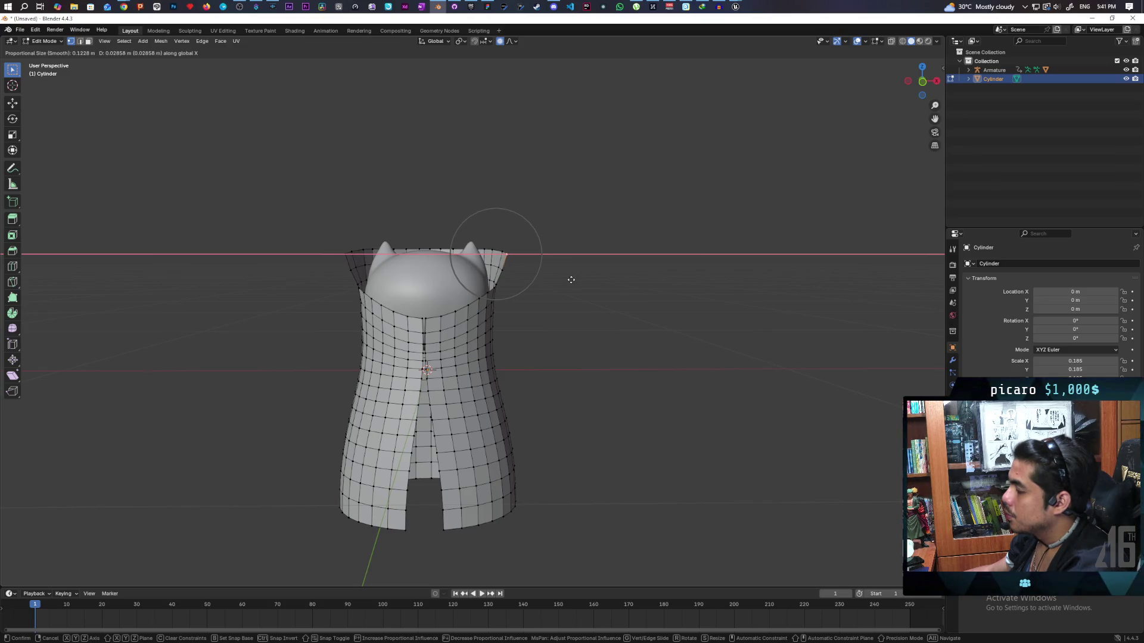
pyautogui.click(571, 279)
pyautogui.moveTo(569, 276)
pyautogui.mouseDown()
pyautogui.moveTo(544, 340)
pyautogui.moveTo(421, 359)
pyautogui.moveTo(572, 321)
pyautogui.moveTo(608, 352)
pyautogui.moveTo(692, 306)
pyautogui.moveTo(692, 399)
pyautogui.moveTo(547, 362)
pyautogui.moveTo(564, 334)
pyautogui.moveTo(393, 345)
pyautogui.moveTo(487, 341)
pyautogui.mouseUp()
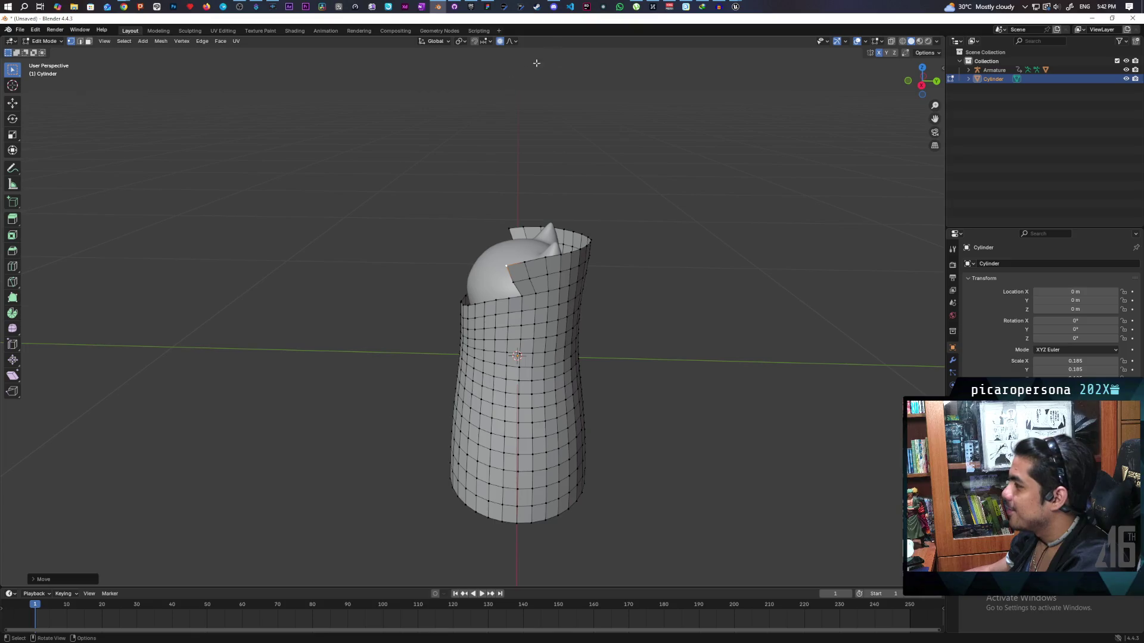
pyautogui.moveTo(552, 8)
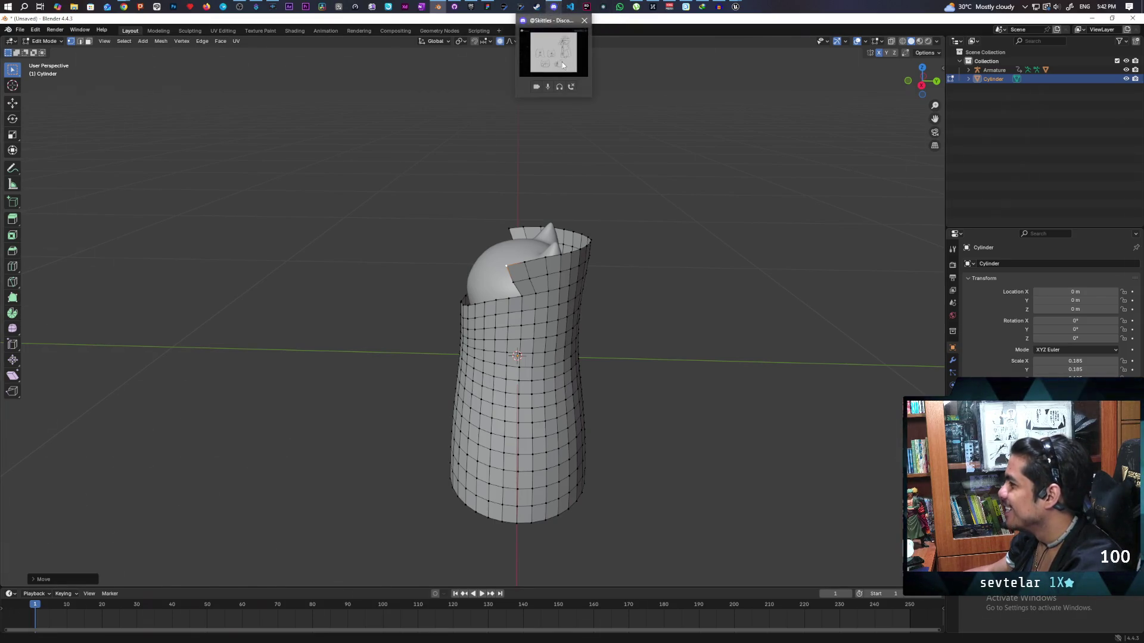
pyautogui.moveTo(560, 59)
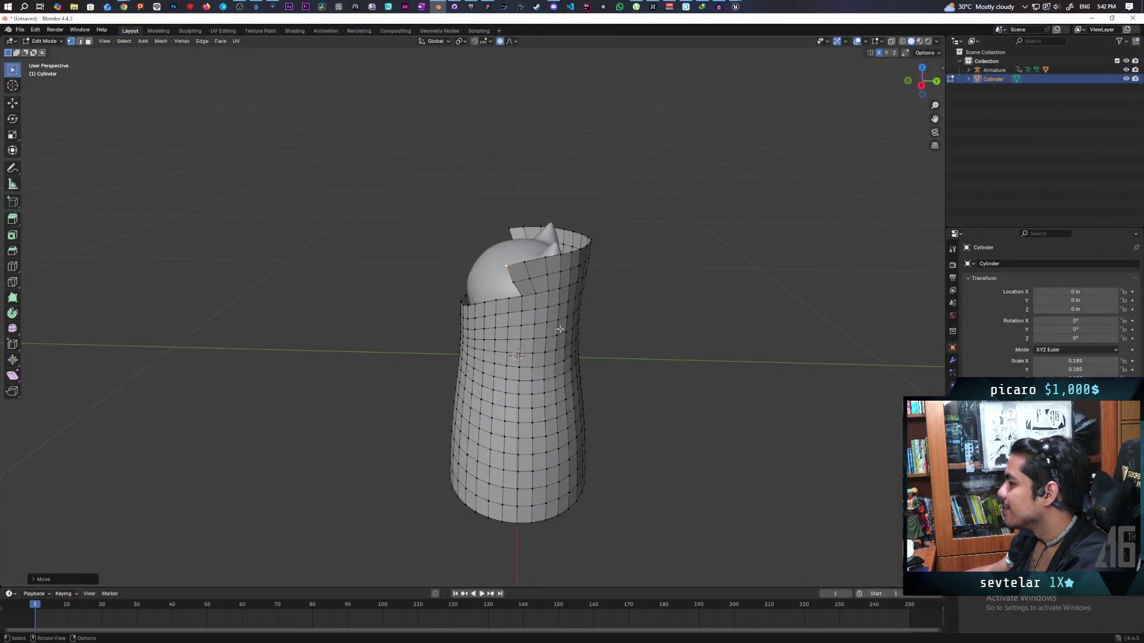
pyautogui.moveTo(417, 346)
pyautogui.mouseDown()
pyautogui.moveTo(460, 359)
pyautogui.moveTo(520, 328)
pyautogui.mouseUp()
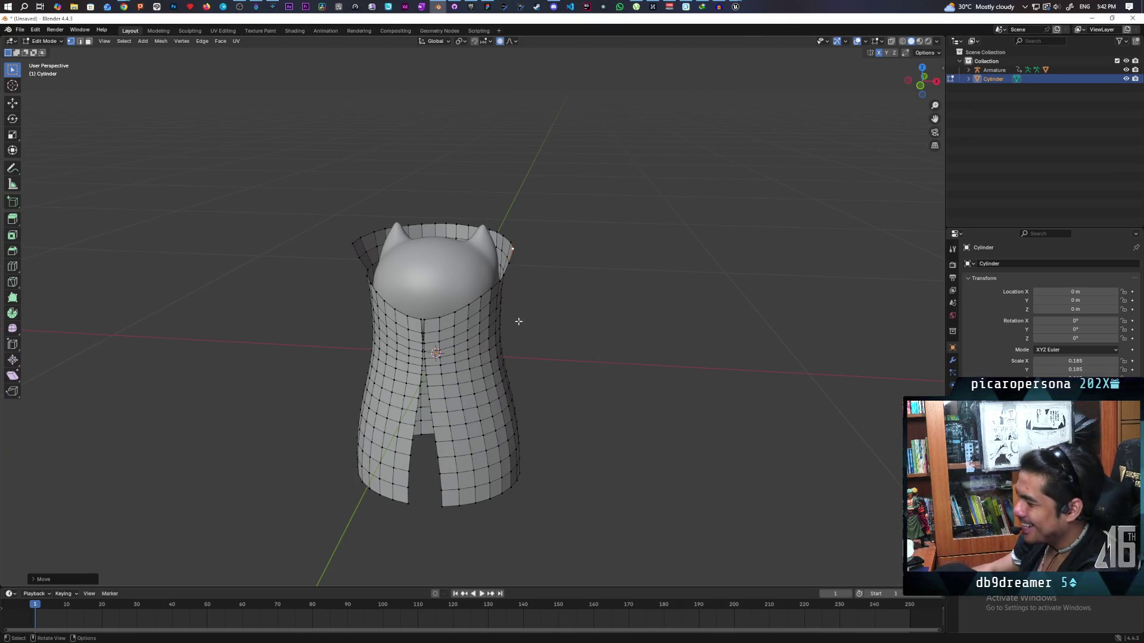
# Return to Object Mode and apply the cloak cylinder's scale so it reads 1.000
pyautogui.scroll(-1, 521, 327)
pyautogui.scroll(3, 419, 338)
pyautogui.moveTo(414, 344)
pyautogui.mouseDown()
pyautogui.moveTo(342, 345)
pyautogui.moveTo(353, 342)
pyautogui.mouseUp()
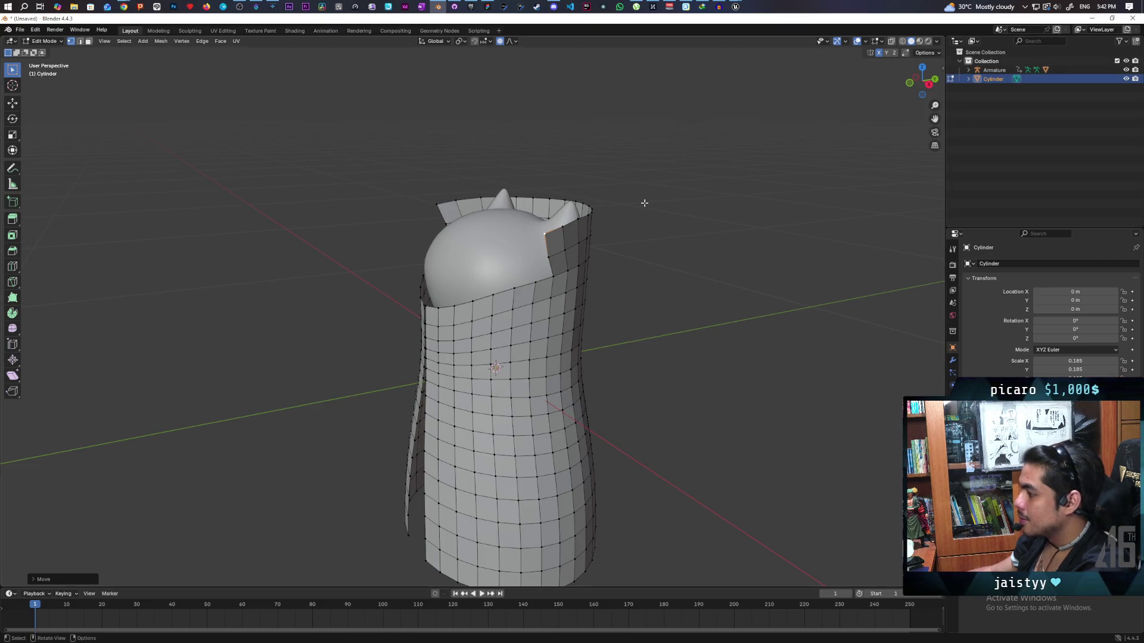
pyautogui.press('Tab')
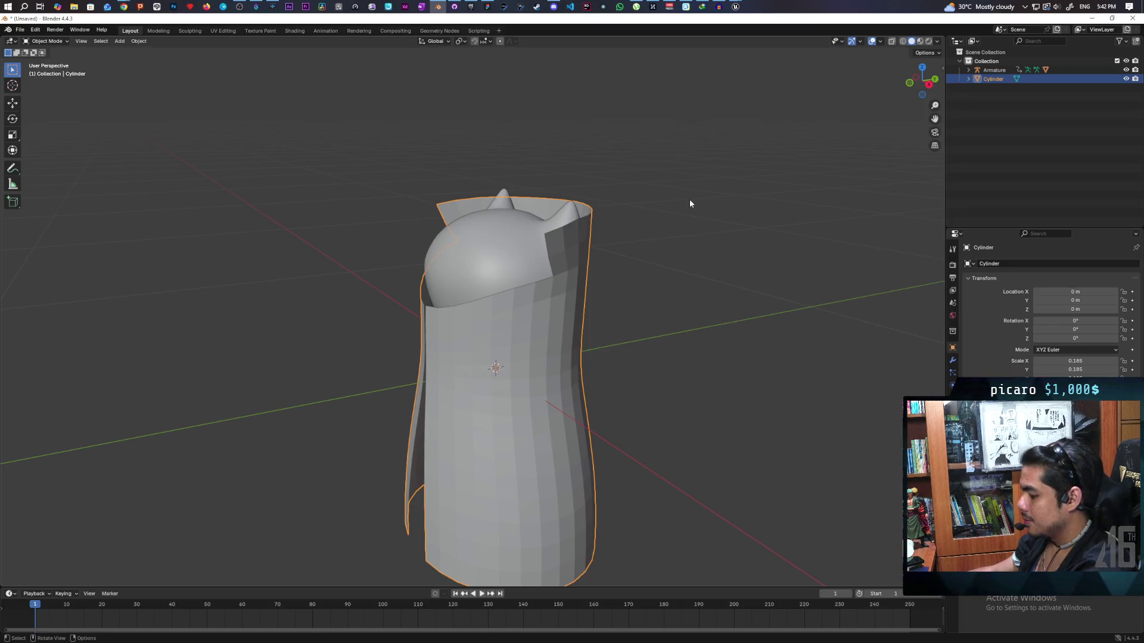
pyautogui.hotkey('ctrl', 'a')
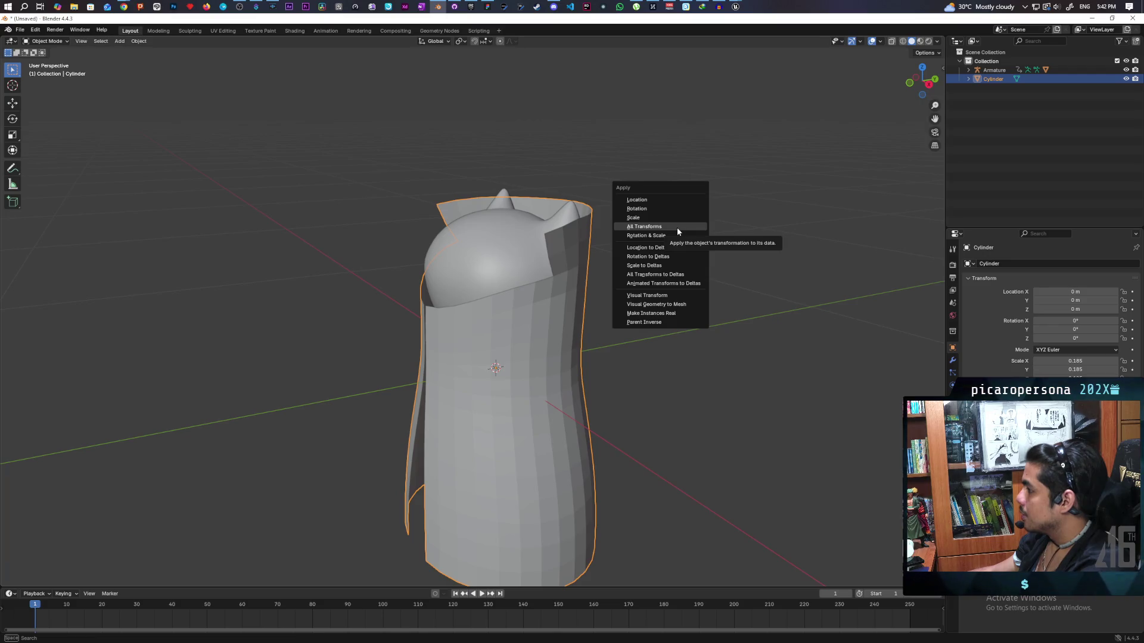
pyautogui.click(677, 227)
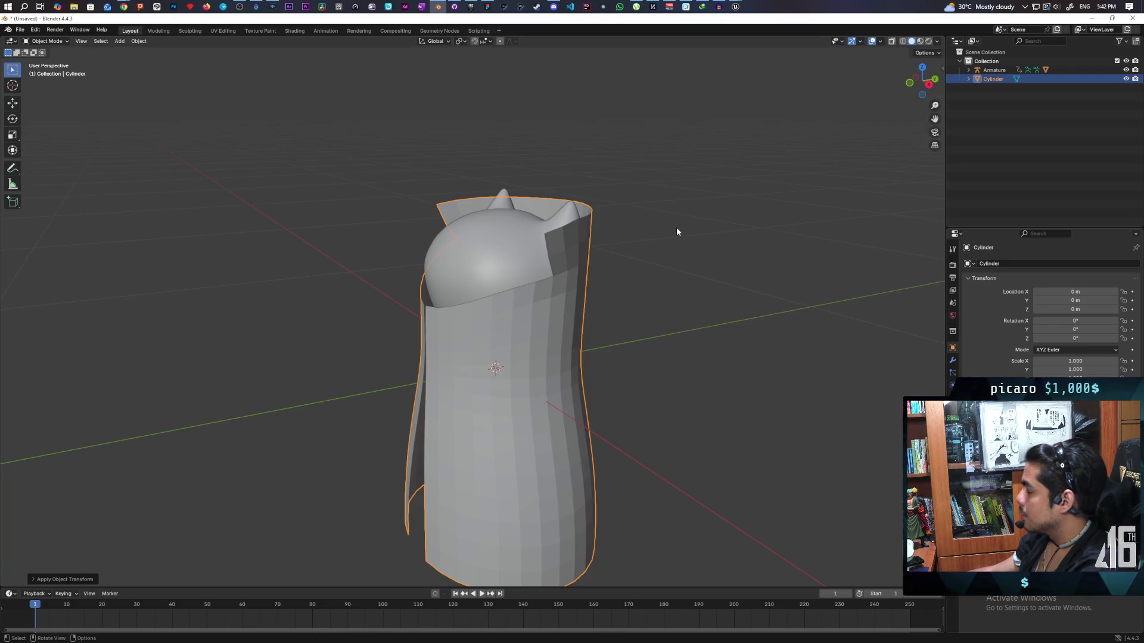
# Smooth-shade the cloak cylinder and select the SKM_Gremlin head inside it
pyautogui.rightClick(467, 346)
pyautogui.click(467, 346)
pyautogui.moveTo(554, 318)
pyautogui.mouseDown()
pyautogui.moveTo(640, 294)
pyautogui.moveTo(605, 276)
pyautogui.moveTo(617, 299)
pyautogui.moveTo(632, 295)
pyautogui.moveTo(595, 283)
pyautogui.moveTo(628, 303)
pyautogui.moveTo(616, 281)
pyautogui.moveTo(618, 294)
pyautogui.mouseUp()
pyautogui.click(460, 264)
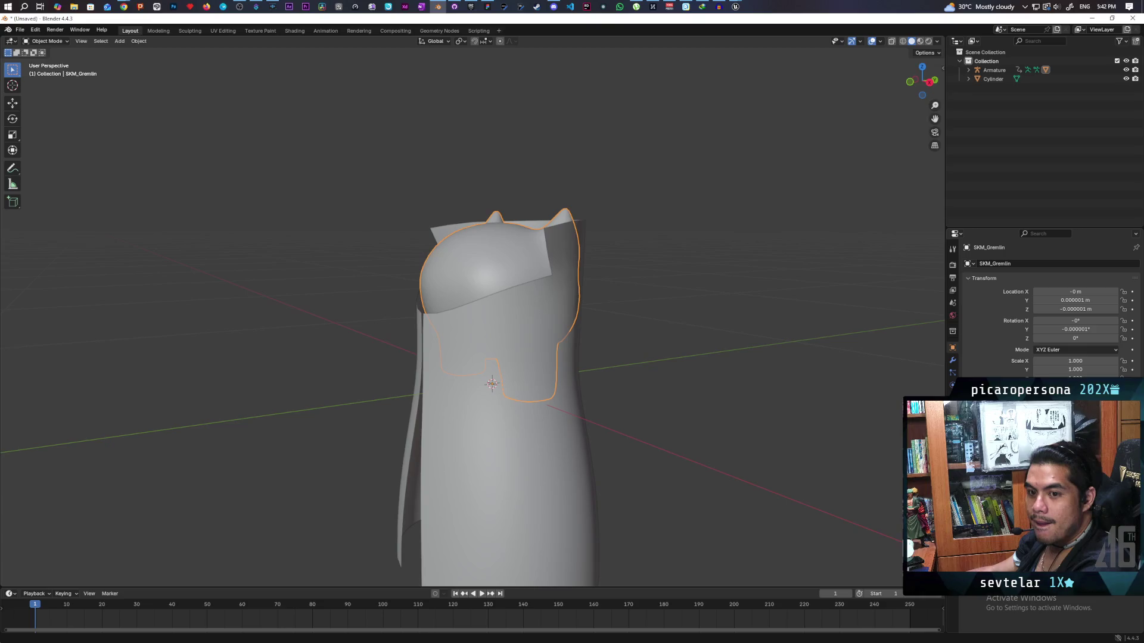
pyautogui.hotkey('alt', 'Tab')
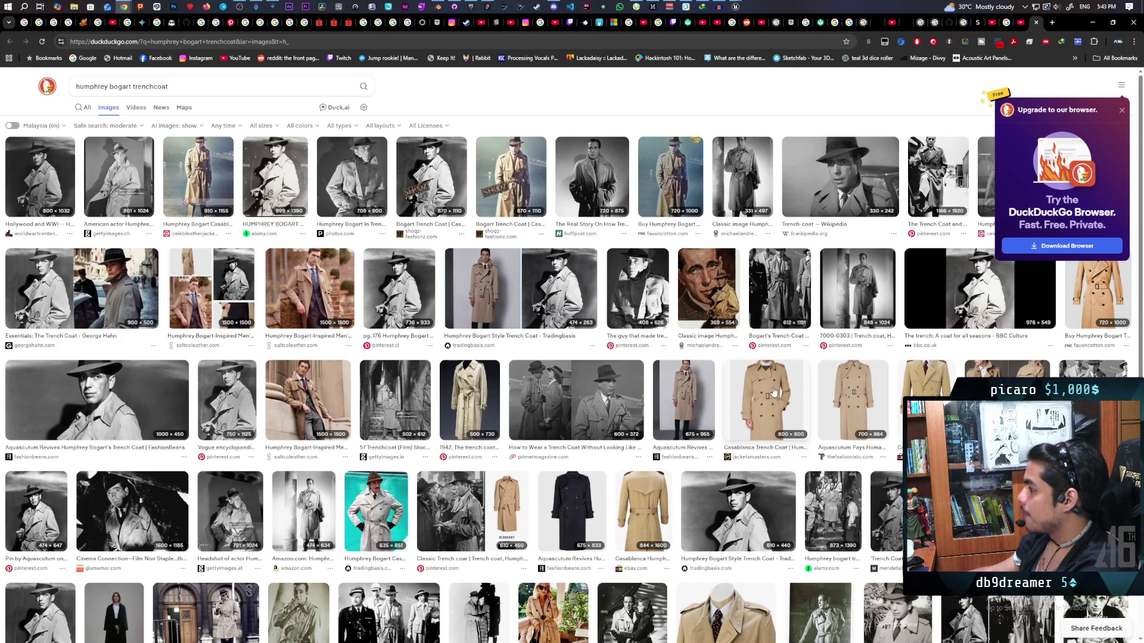
# Refine the trench coat image search to 'humphrey bogart trenchcoat collar up'
pyautogui.click(774, 392)
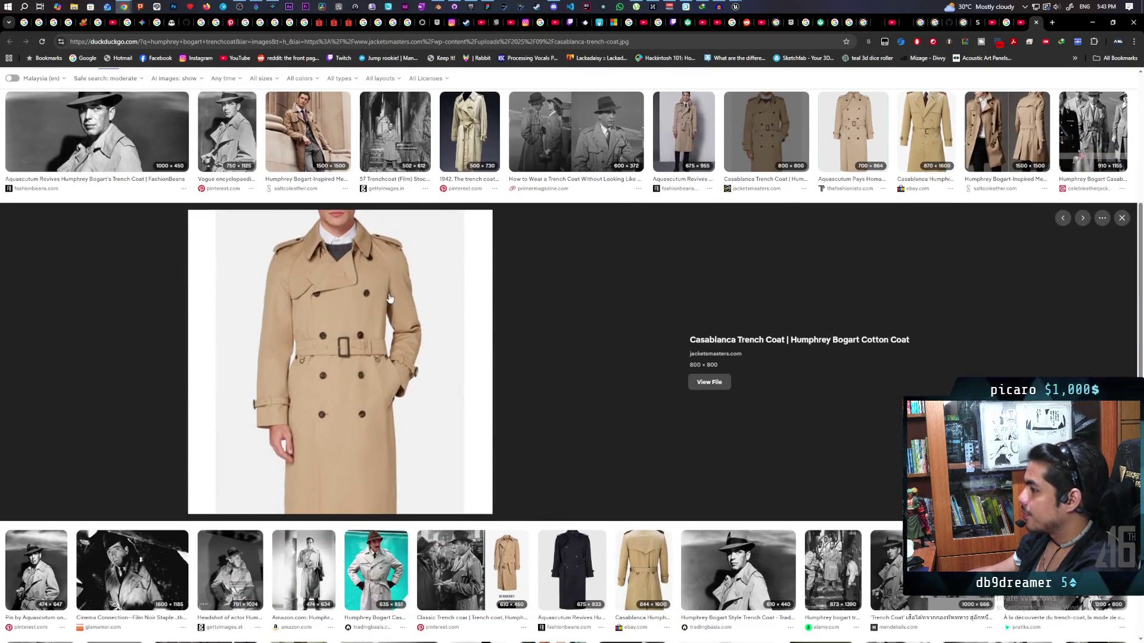
pyautogui.scroll(4, 367, 272)
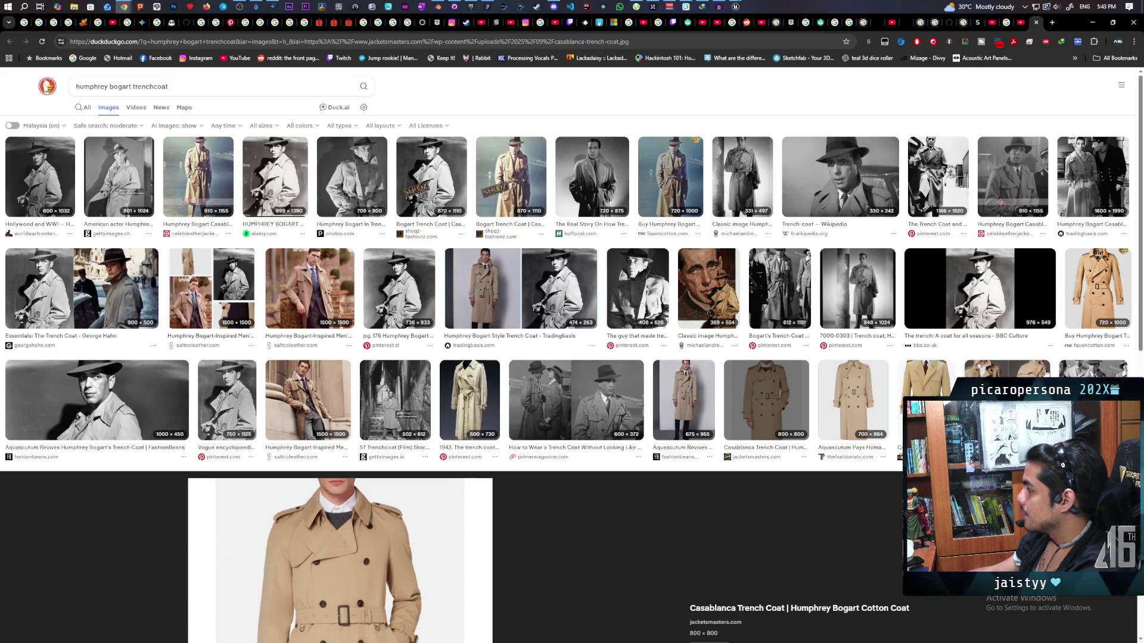
pyautogui.click(182, 87)
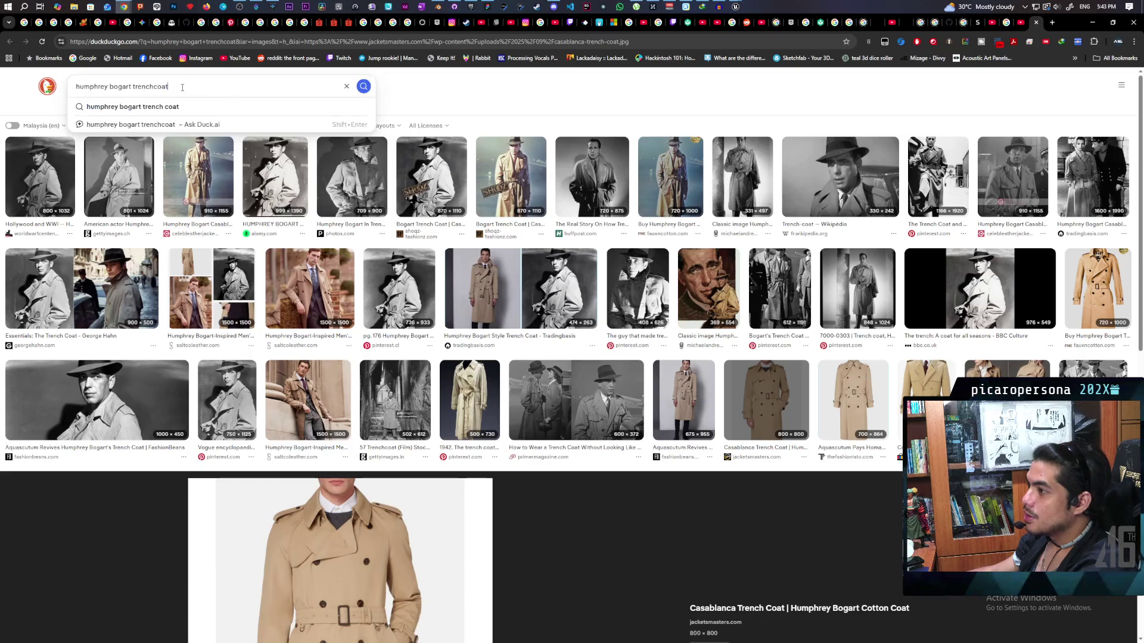
pyautogui.write('collar up')
pyautogui.press('Return')
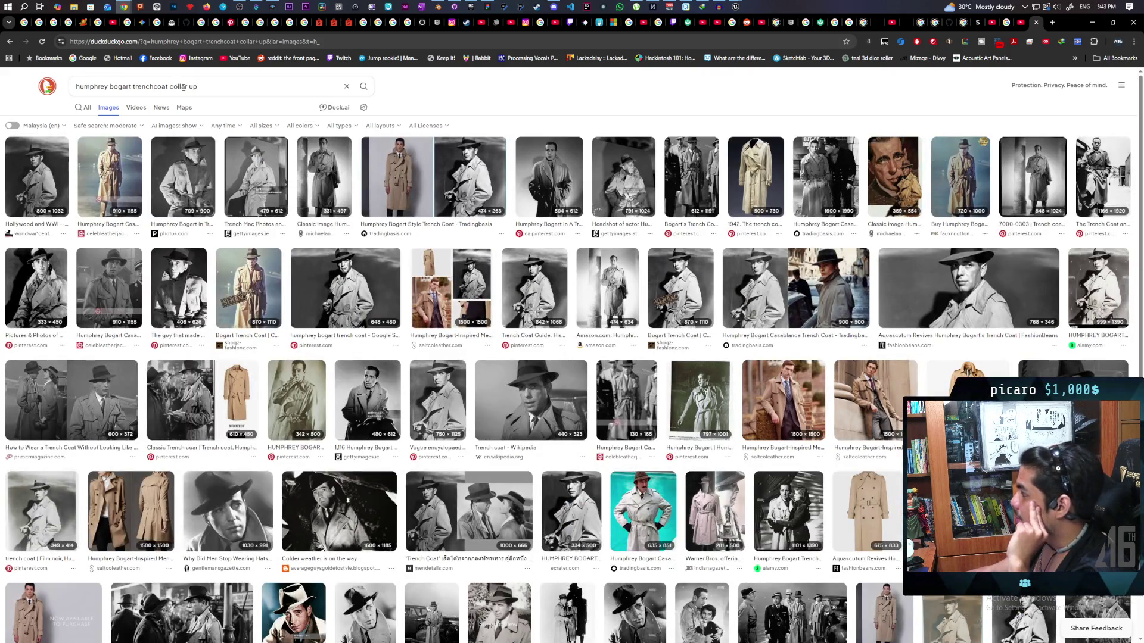
# Study the Casablanca raised-collar trench coat photos, then minimize the browser back to Blender
pyautogui.click(827, 268)
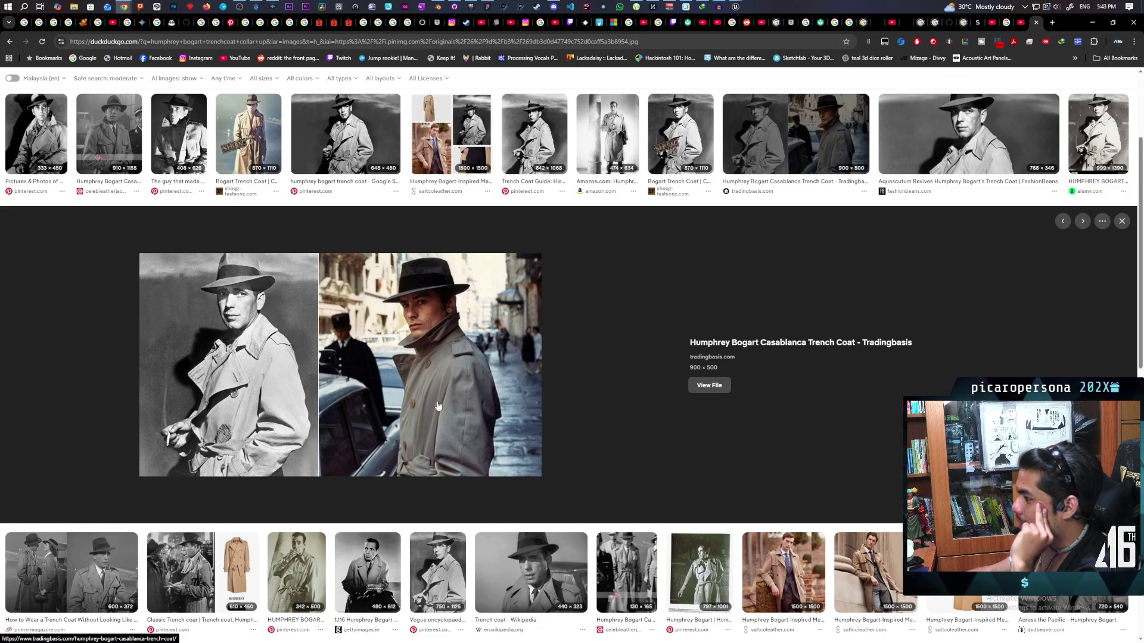
pyautogui.moveTo(1066, 22)
pyautogui.mouseDown()
pyautogui.moveTo(1059, 78)
pyautogui.moveTo(1025, 92)
pyautogui.mouseUp()
pyautogui.click(733, 422)
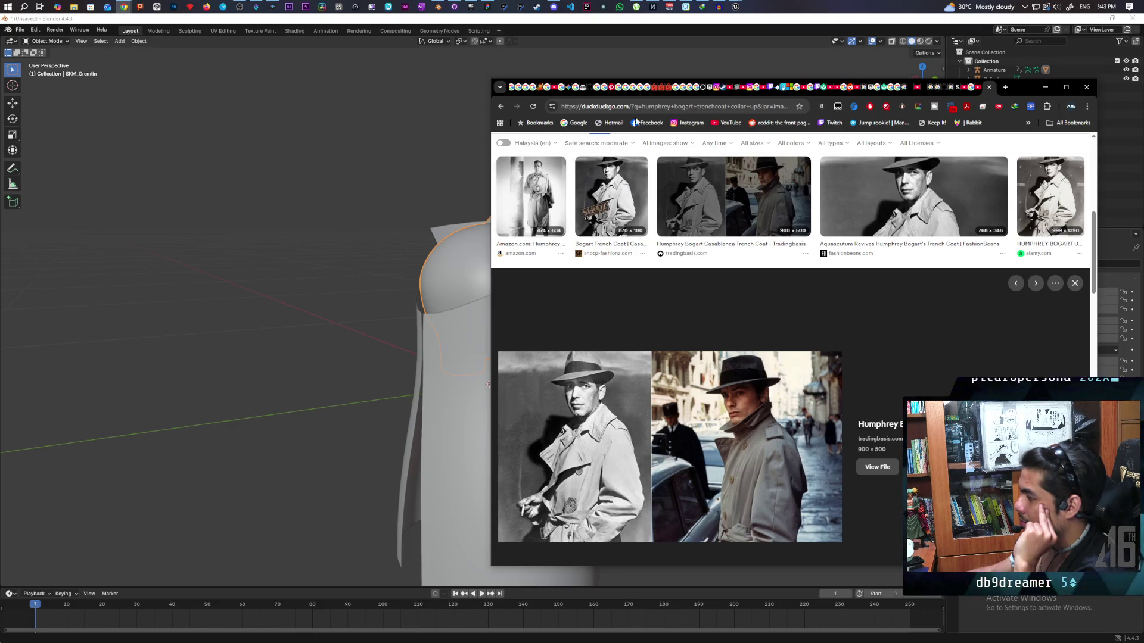
pyautogui.click(1044, 87)
pyautogui.moveTo(702, 306)
pyautogui.mouseDown()
pyautogui.moveTo(643, 303)
pyautogui.moveTo(673, 311)
pyautogui.mouseUp()
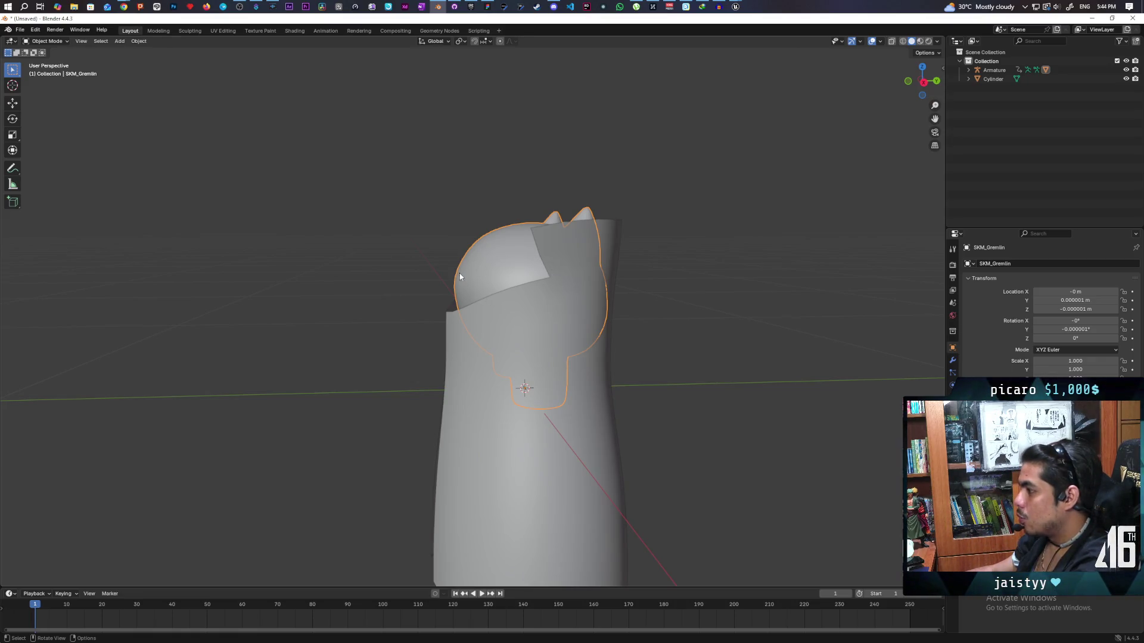
# Select the cloak cylinder and inspect its mesh in Edit Mode from a new angle
pyautogui.click(561, 336)
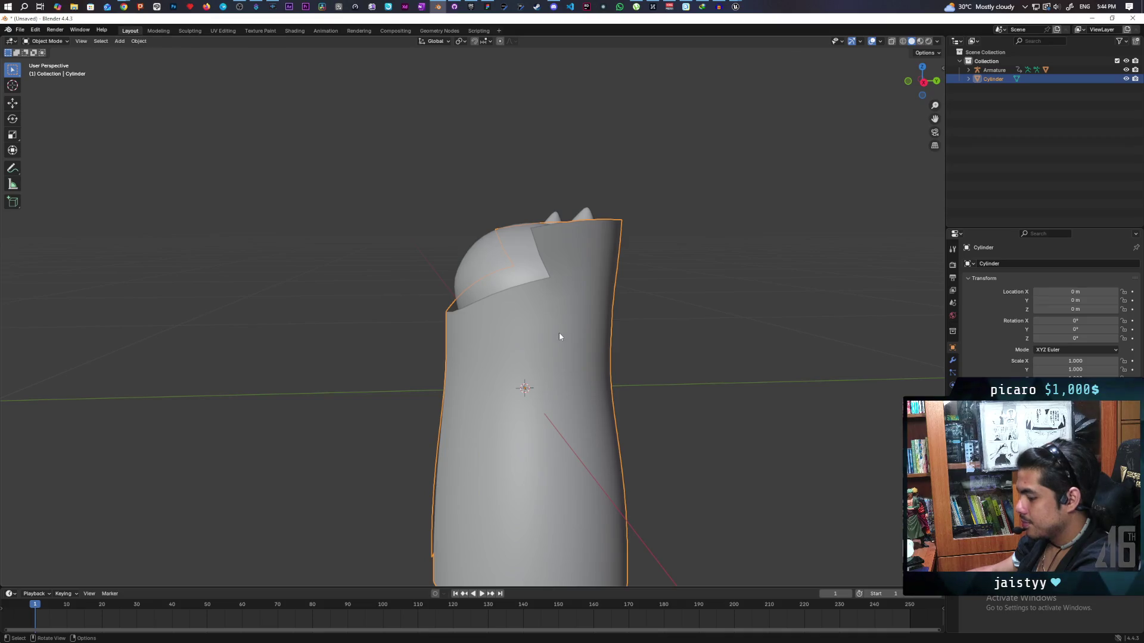
pyautogui.press('Tab')
pyautogui.scroll(2, 492, 306)
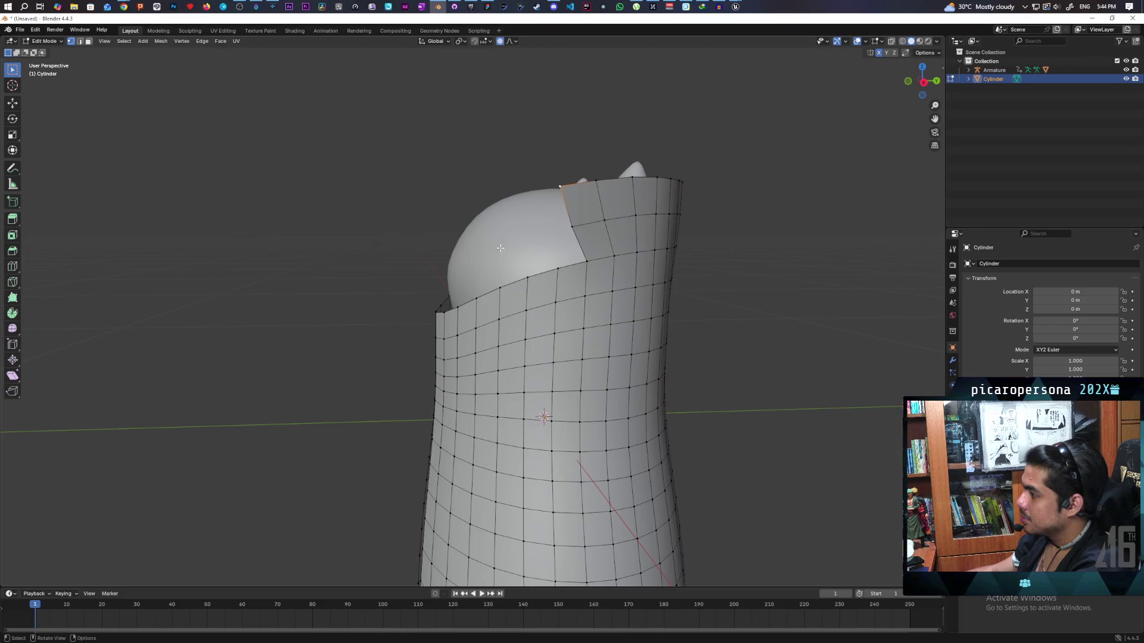
pyautogui.moveTo(500, 269)
pyautogui.mouseDown()
pyautogui.moveTo(593, 299)
pyautogui.moveTo(639, 289)
pyautogui.moveTo(494, 307)
pyautogui.moveTo(613, 287)
pyautogui.moveTo(577, 286)
pyautogui.moveTo(638, 314)
pyautogui.moveTo(527, 321)
pyautogui.moveTo(608, 312)
pyautogui.moveTo(571, 322)
pyautogui.mouseUp()
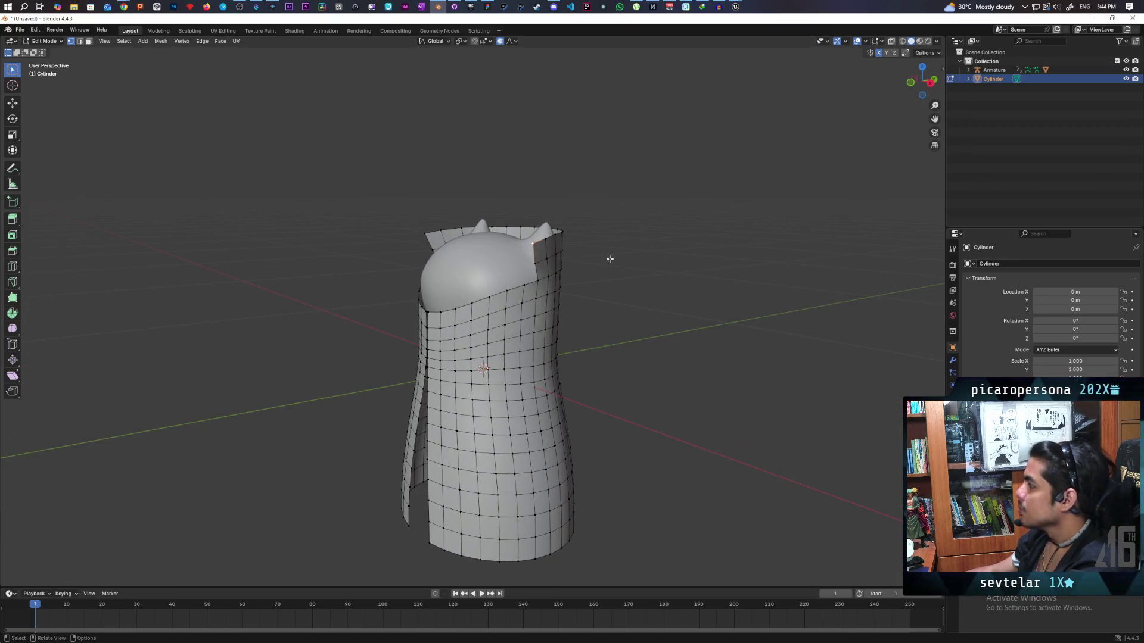
pyautogui.press('Tab')
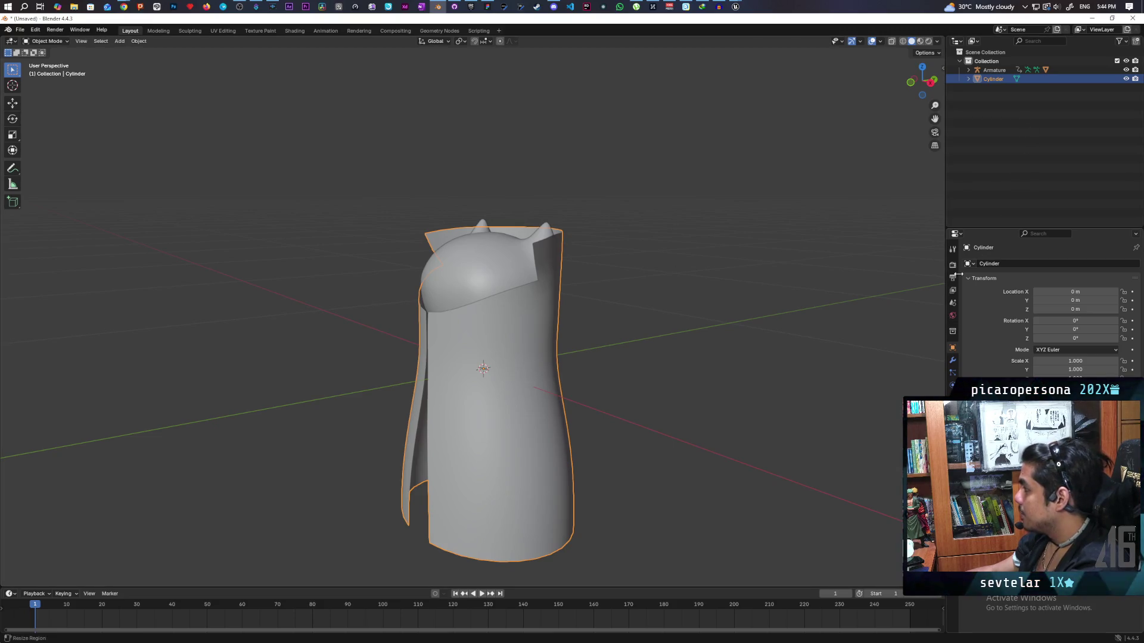
pyautogui.click(488, 271)
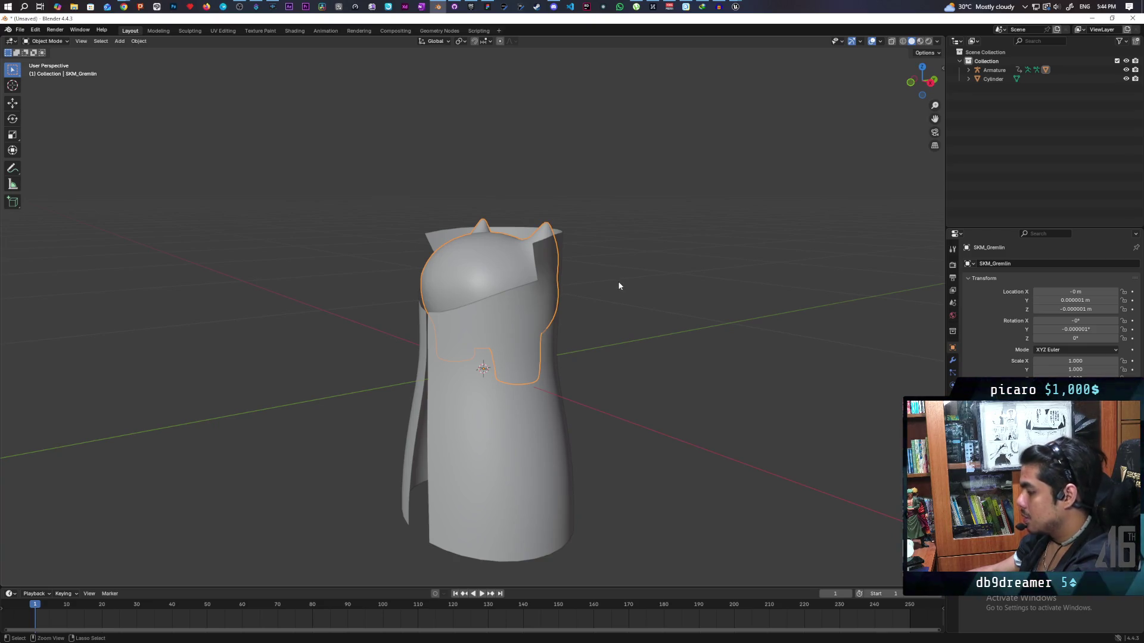
# Switch selection between the overlapping SKM_Gremlin head and cloak cylinder, ending on the cloak
pyautogui.press('[')
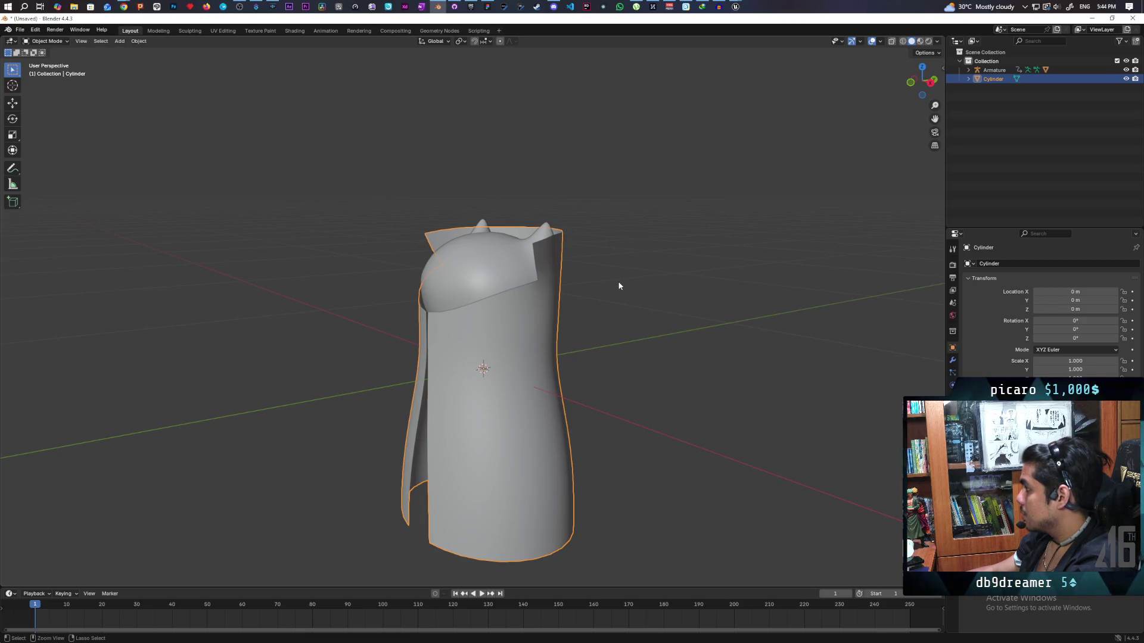
pyautogui.press('Tab')
pyautogui.press('Tab')
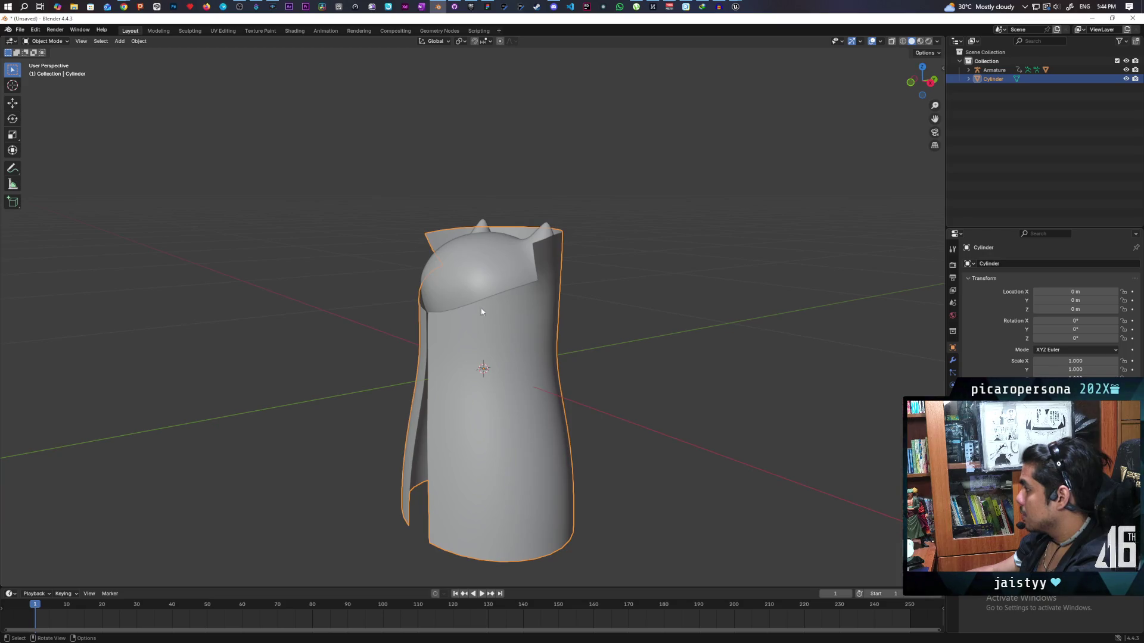
pyautogui.click(462, 282)
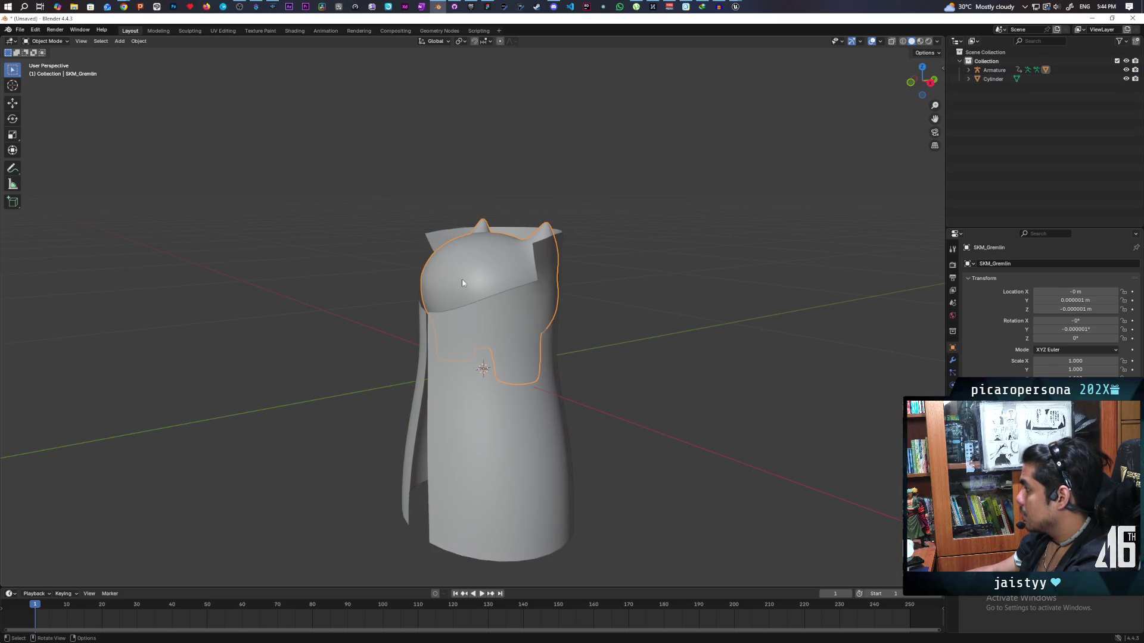
pyautogui.click(541, 301)
pyautogui.click(540, 301)
pyautogui.click(541, 301)
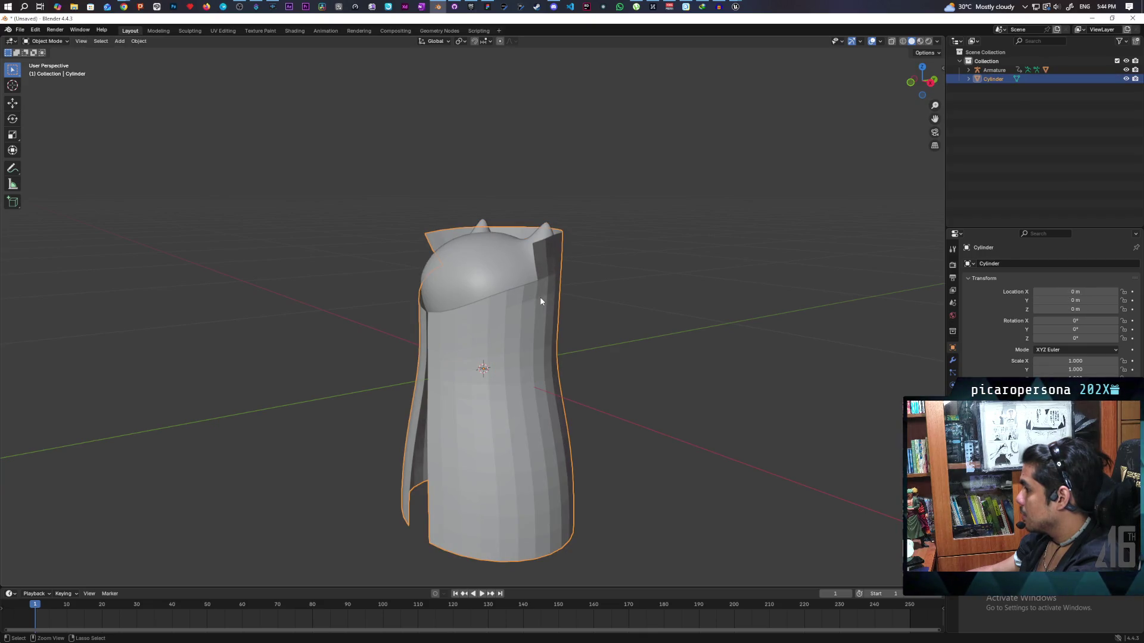
# Undo the applied scale and smoothing so the cloak is flat-shaded at scale 0.185
pyautogui.press('Tab')
pyautogui.hotkey('ctrl', 'z')
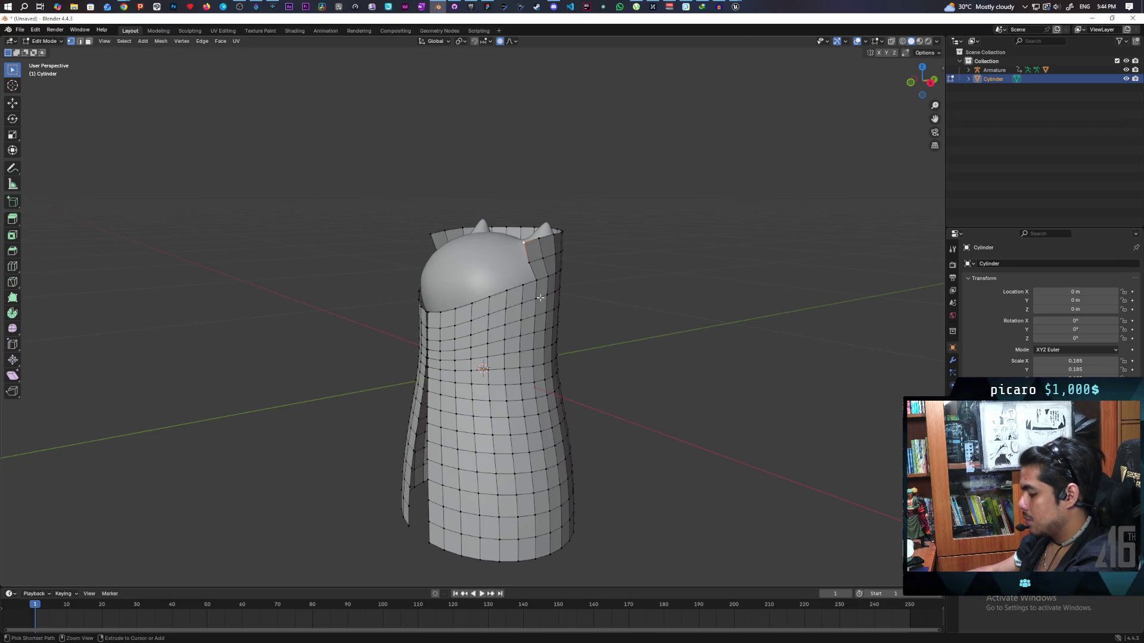
pyautogui.press('Tab')
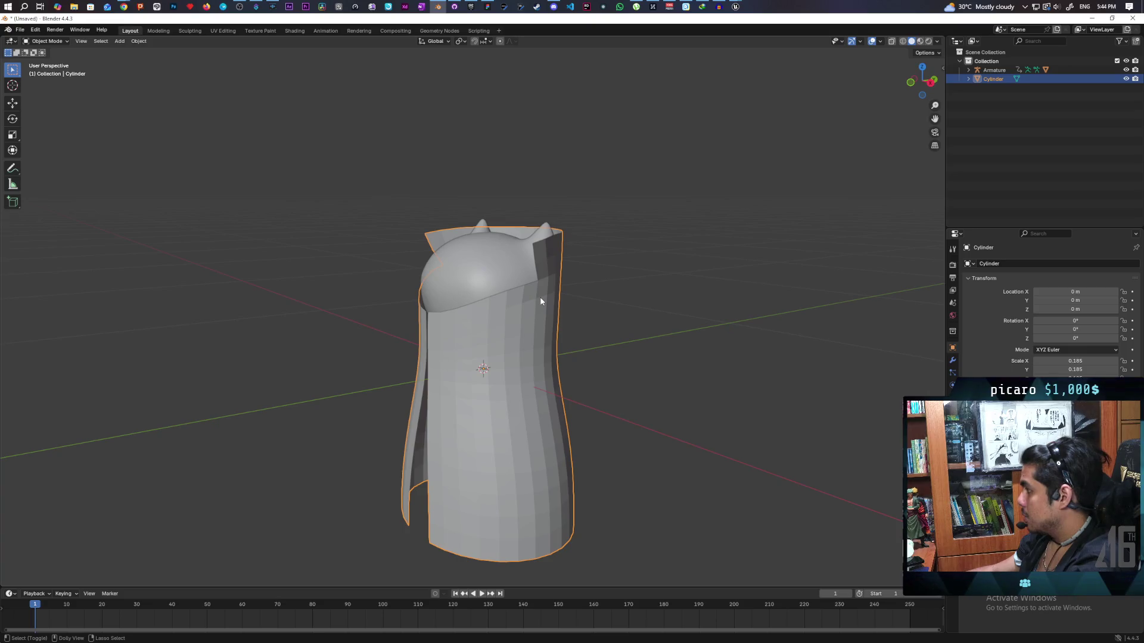
pyautogui.click(511, 277)
pyautogui.click(537, 343)
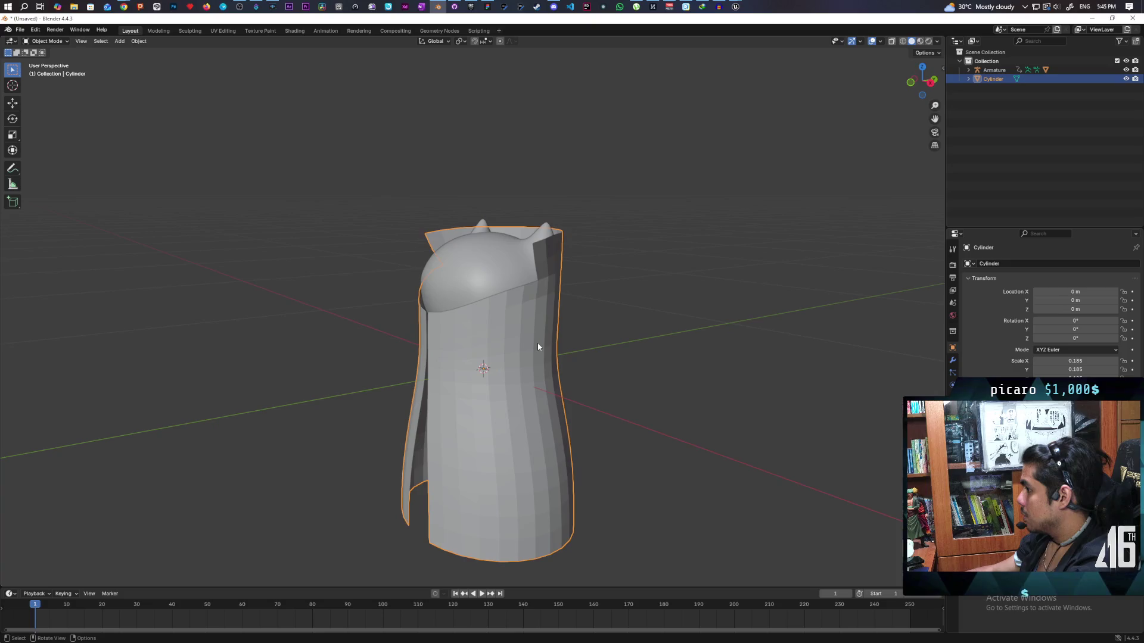
pyautogui.click(480, 279)
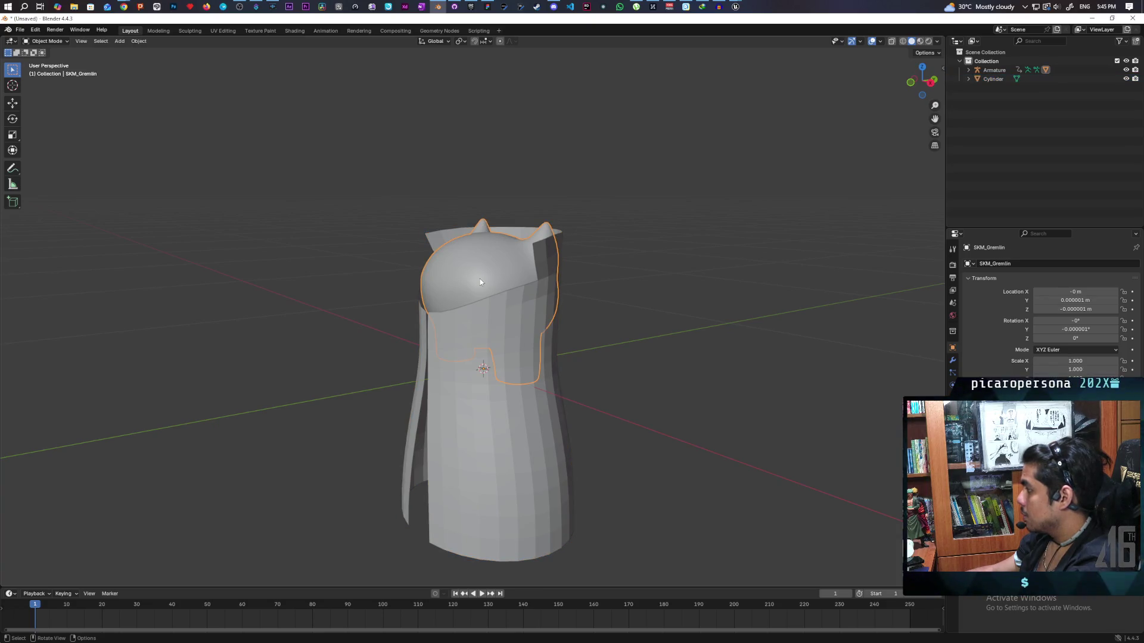
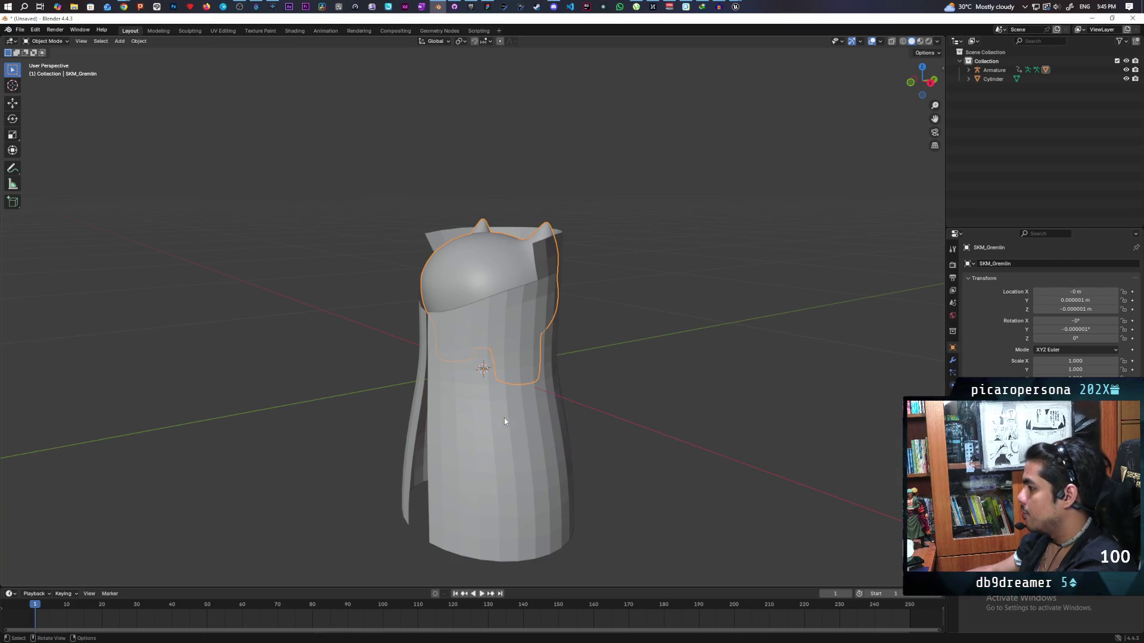
# Apply all transforms to the coat Cylinder and give it smooth shading
pyautogui.click(517, 433)
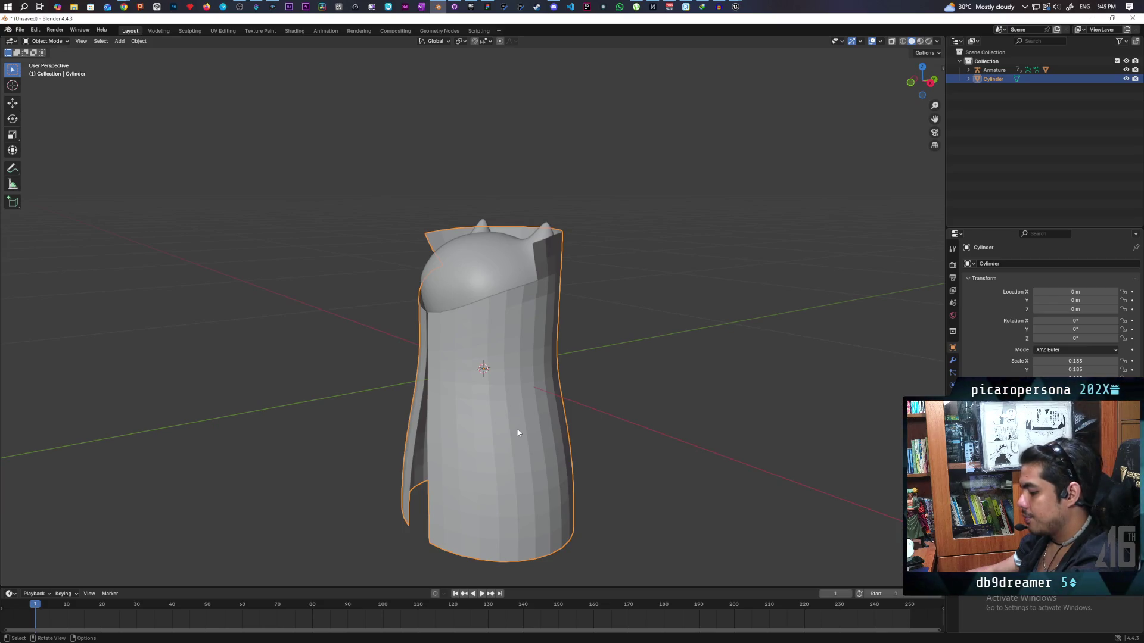
pyautogui.hotkey('ctrl', 'a')
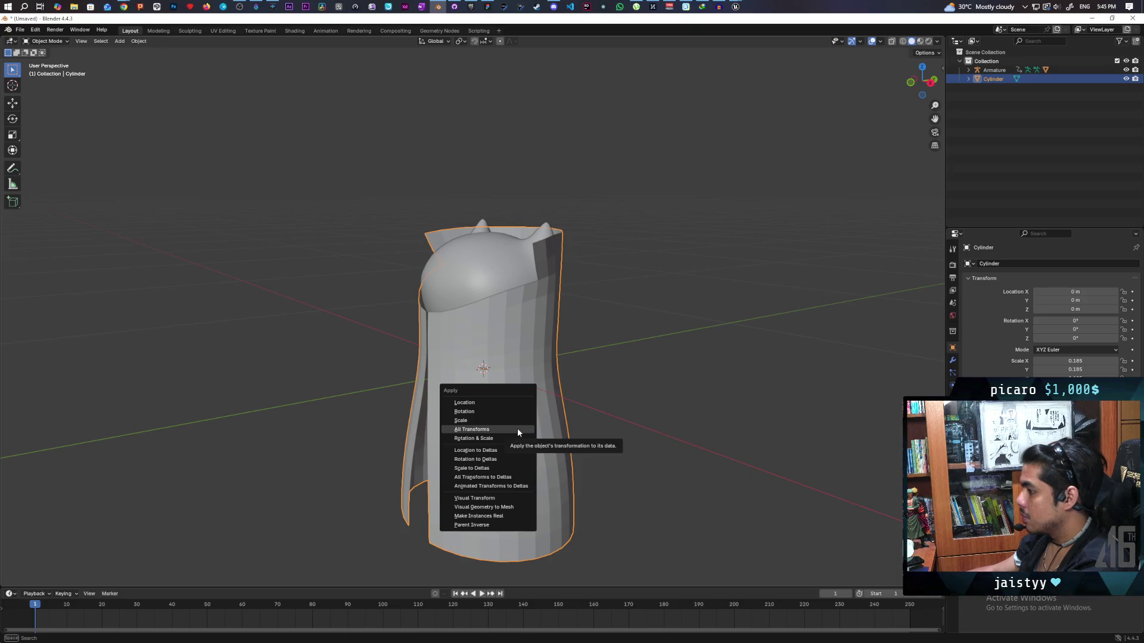
pyautogui.click(517, 429)
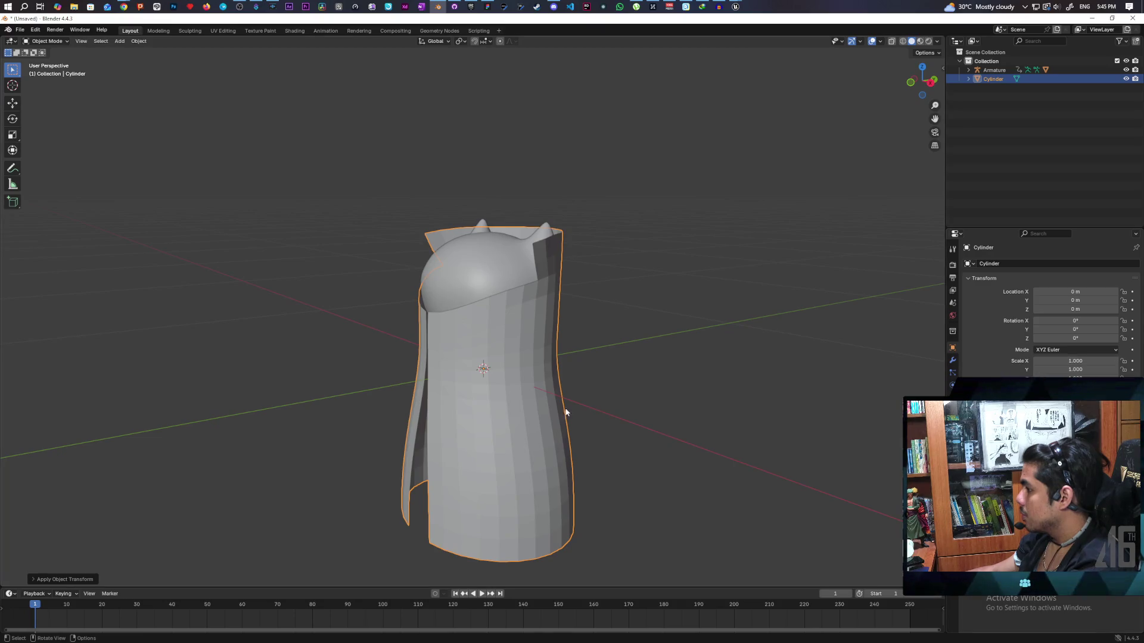
pyautogui.rightClick(546, 409)
pyautogui.click(530, 413)
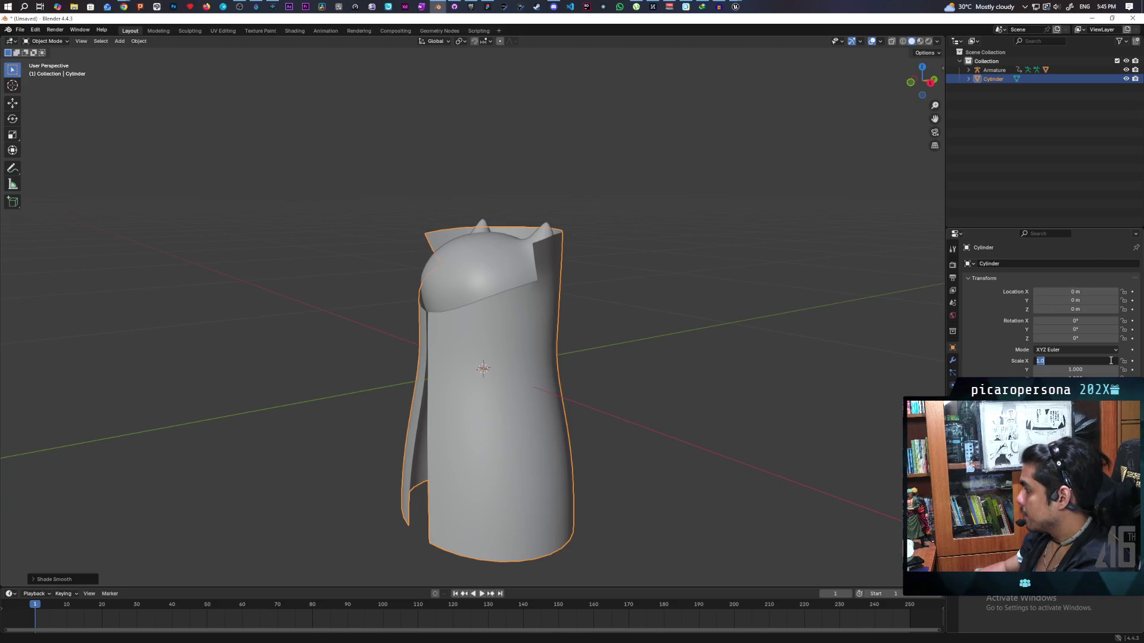
# Set the Cylinder's X, Y and Z scale to 100
pyautogui.write('1')
pyautogui.press('Return')
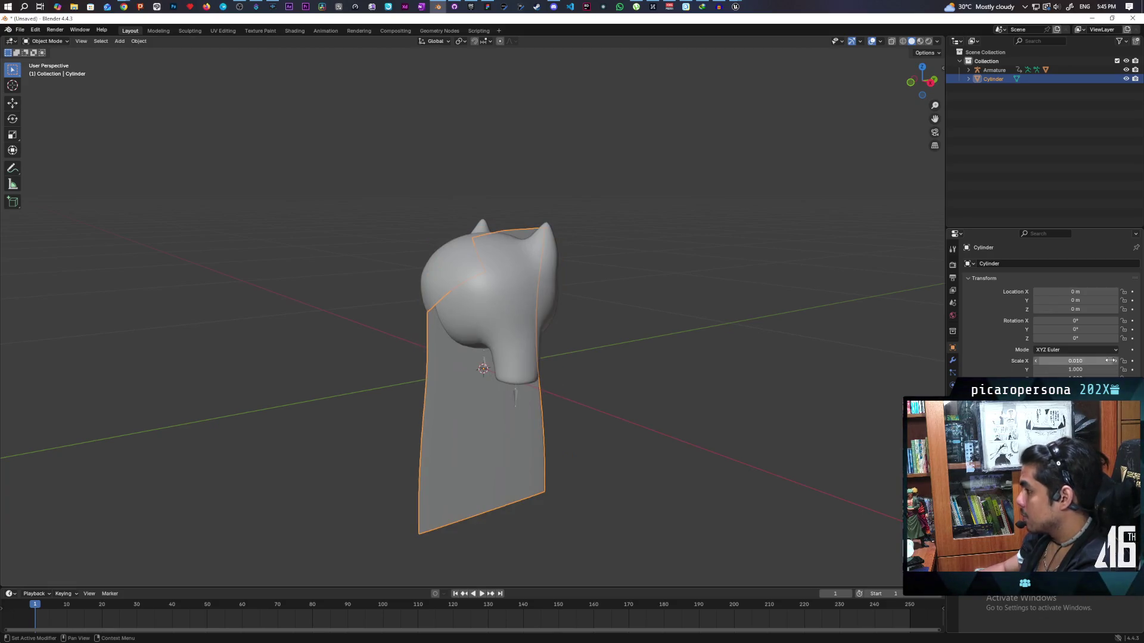
pyautogui.click(1085, 360)
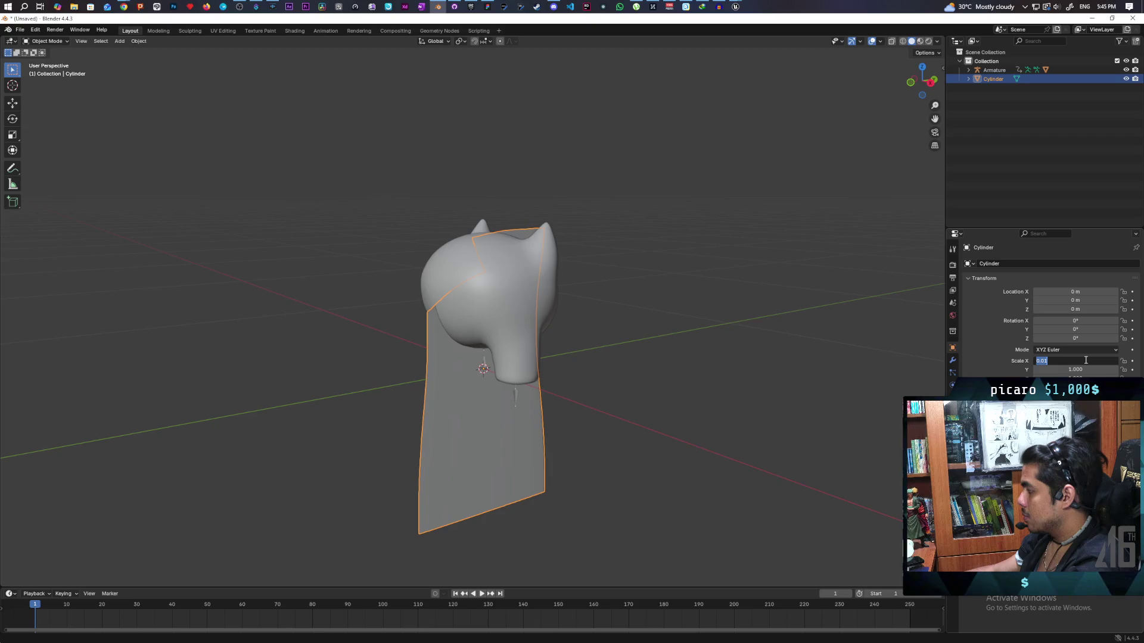
pyautogui.write('100')
pyautogui.press('Return')
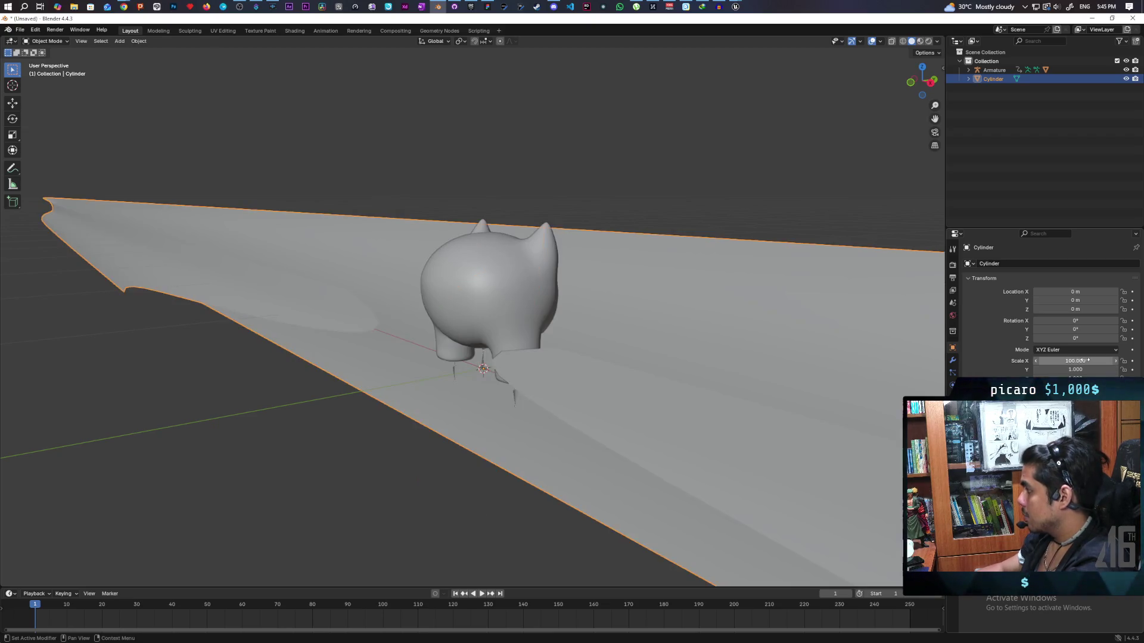
pyautogui.click(1073, 370)
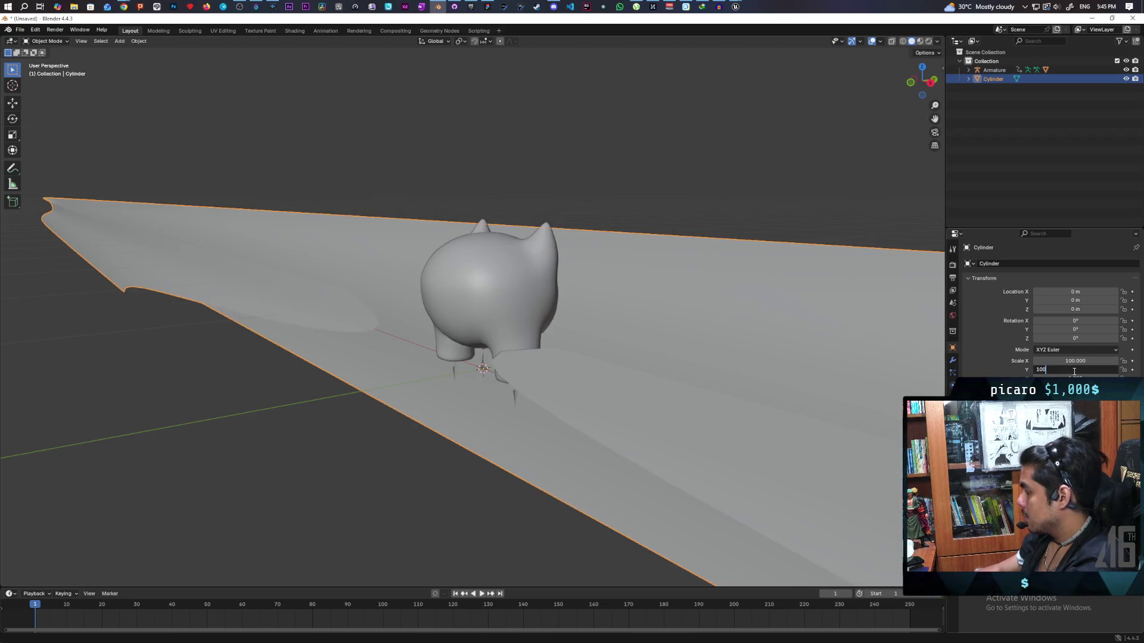
pyautogui.press('Return')
pyautogui.click(1074, 378)
pyautogui.write('100')
pyautogui.press('Return')
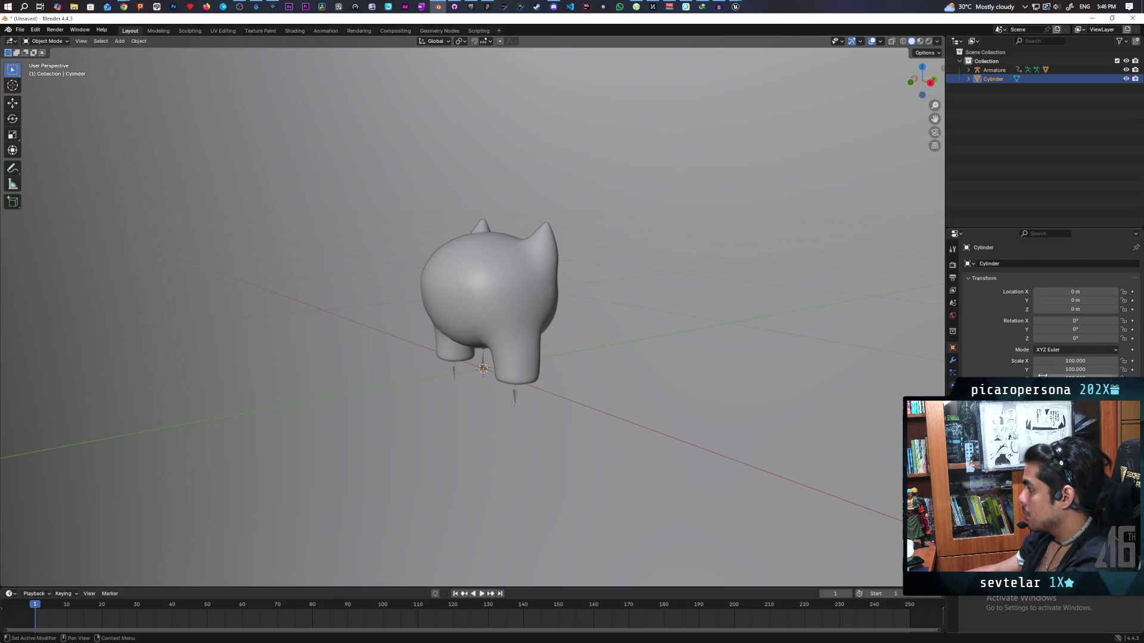
# Apply the 100× scale to the mesh, then set X, Y and Z scale to 0.01
pyautogui.hotkey('ctrl', 'a')
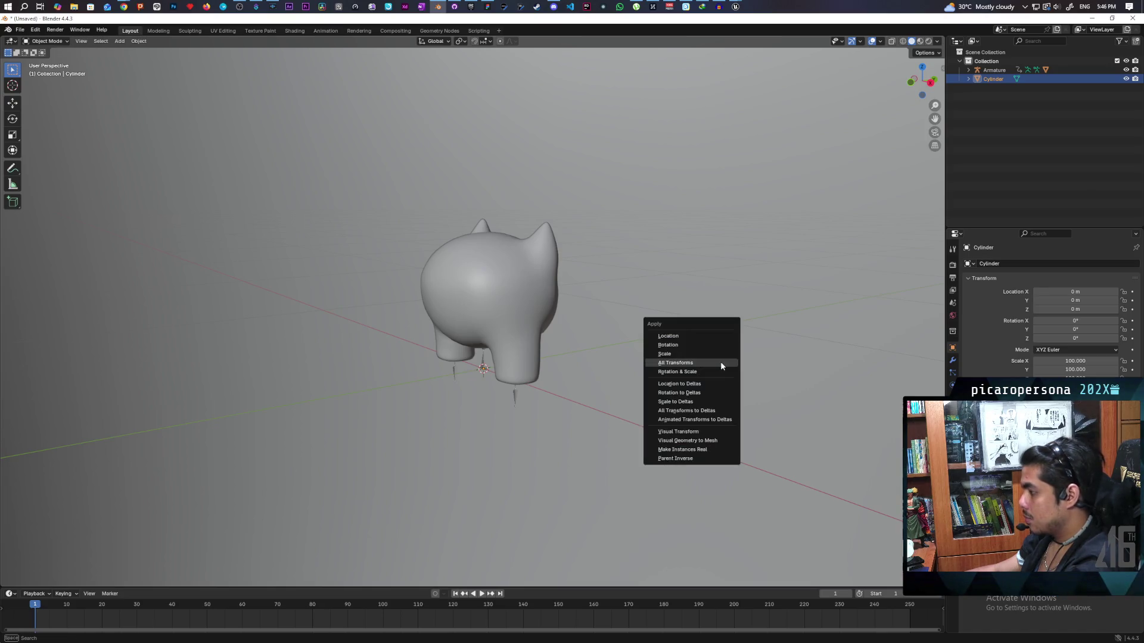
pyautogui.click(720, 364)
pyautogui.click(1064, 362)
pyautogui.write('0.01')
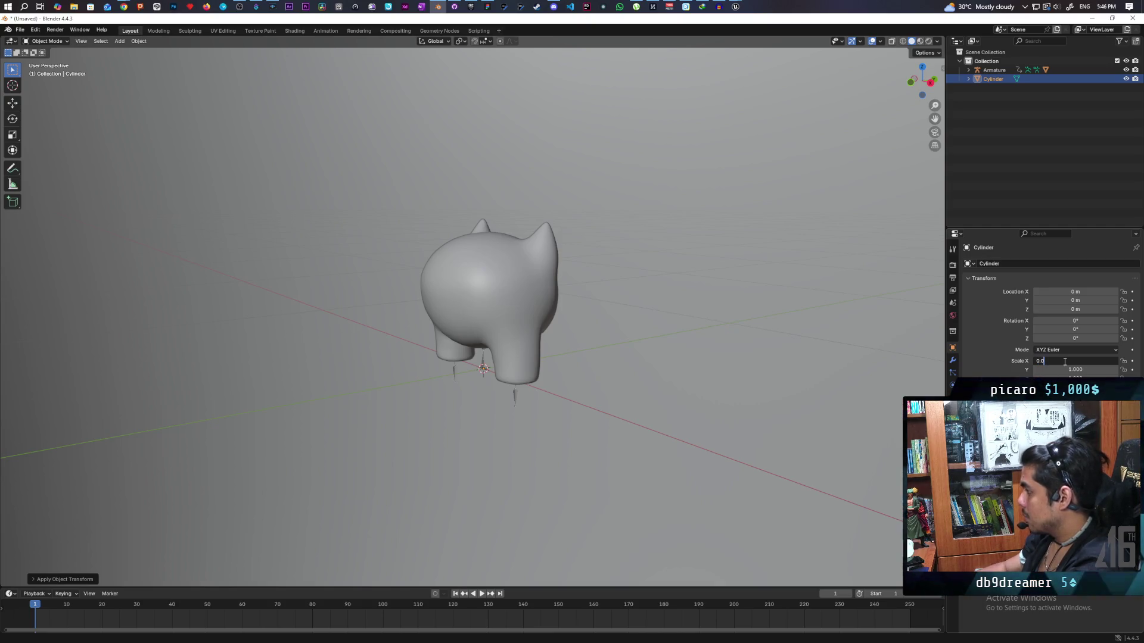
pyautogui.press('Return')
pyautogui.click(1074, 370)
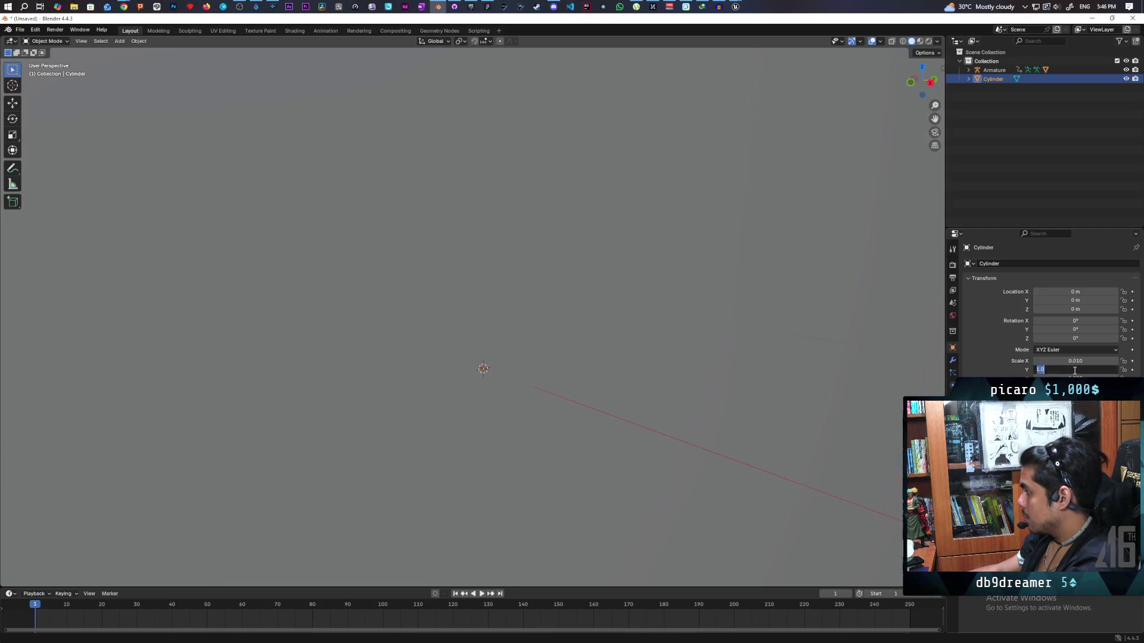
pyautogui.write('0.01')
pyautogui.press('Return')
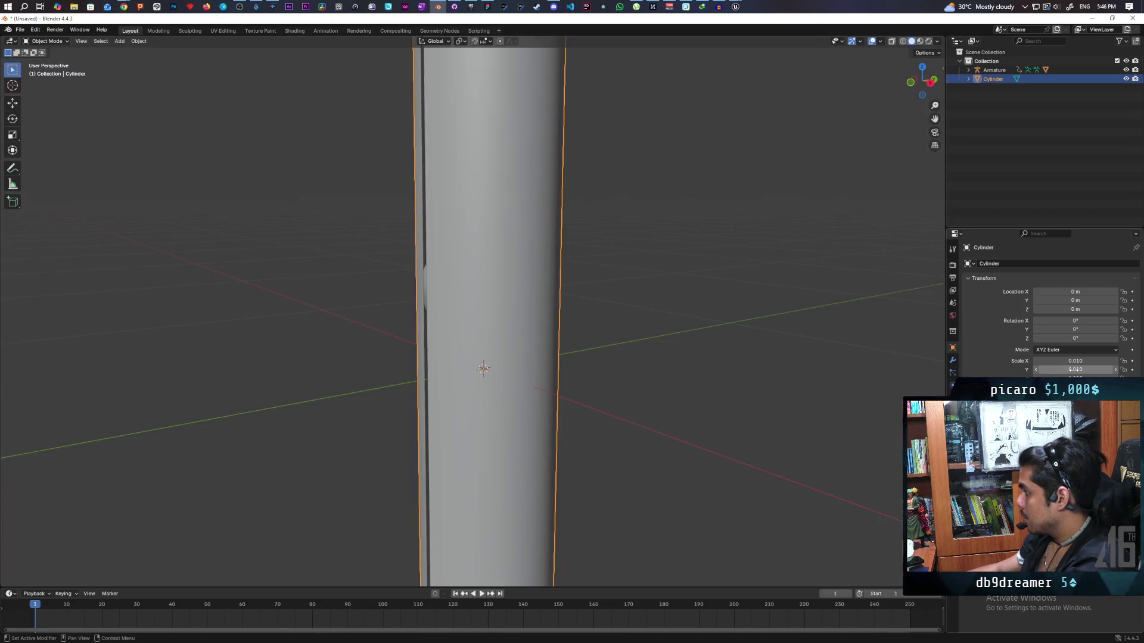
pyautogui.press('Return')
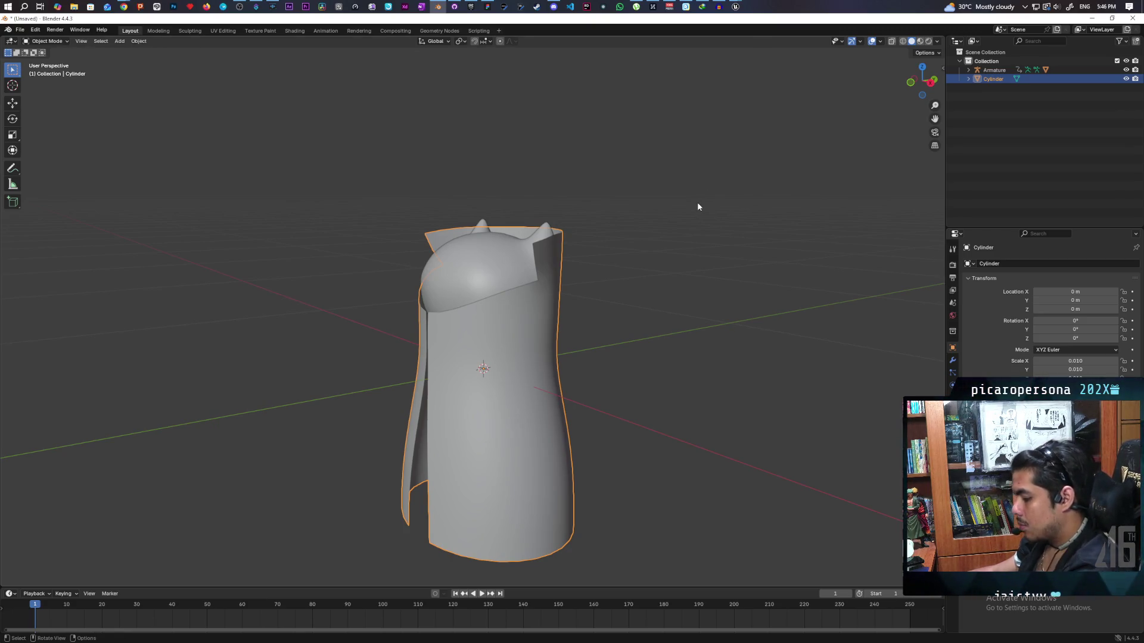
# Export the Cylinder with the saved FBX preset to the Desktop as testtrenchcoat.fbx
pyautogui.hotkey('ctrl', 'e')
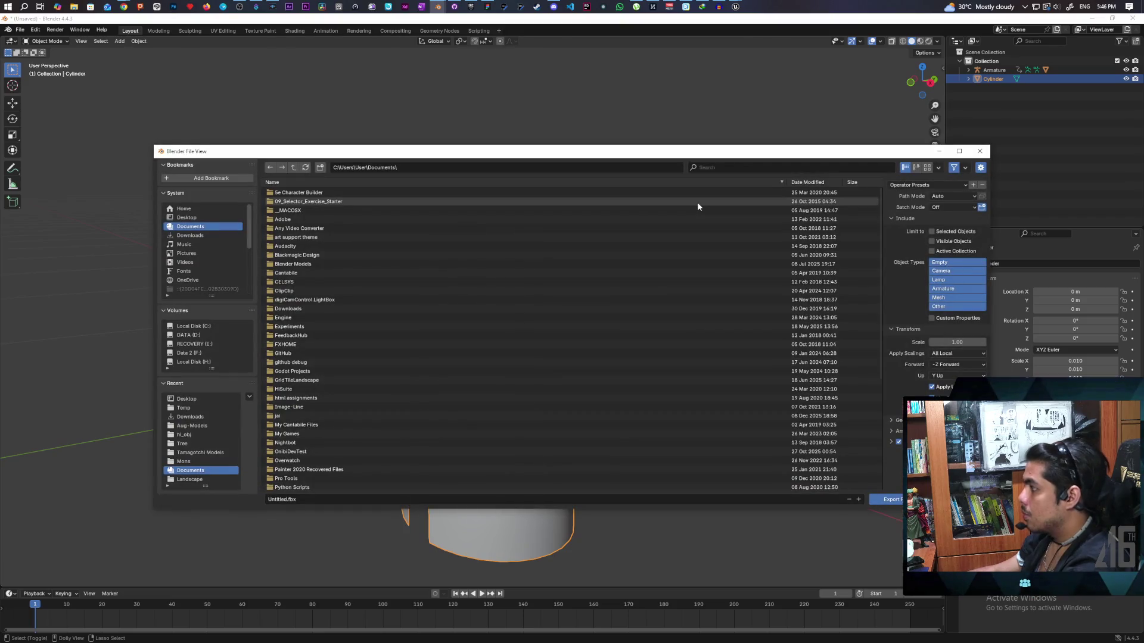
pyautogui.click(926, 185)
pyautogui.click(913, 206)
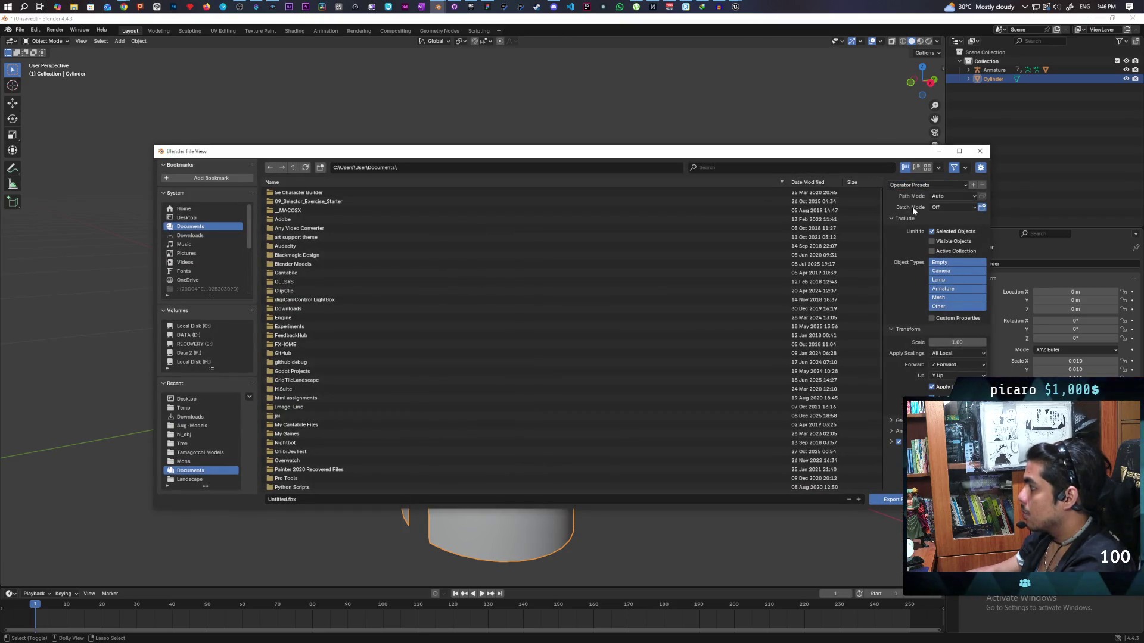
pyautogui.click(214, 217)
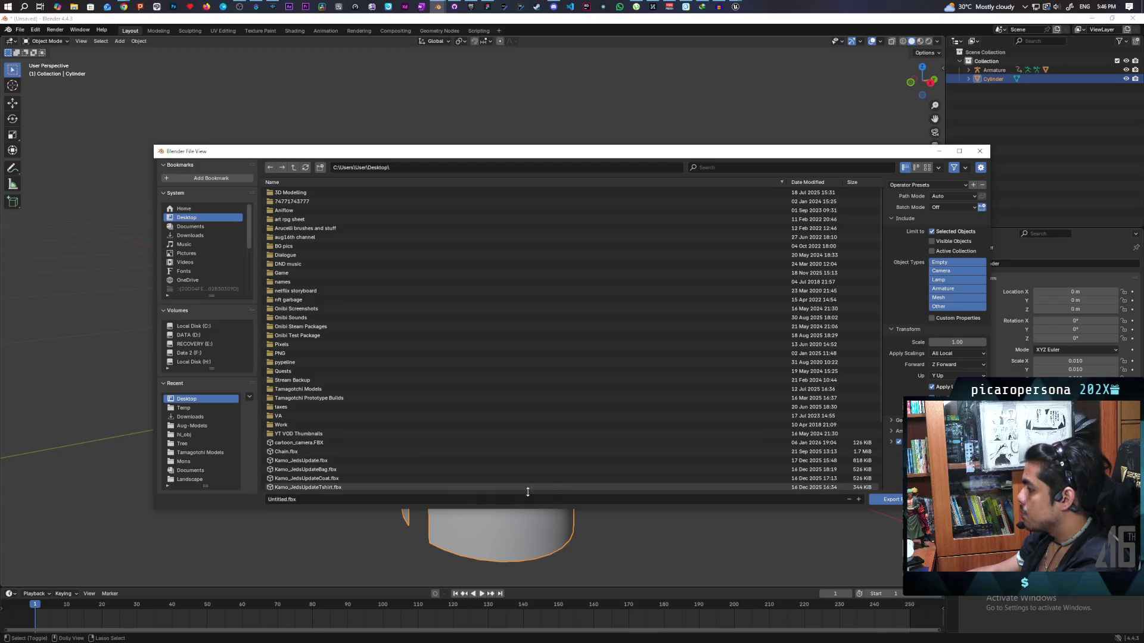
pyautogui.click(326, 498)
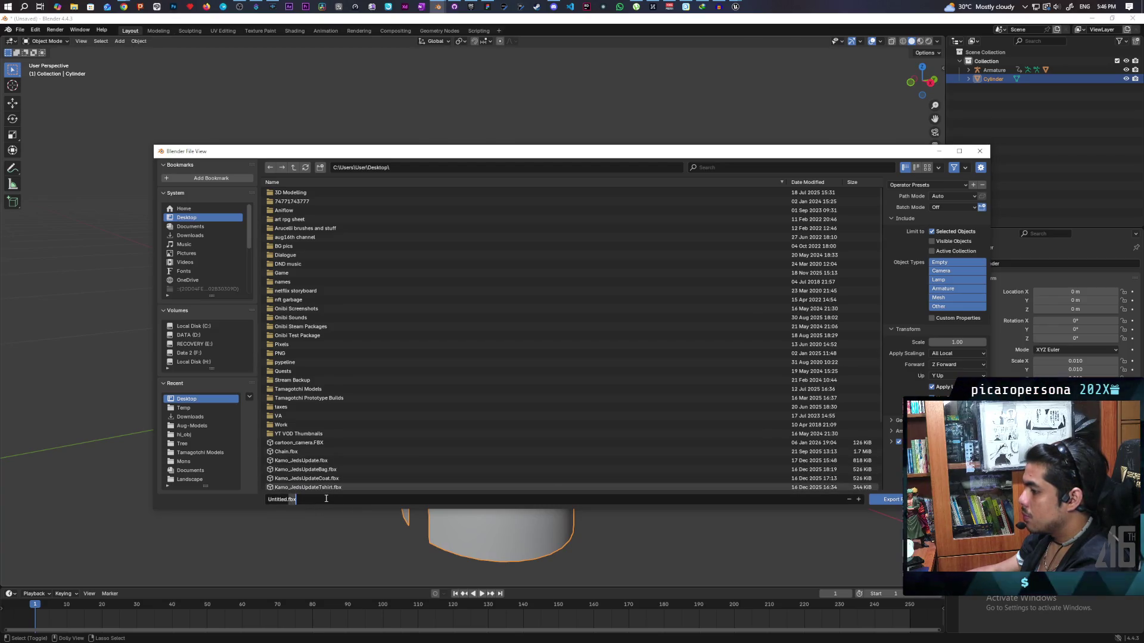
pyautogui.moveTo(325, 498); pyautogui.dragTo(244, 499)
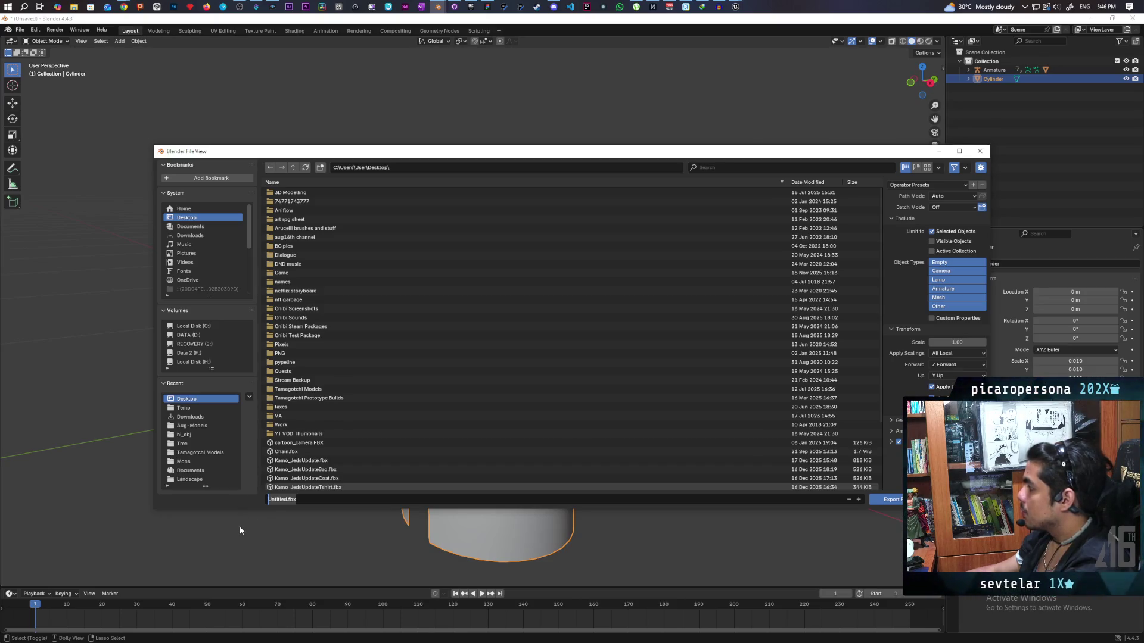
pyautogui.write('test')
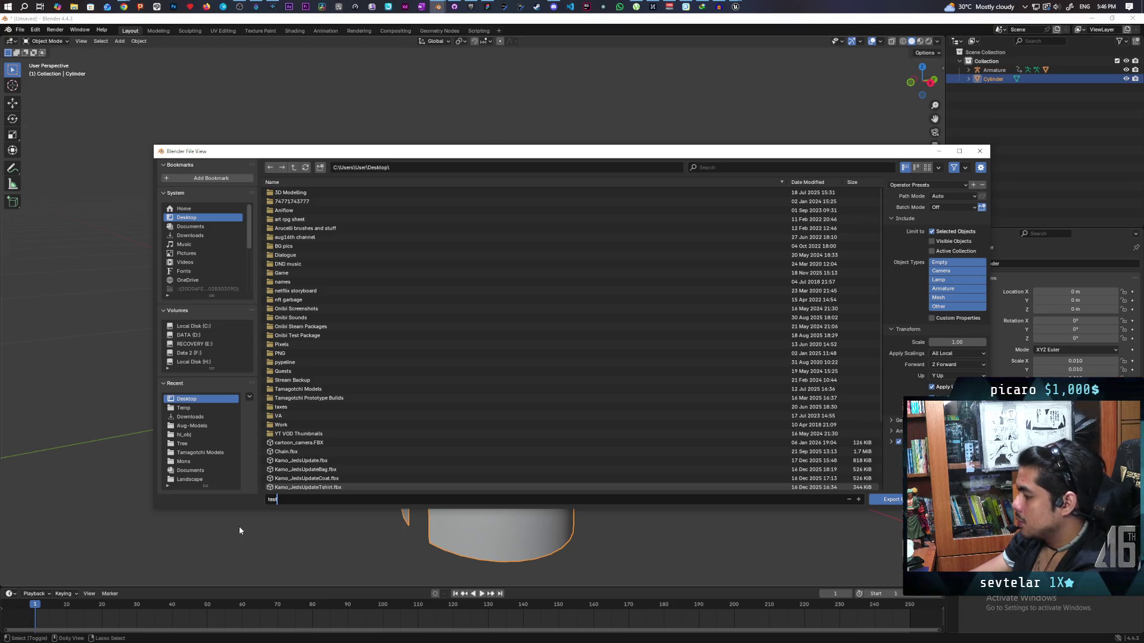
pyautogui.write('trenchcoat')
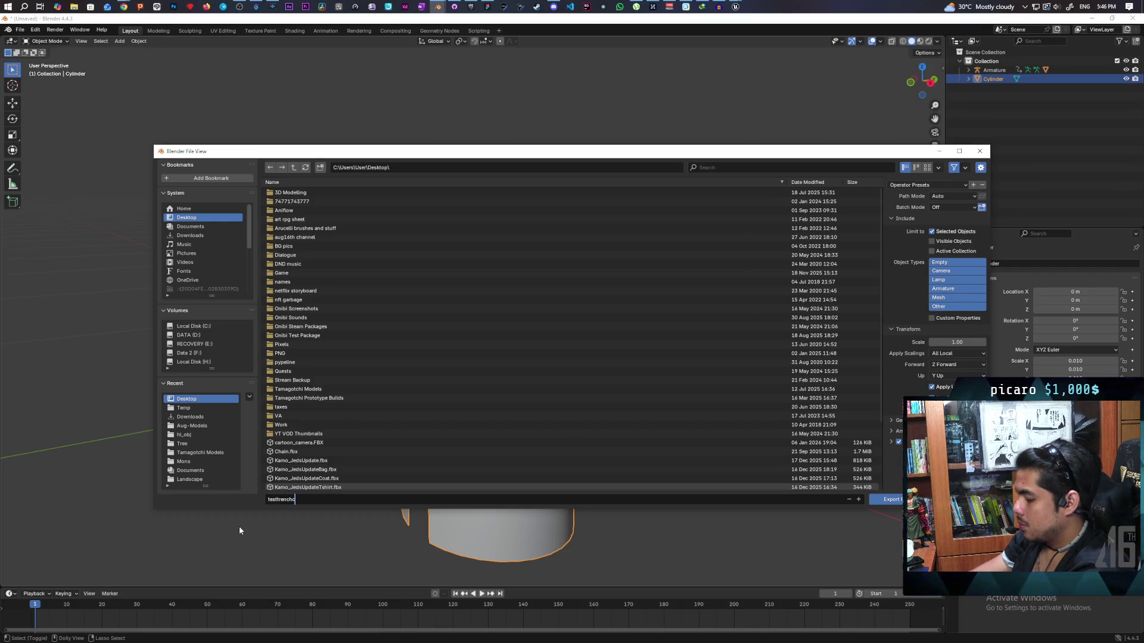
pyautogui.click(892, 499)
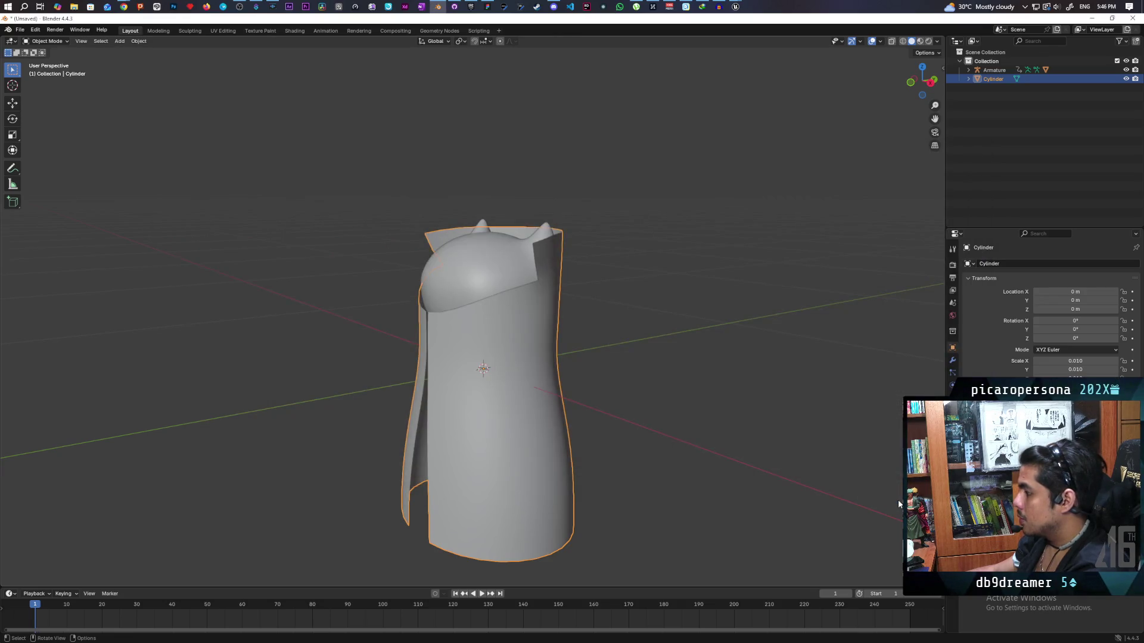
# Switch from Blender to a maximized Unreal editor and open the Desktop in File Explorer
pyautogui.click(1091, 18)
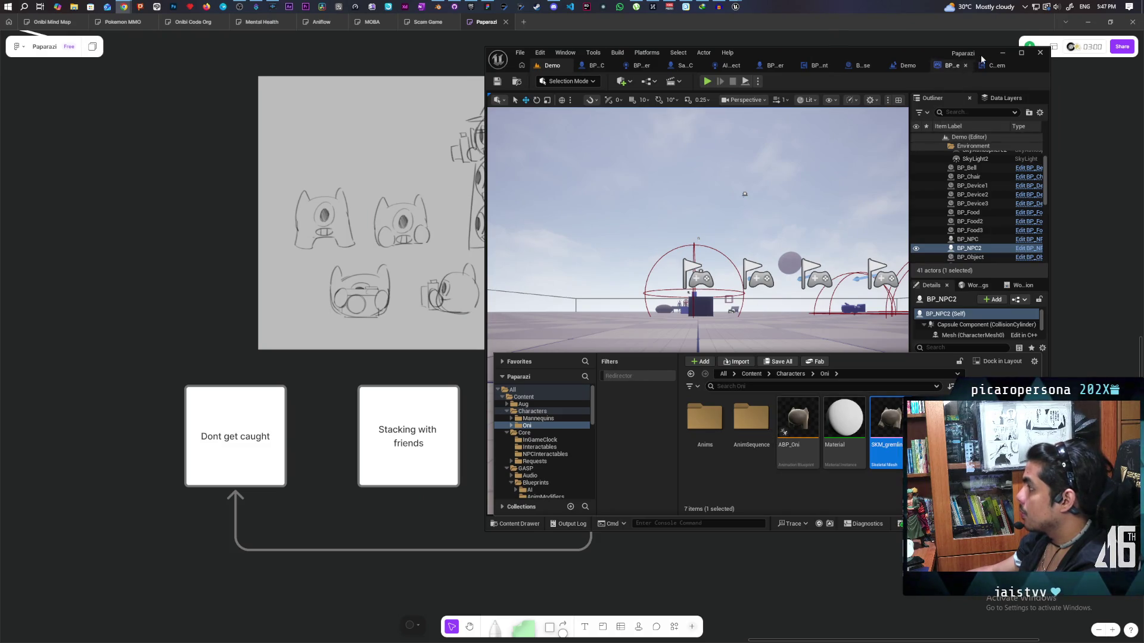
pyautogui.doubleClick(875, 54)
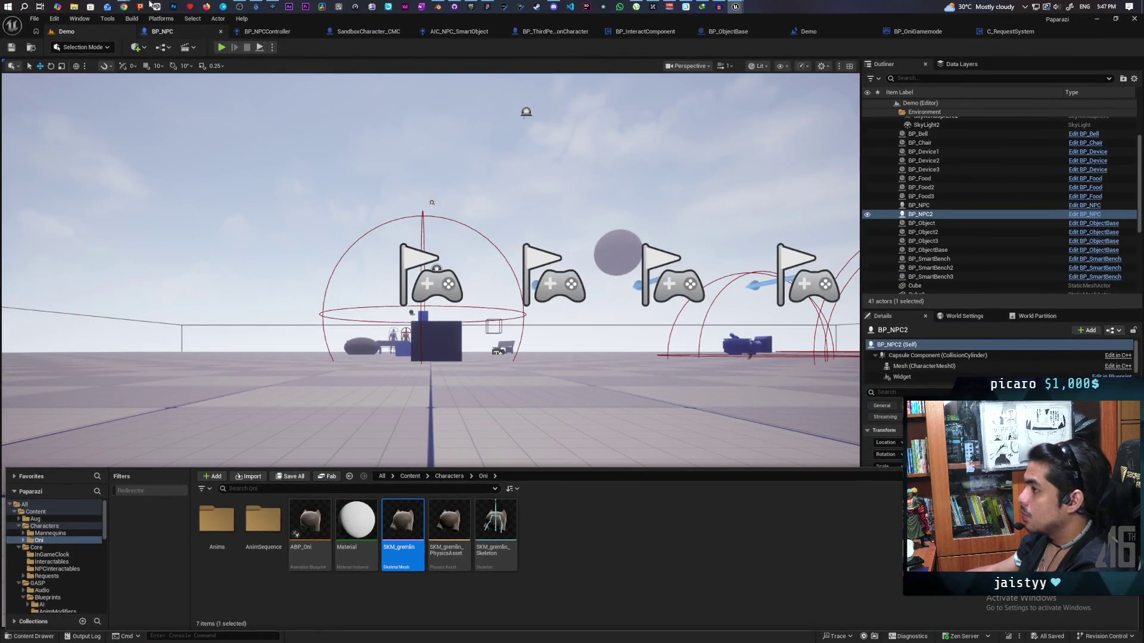
pyautogui.press('super+e')
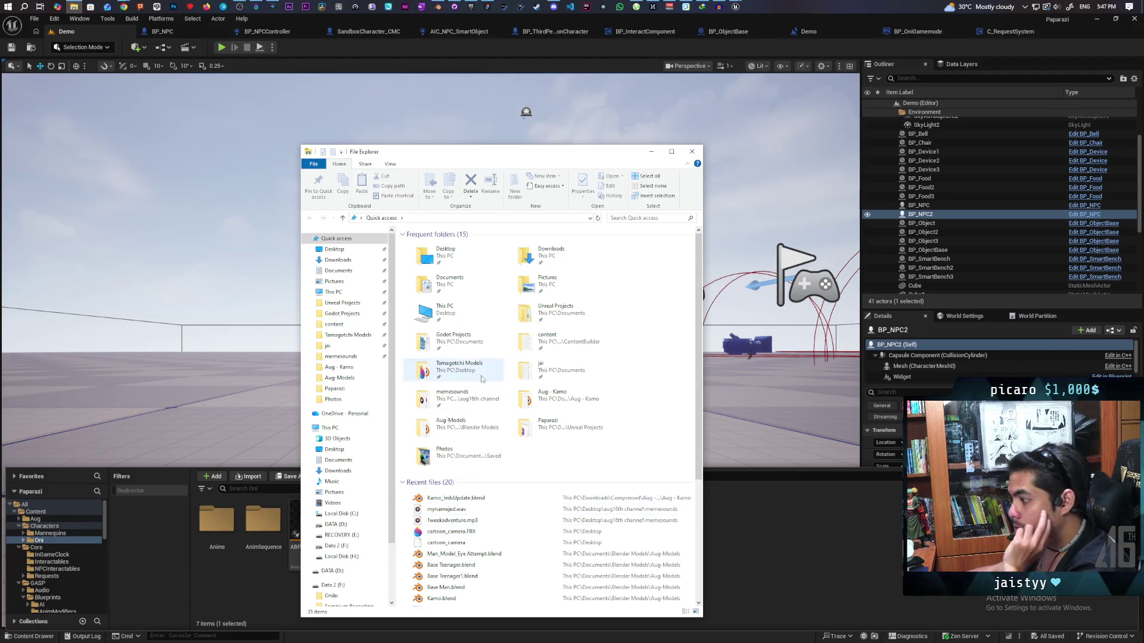
pyautogui.click(353, 251)
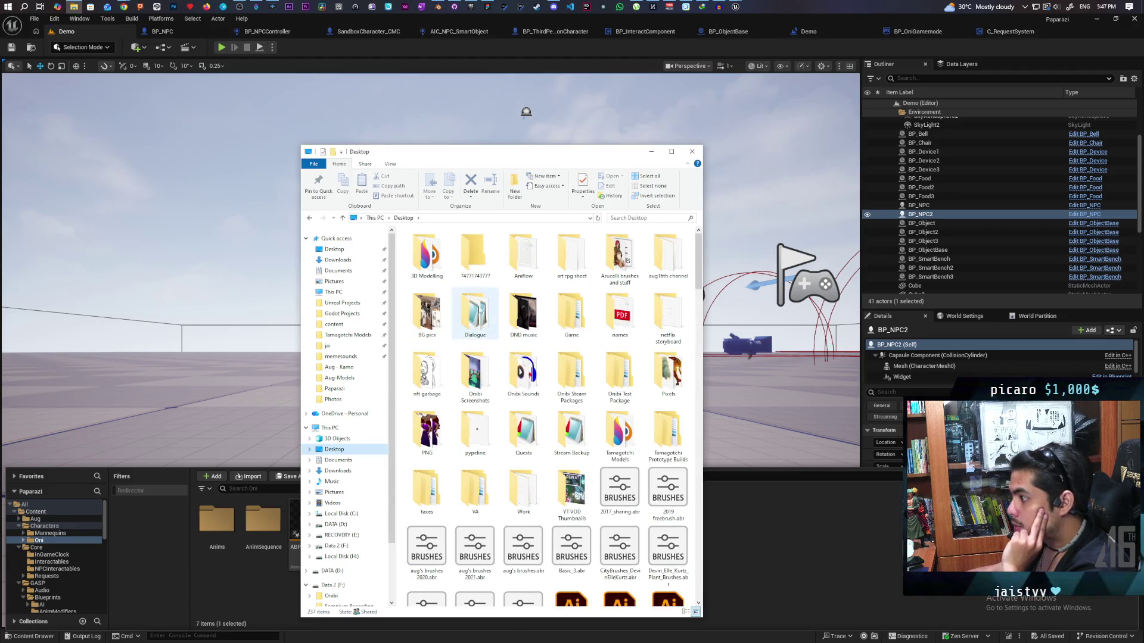
pyautogui.scroll(-5, 504, 416)
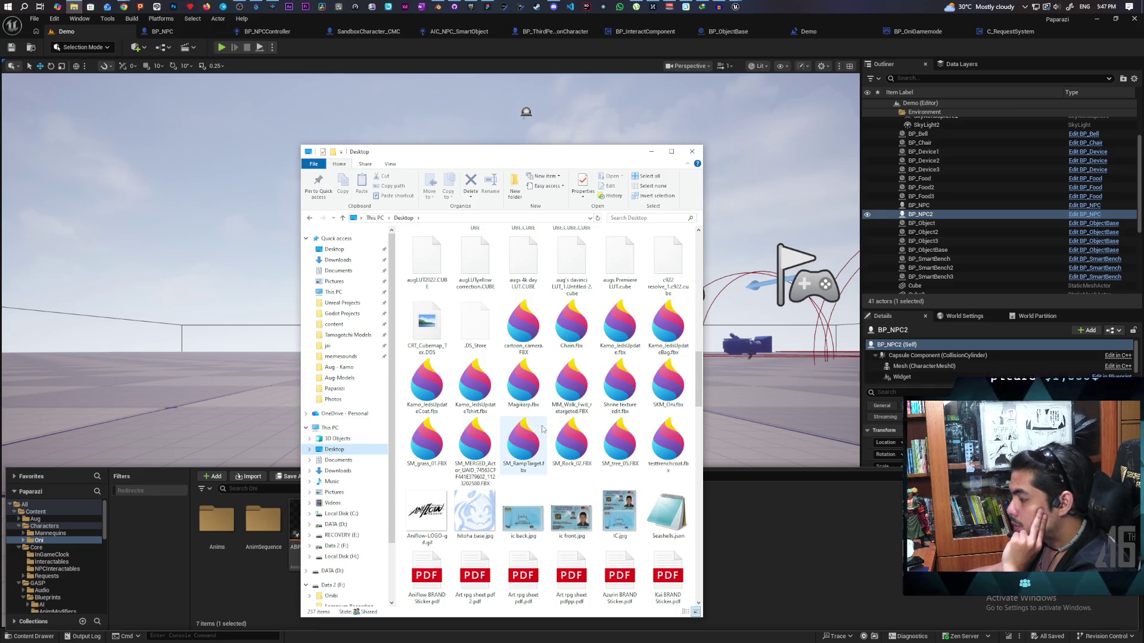
# Drag testtrenchcoat.fbx into the Oni content folder and confirm the import
pyautogui.moveTo(646, 474); pyautogui.dragTo(770, 536)
pyautogui.click(788, 428)
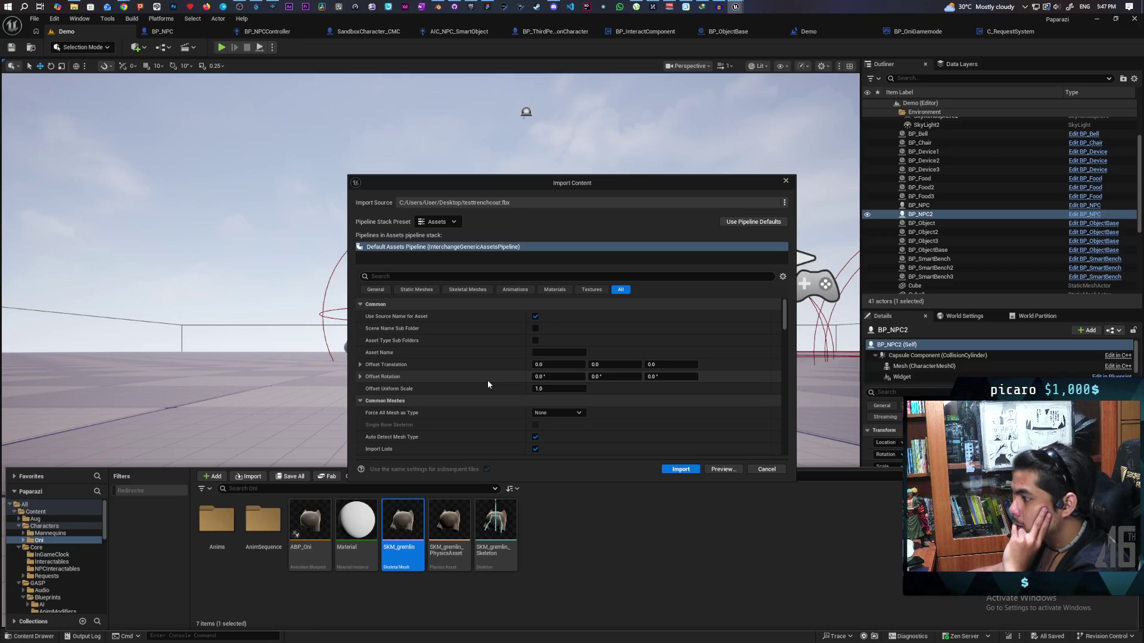
pyautogui.scroll(-5, 487, 381)
pyautogui.click(680, 470)
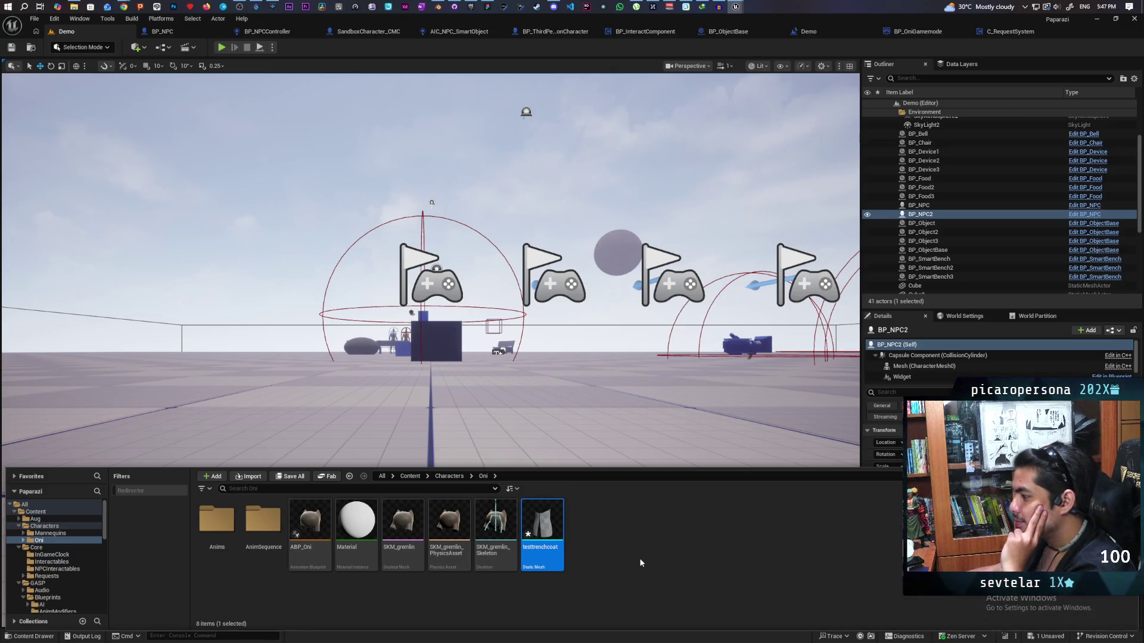
# Convert the testtrenchcoat static mesh to a skeletal mesh with the root bone at Origin
pyautogui.rightClick(546, 523)
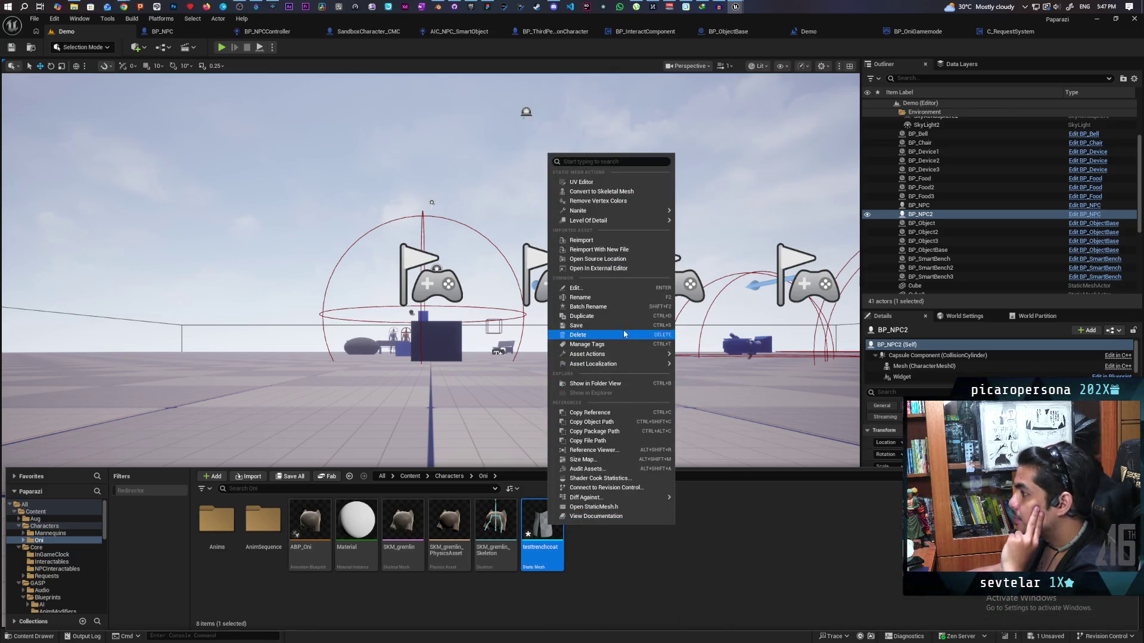
pyautogui.click(632, 191)
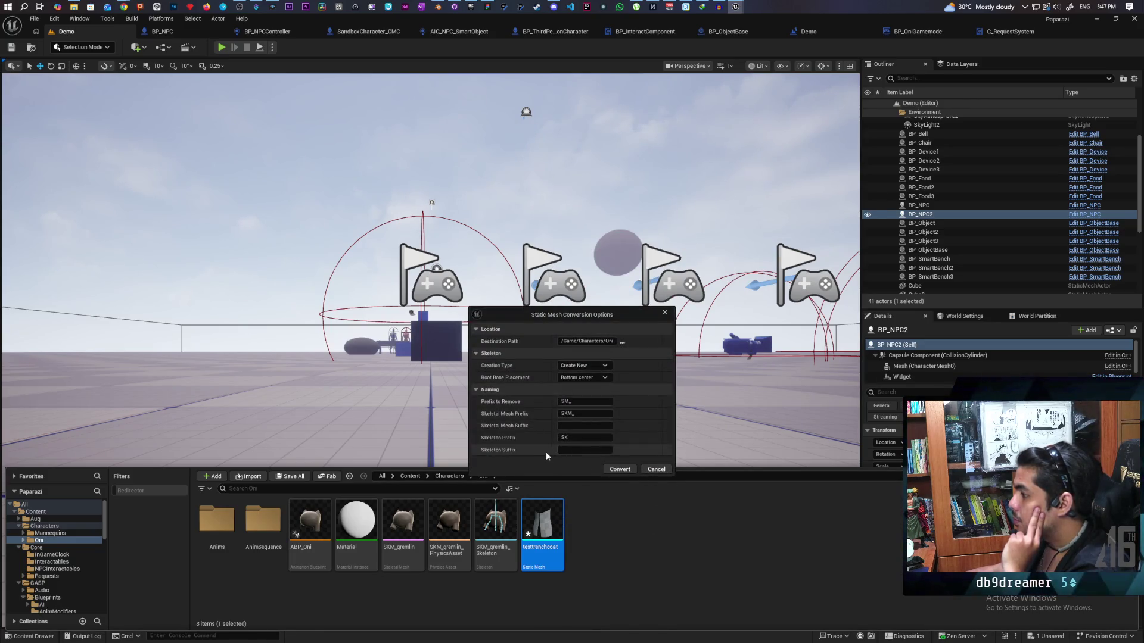
pyautogui.click(583, 378)
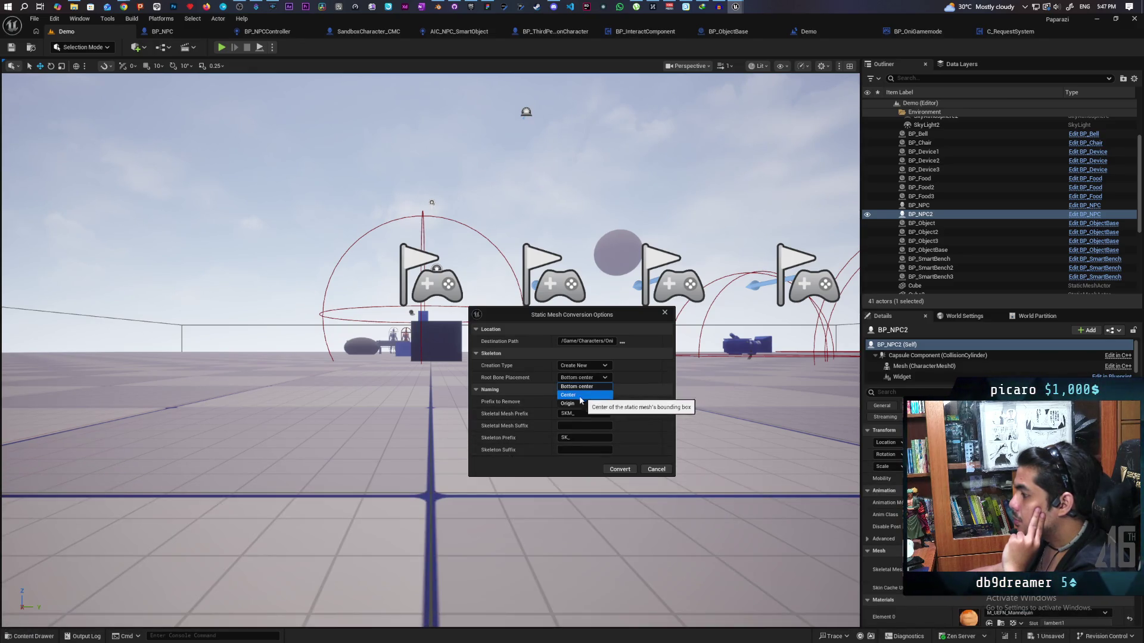
pyautogui.click(571, 403)
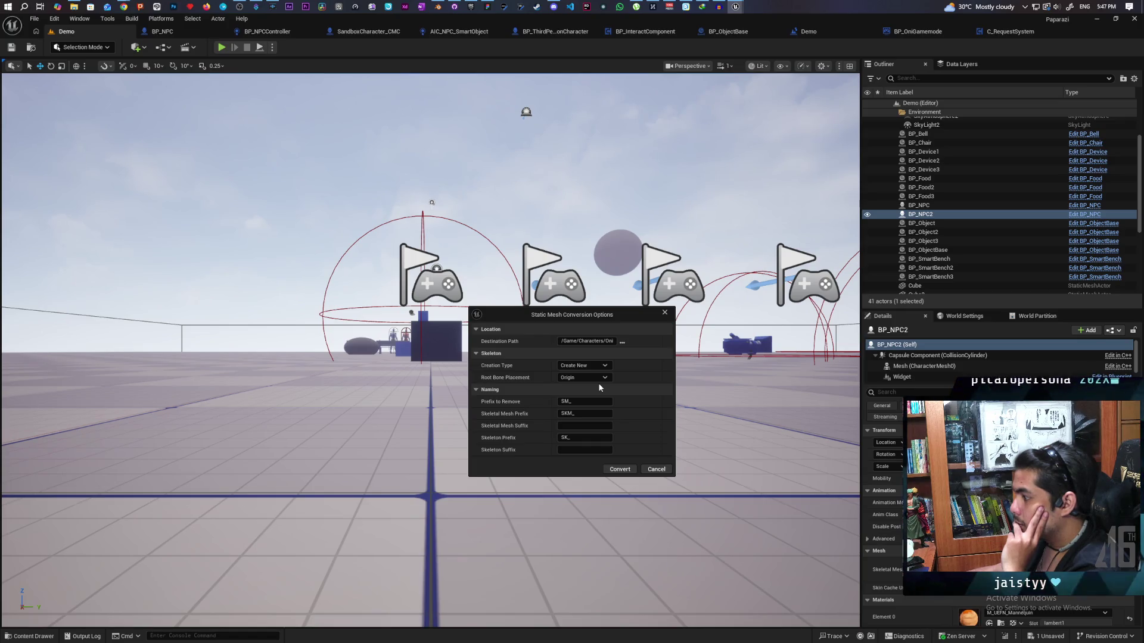
pyautogui.click(613, 470)
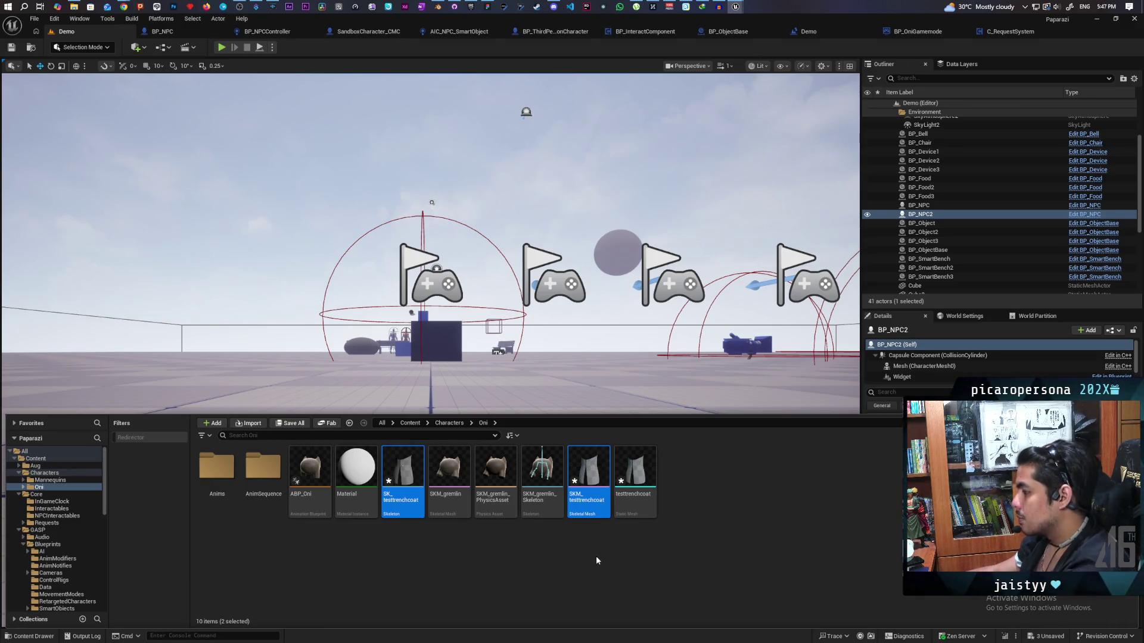
# Deselect the new assets and select the blue box Cube2 in the level viewport
pyautogui.click(597, 560)
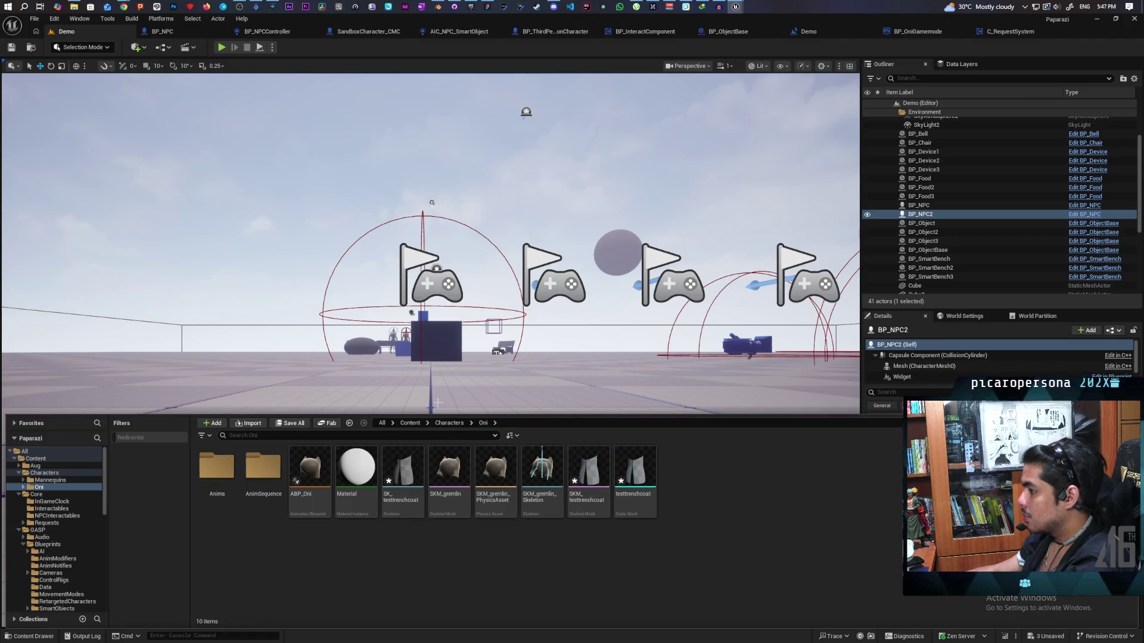
pyautogui.click(440, 349)
pyautogui.moveTo(440, 349)
pyautogui.mouseDown()
pyautogui.moveTo(423, 340)
pyautogui.moveTo(411, 358)
pyautogui.moveTo(431, 336)
pyautogui.mouseUp()
pyautogui.click(482, 440)
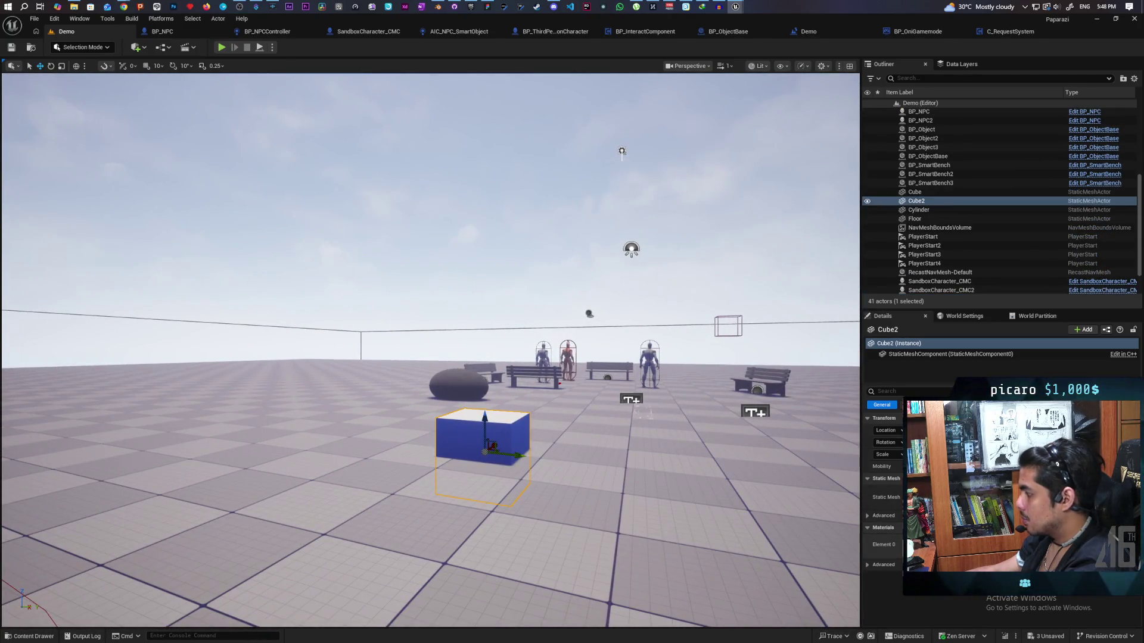
# Open the content drawer and browse to Content > Characters
pyautogui.hotkey('ctrl', 'space')
pyautogui.click(49, 637)
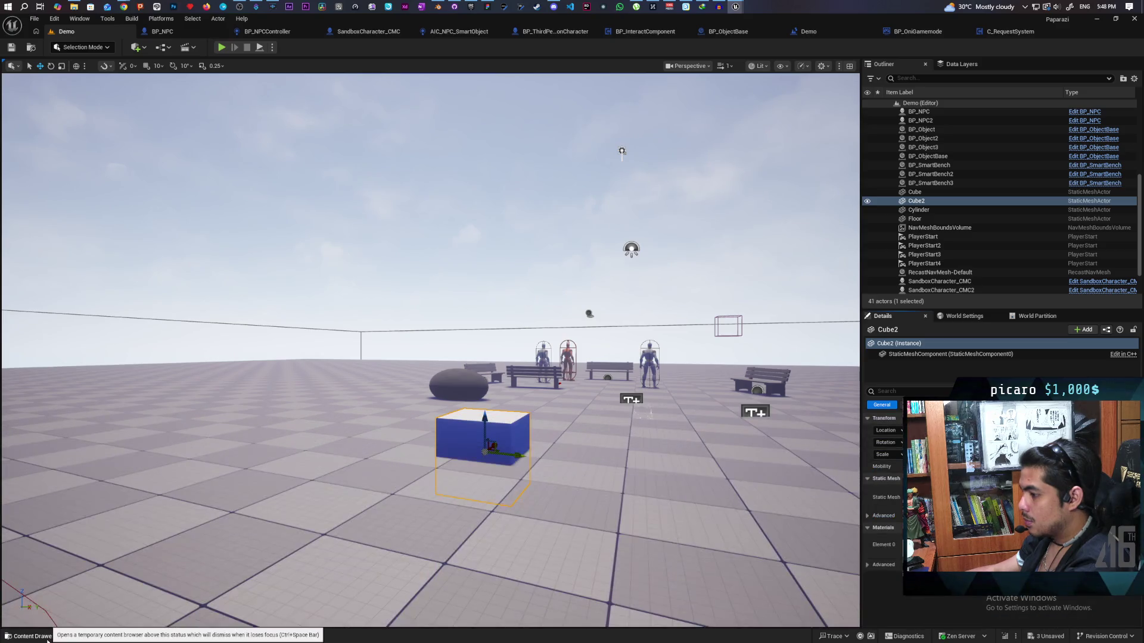
pyautogui.click(48, 638)
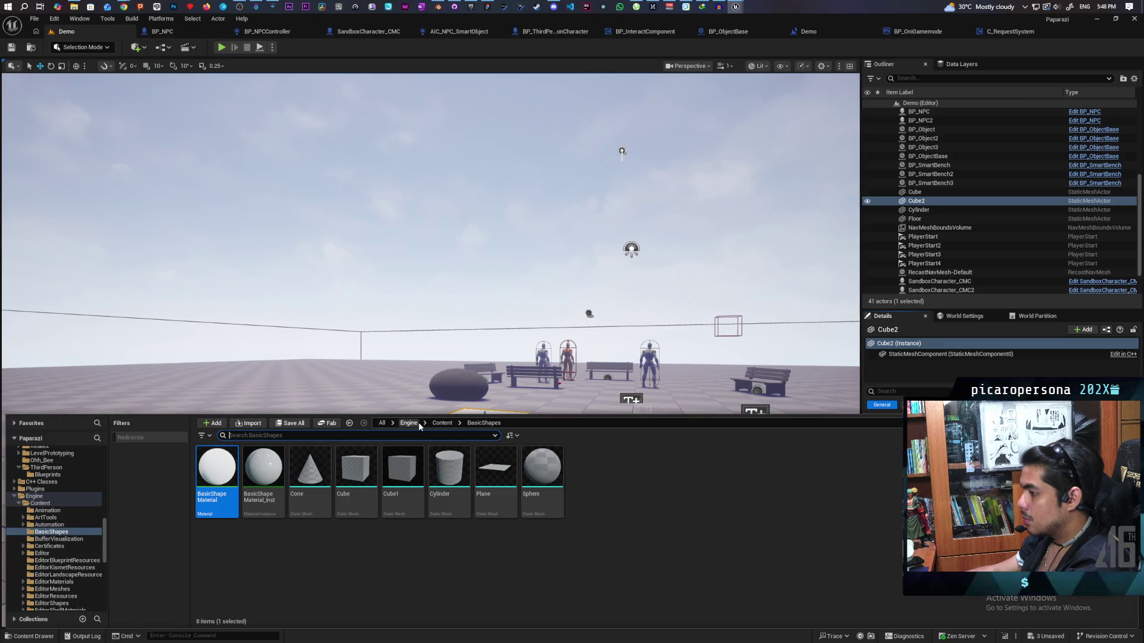
pyautogui.click(382, 423)
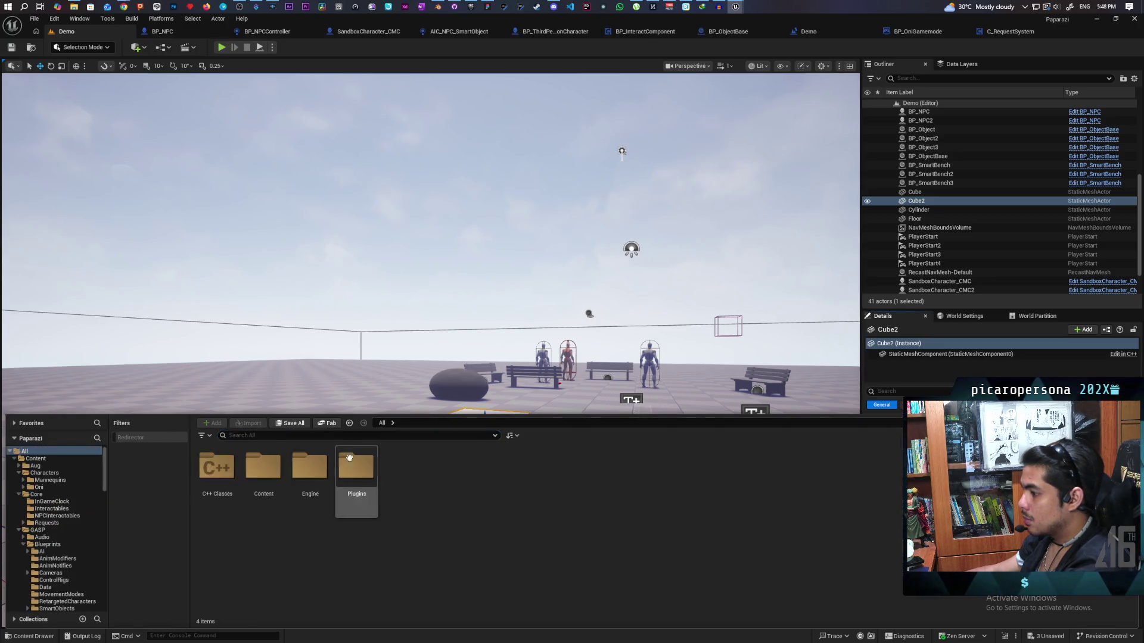
pyautogui.doubleClick(263, 468)
pyautogui.click(273, 471)
pyautogui.doubleClick(273, 471)
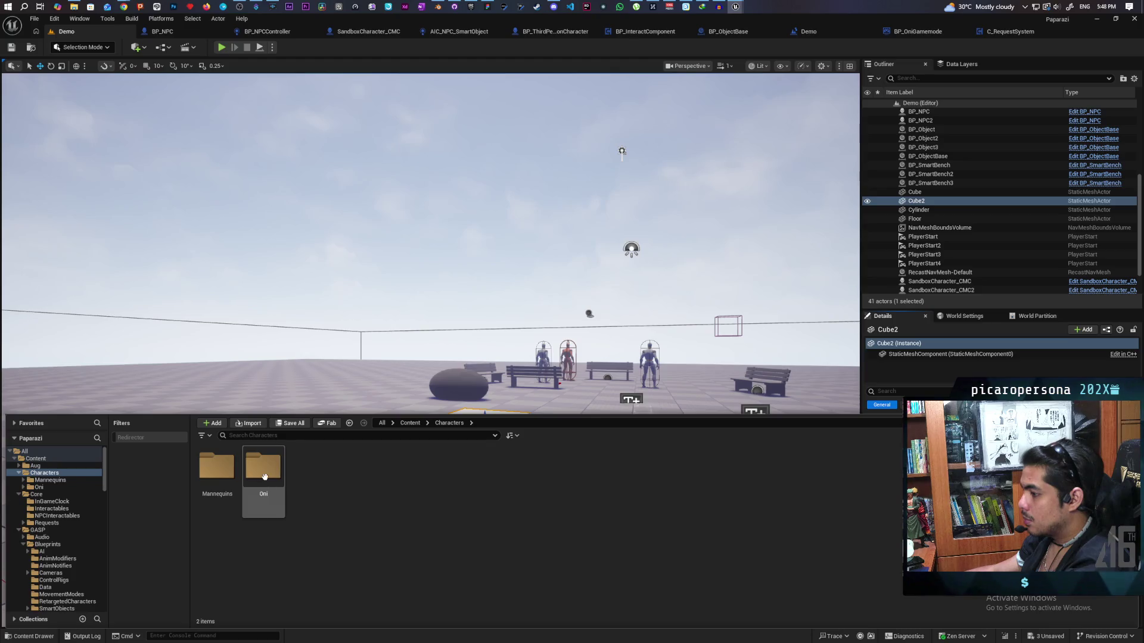
# Open SKM_testtrenchcoat from the Oni folder and view its material slots
pyautogui.doubleClick(262, 467)
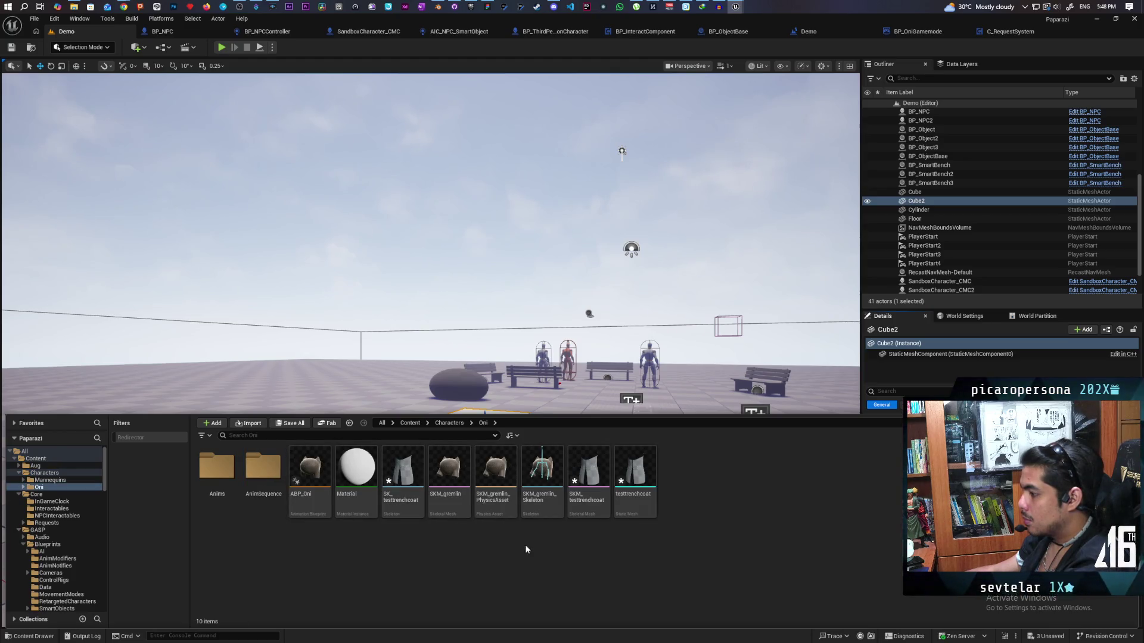
pyautogui.doubleClick(588, 477)
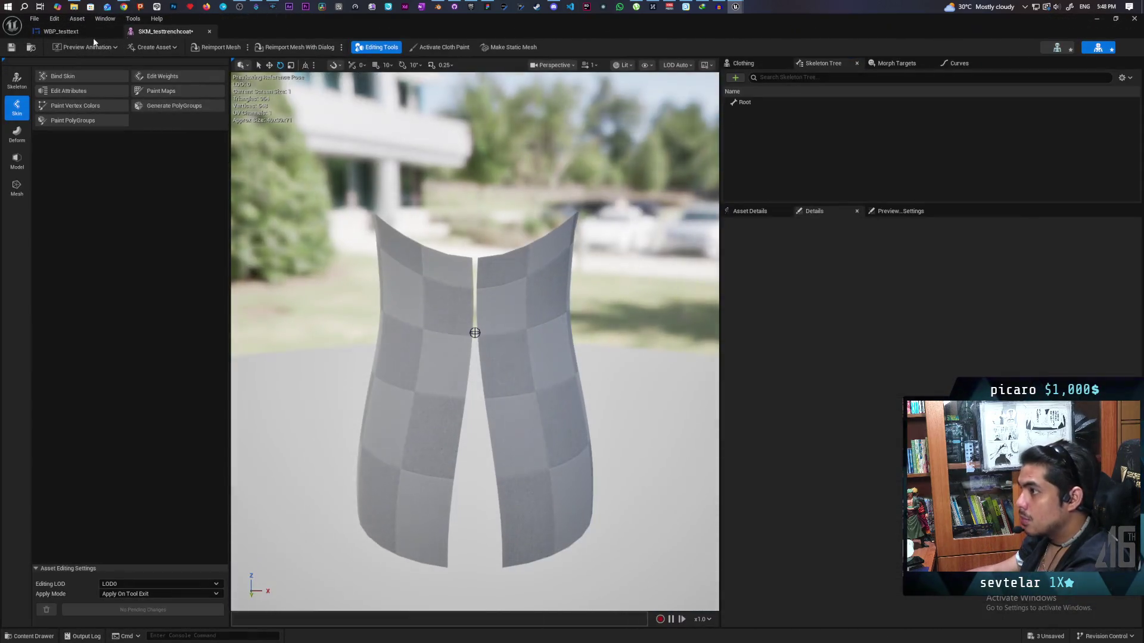
pyautogui.moveTo(358, 31)
pyautogui.mouseDown()
pyautogui.moveTo(359, 86)
pyautogui.moveTo(235, 363)
pyautogui.moveTo(238, 393)
pyautogui.mouseUp()
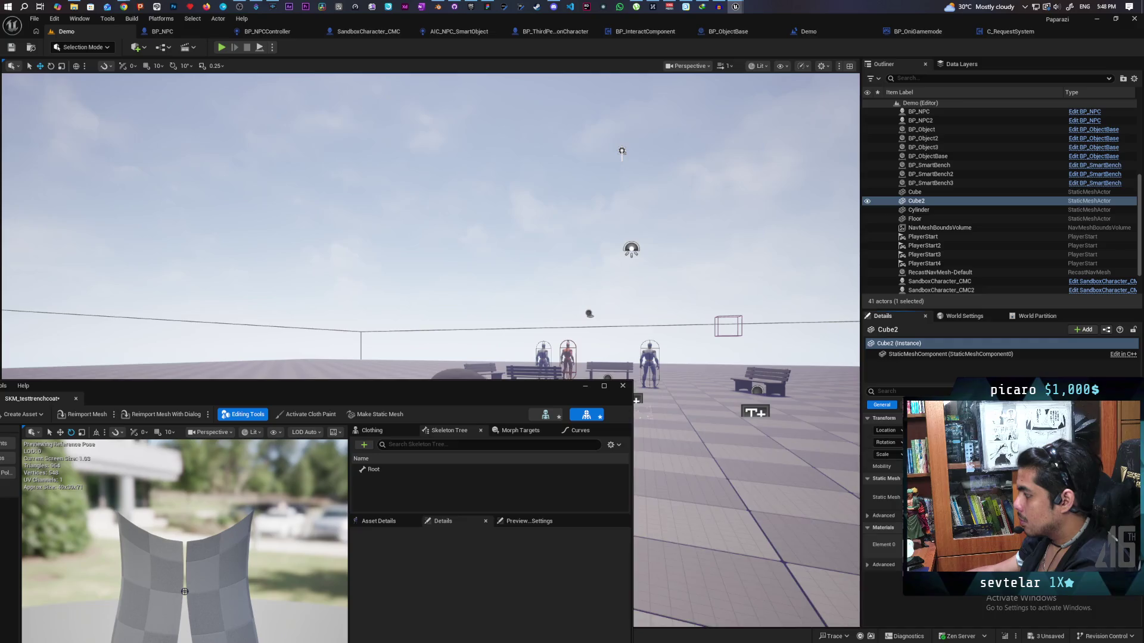
pyautogui.moveTo(456, 398); pyautogui.dragTo(605, 220)
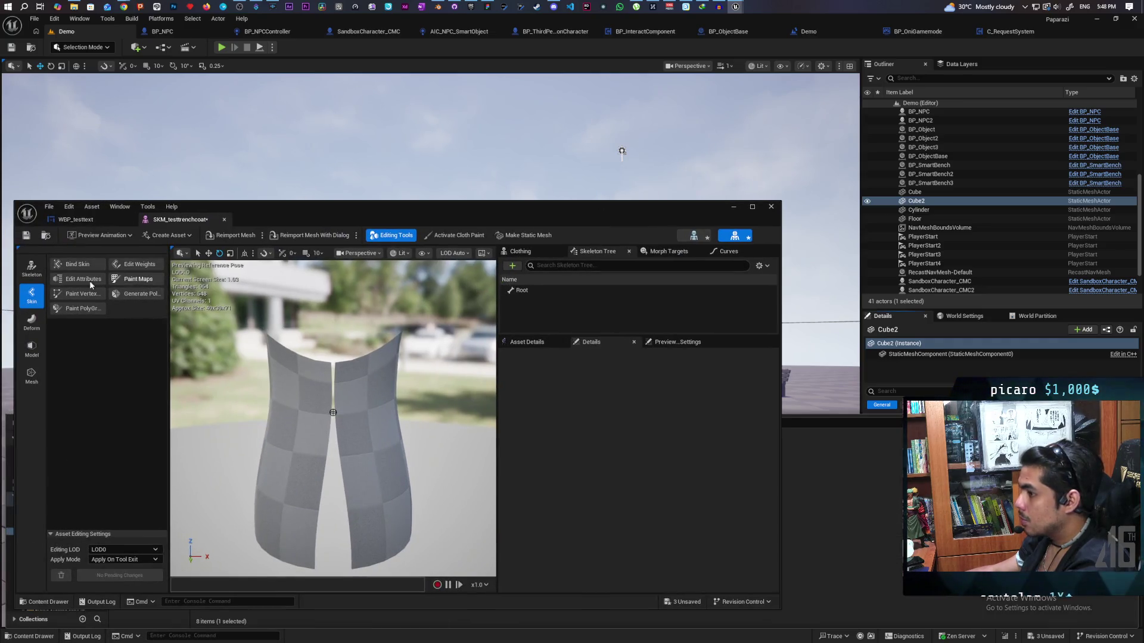
pyautogui.click(527, 341)
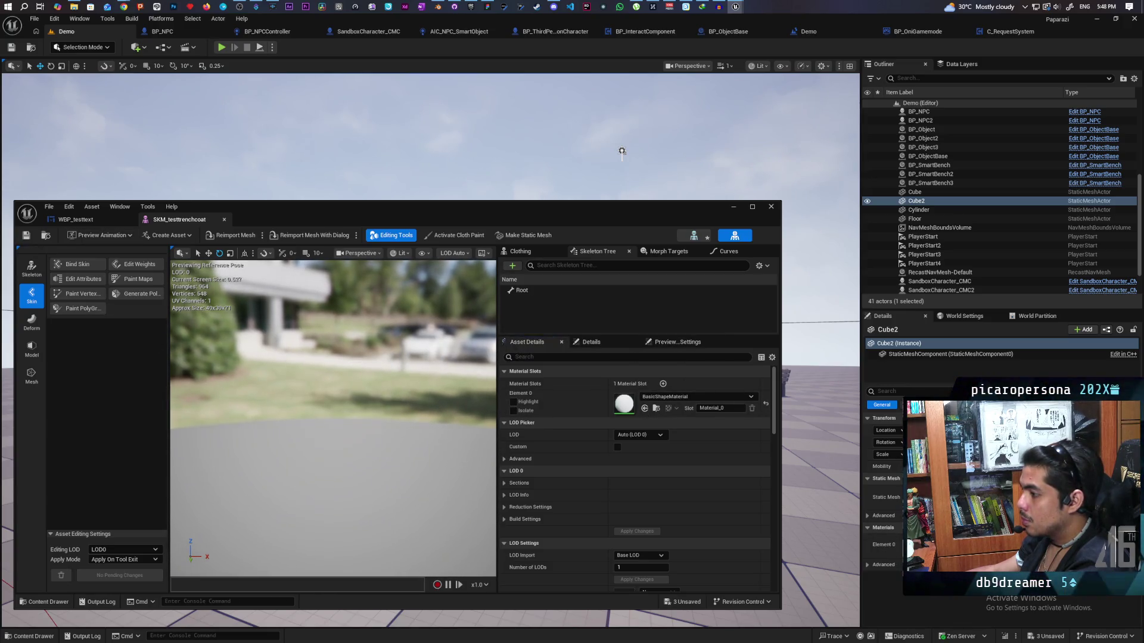
pyautogui.moveTo(413, 376)
pyautogui.mouseDown()
pyautogui.moveTo(387, 390)
pyautogui.moveTo(414, 376)
pyautogui.mouseUp()
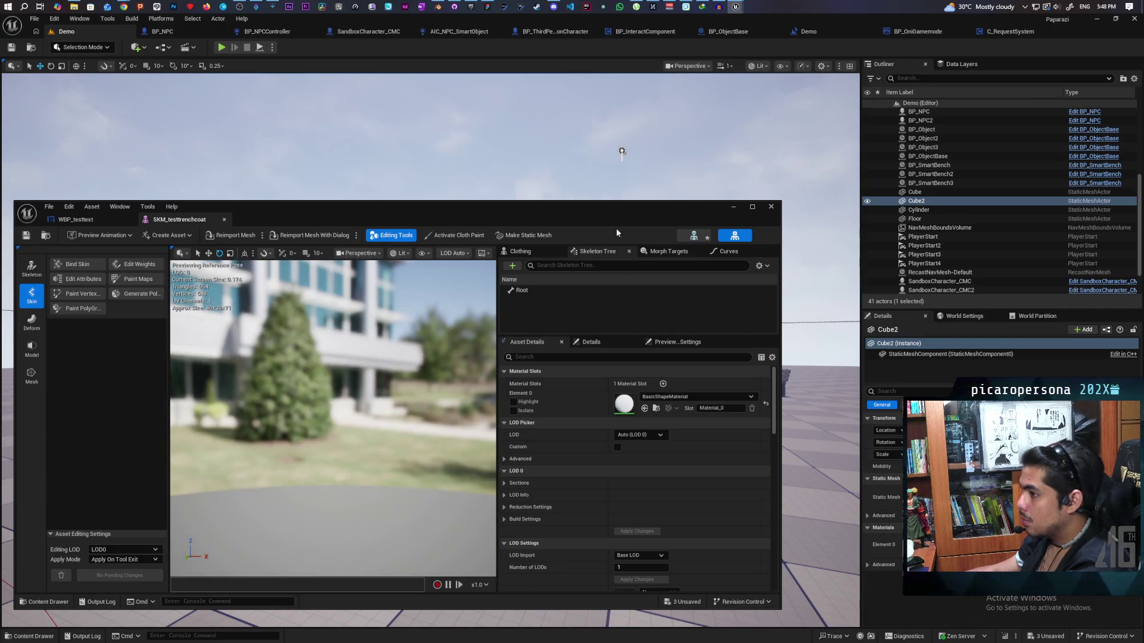
# Close the skeletal mesh editor and bring the content drawer back up
pyautogui.click(770, 207)
pyautogui.moveTo(434, 411); pyautogui.dragTo(433, 434)
pyautogui.hotkey('ctrl', 'space')
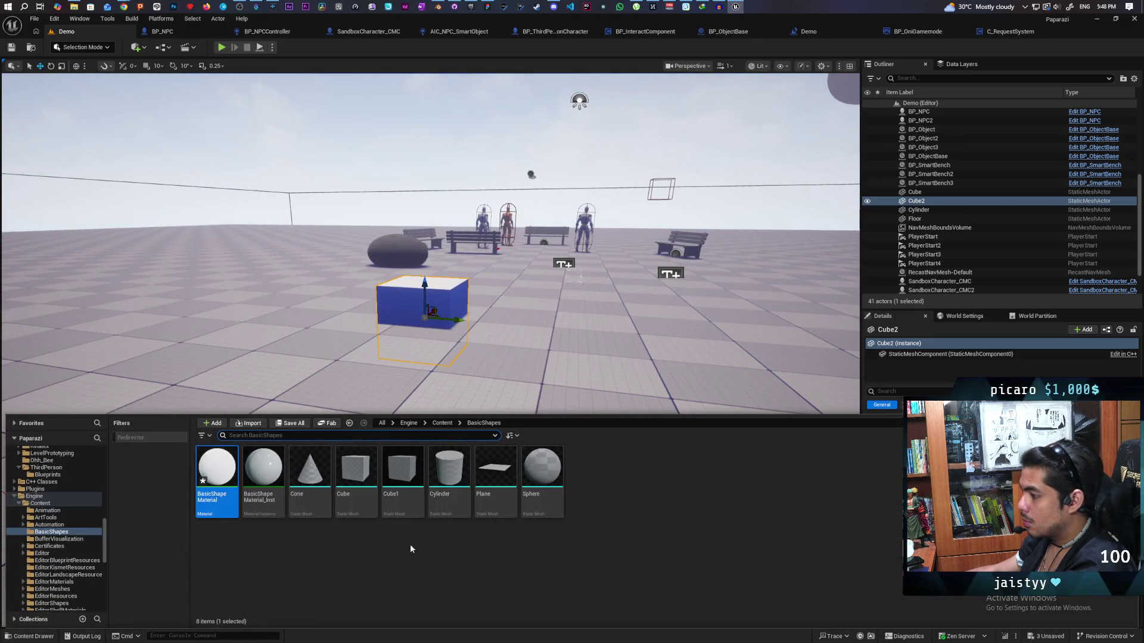
# Browse the content drawer to Content > Characters > Oni
pyautogui.click(392, 423)
pyautogui.click(395, 441)
pyautogui.click(312, 484)
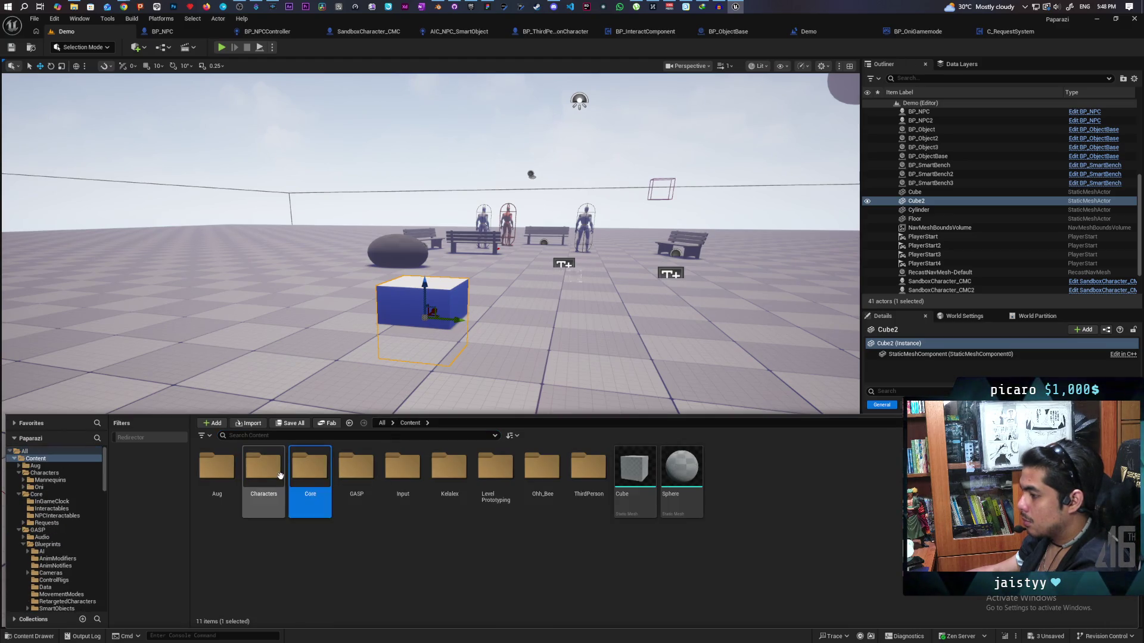
pyautogui.click(260, 471)
pyautogui.doubleClick(258, 472)
pyautogui.doubleClick(258, 472)
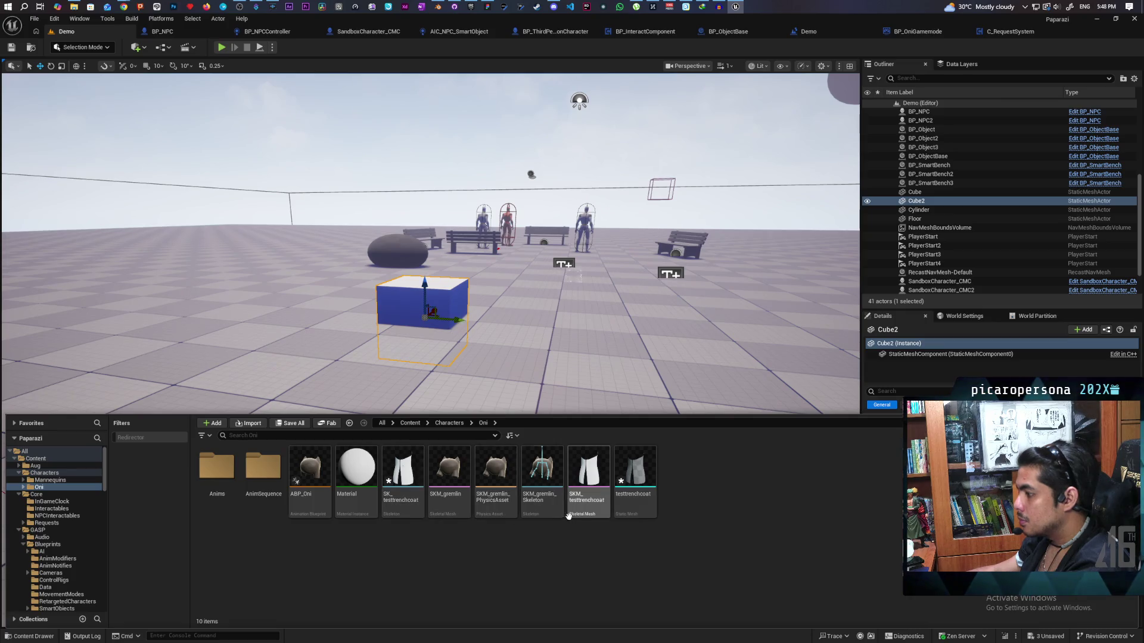
# Reopen SKM_testtrenchcoat, zoom the preview onto the coat, then close the editor
pyautogui.moveTo(417, 517)
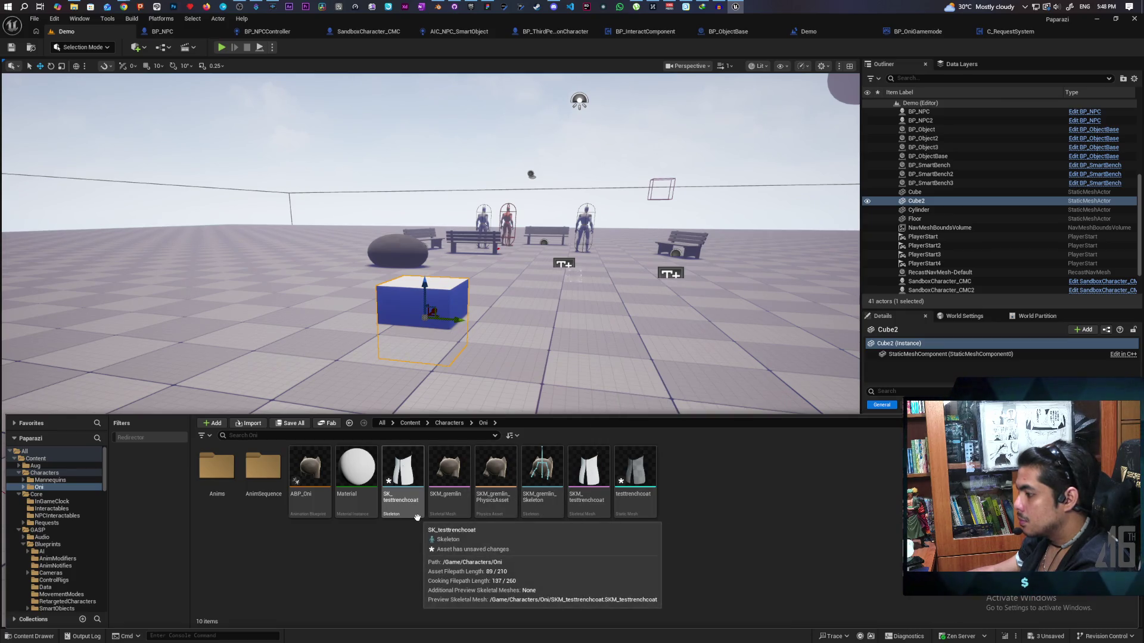
pyautogui.moveTo(587, 465)
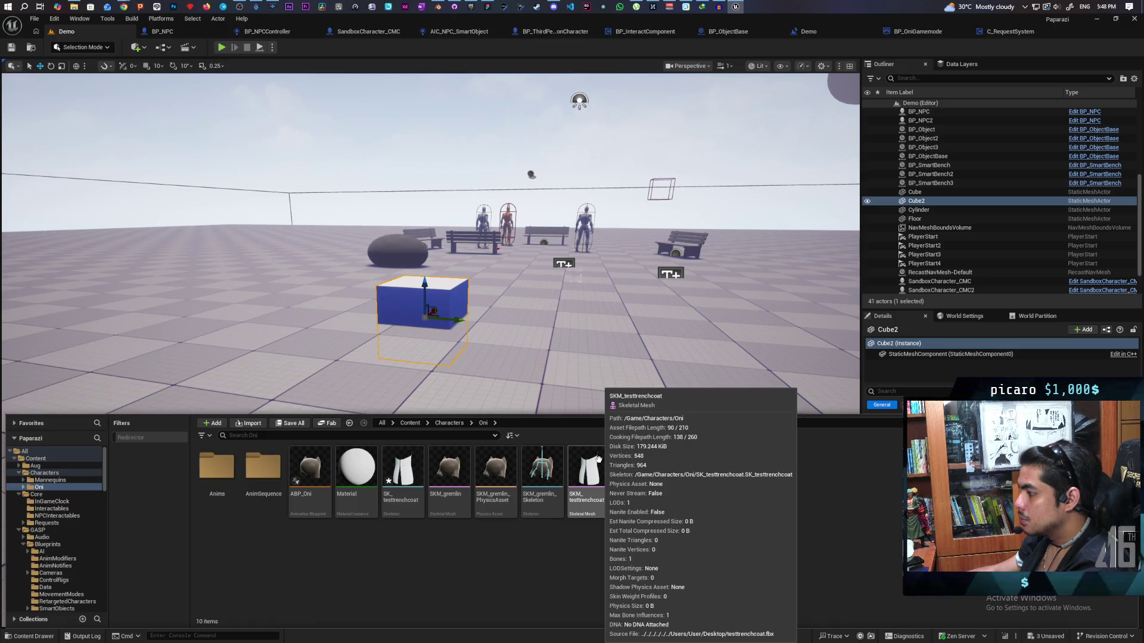
pyautogui.doubleClick(597, 458)
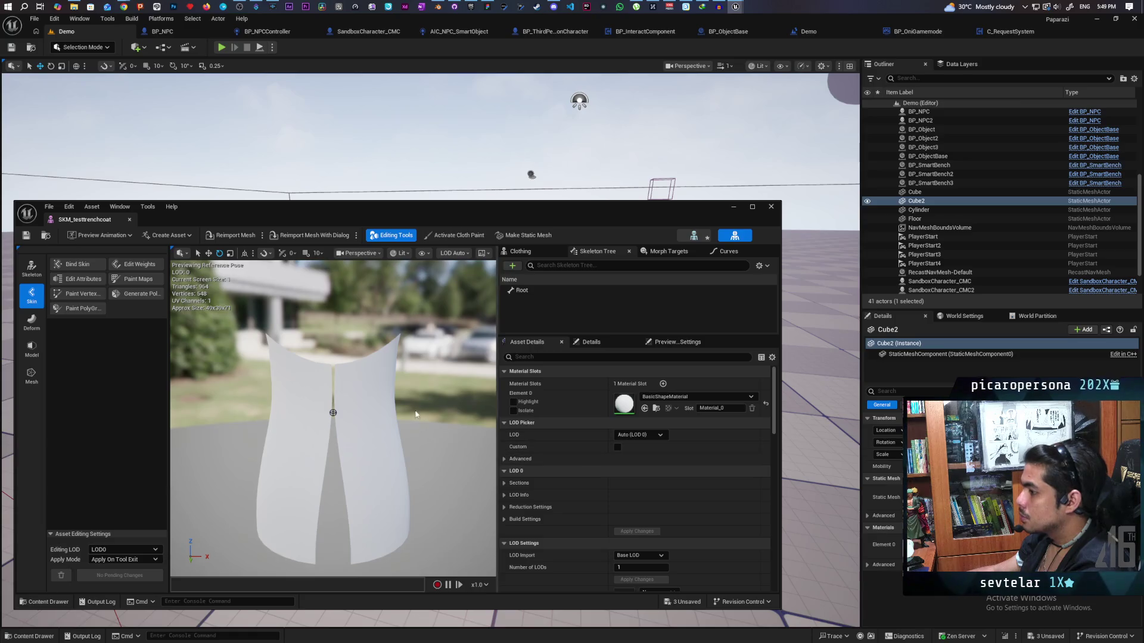
pyautogui.moveTo(418, 374); pyautogui.dragTo(418, 374)
pyautogui.moveTo(303, 370)
pyautogui.mouseDown()
pyautogui.moveTo(493, 399)
pyautogui.moveTo(396, 335)
pyautogui.moveTo(385, 371)
pyautogui.mouseUp()
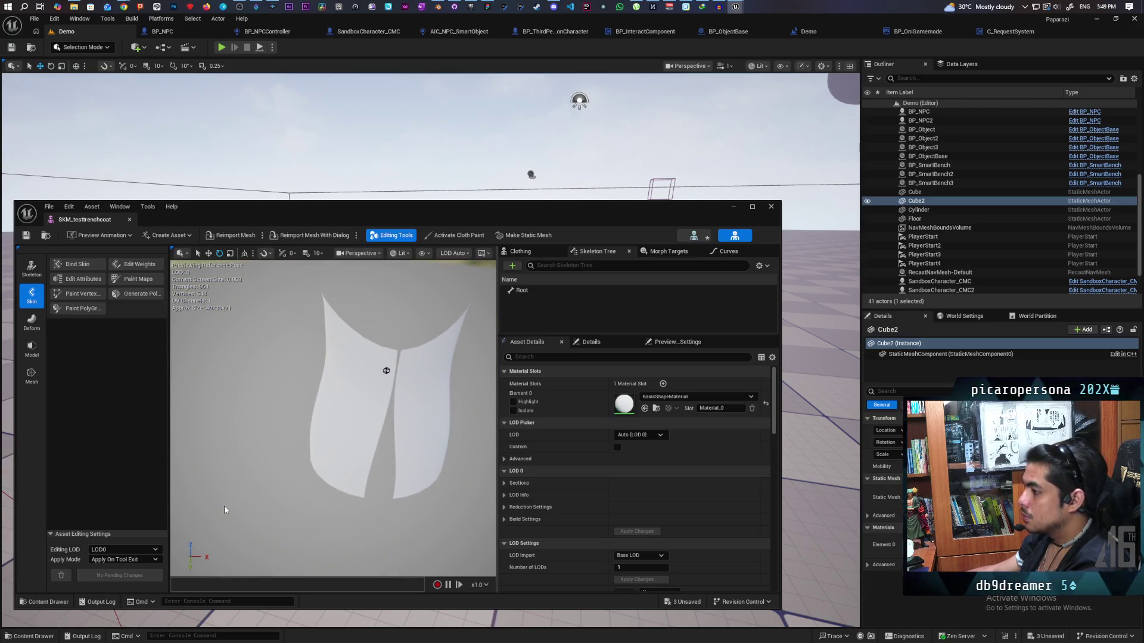
pyautogui.click(56, 638)
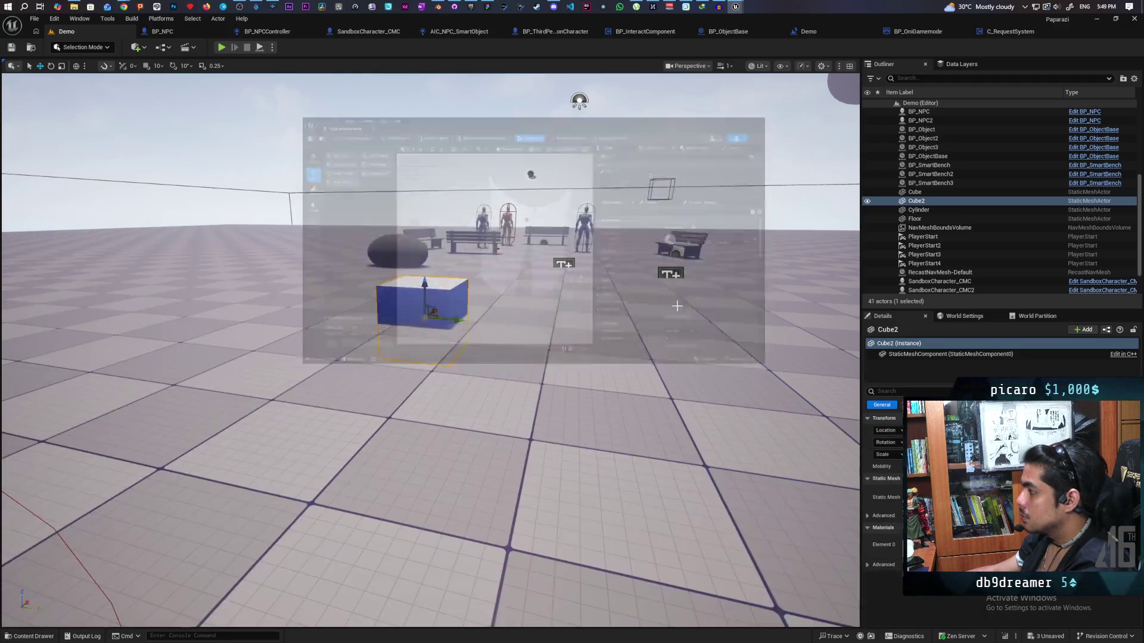
# Create a new material named M_Coat in the Oni folder and open it
pyautogui.click(33, 636)
pyautogui.rightClick(721, 529)
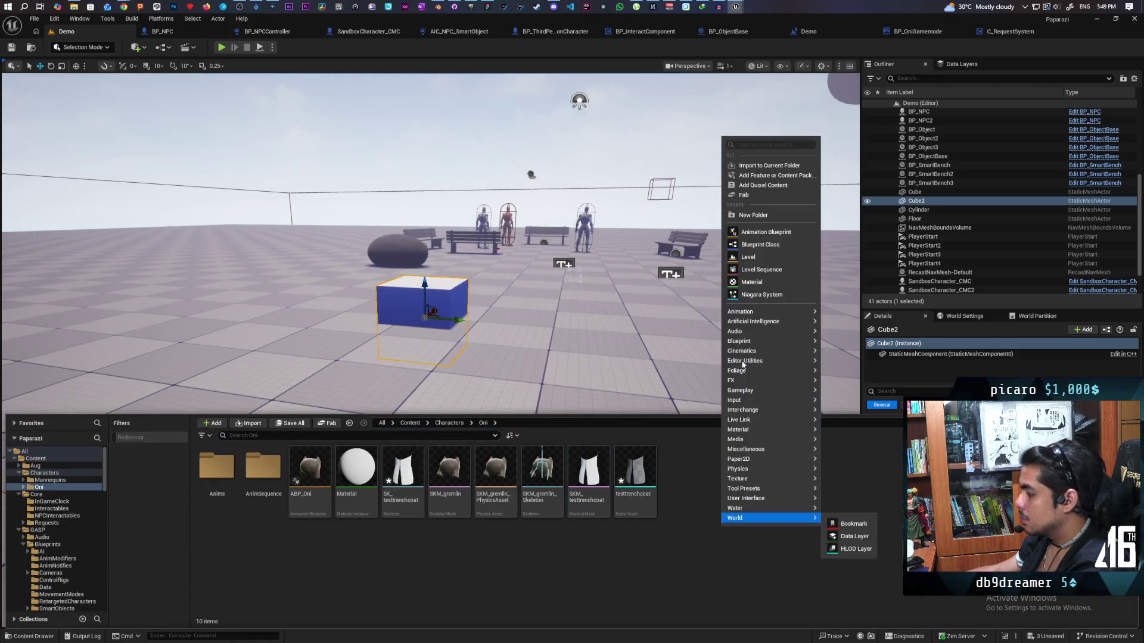
pyautogui.click(777, 282)
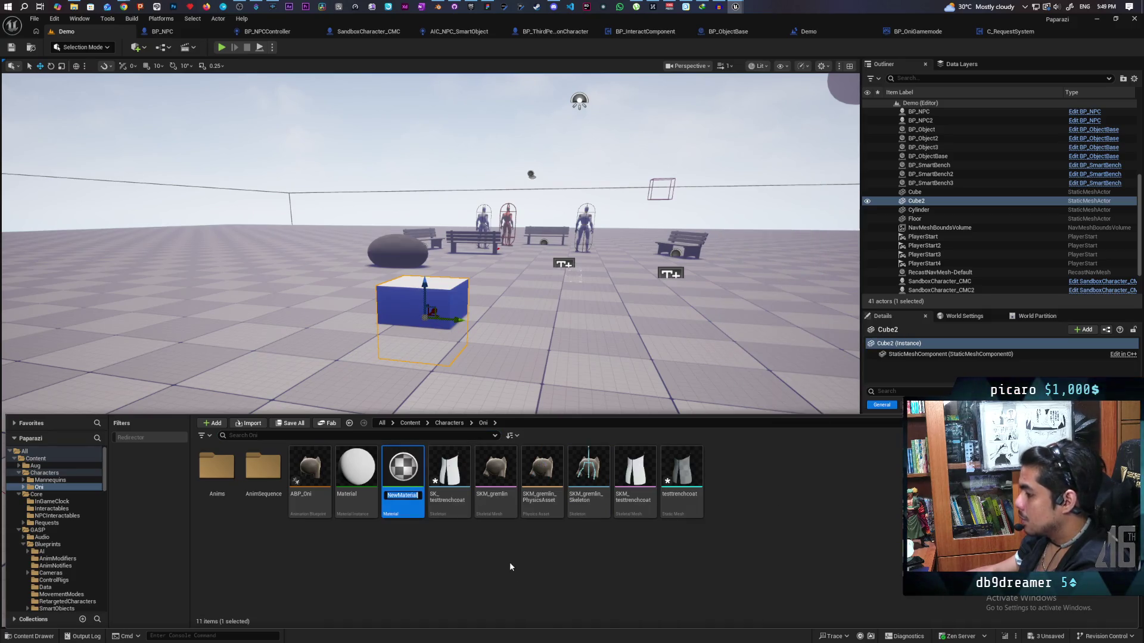
pyautogui.write('M')
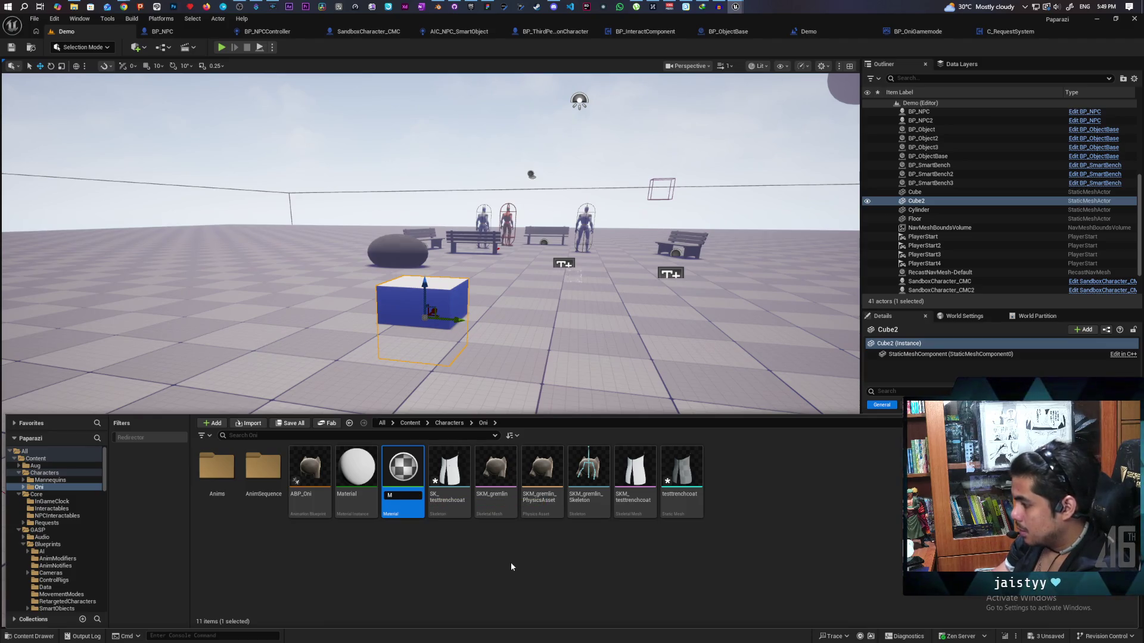
pyautogui.write('_Coat')
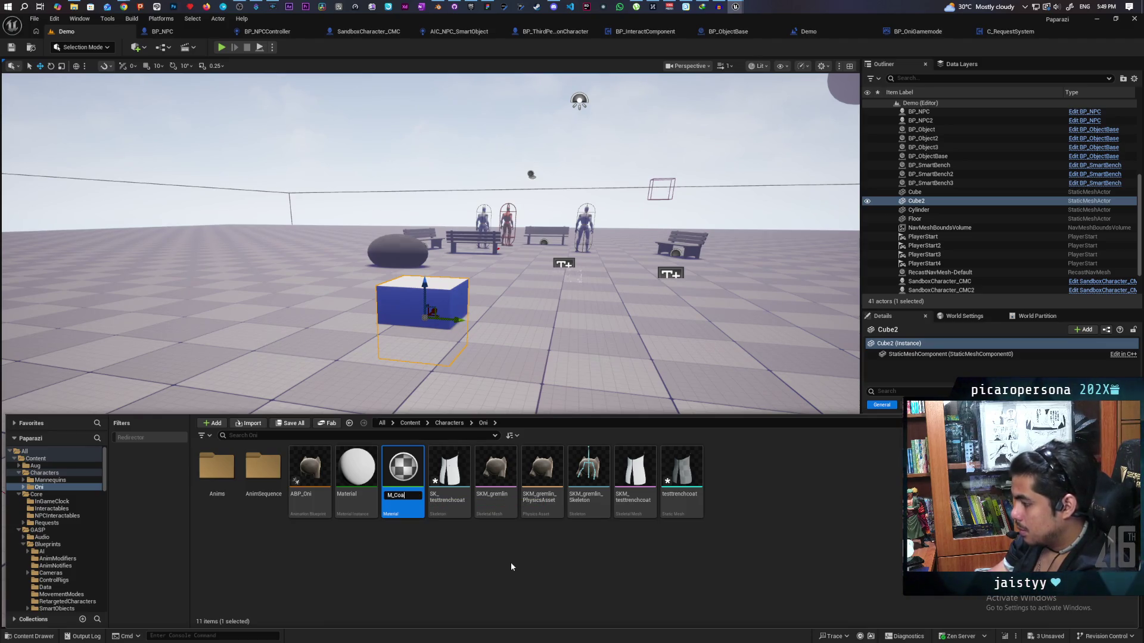
pyautogui.press('Return')
pyautogui.doubleClick(352, 470)
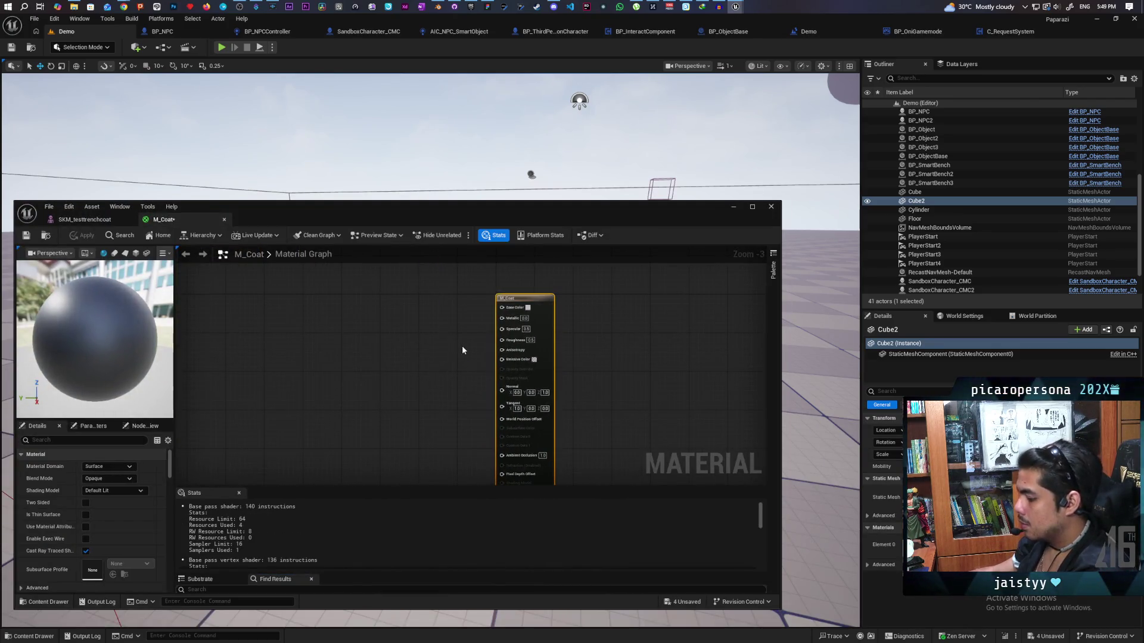
# Set M_Coat's base colour to white and its roughness to 0.7
pyautogui.scroll(2, 423, 349)
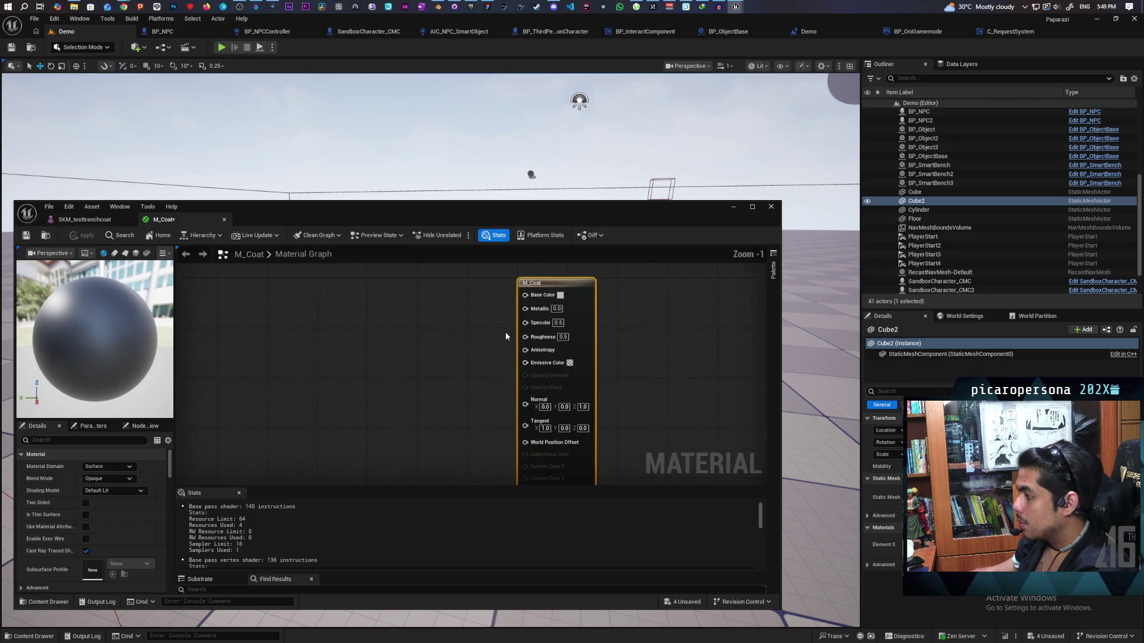
pyautogui.click(561, 295)
pyautogui.moveTo(694, 378); pyautogui.dragTo(698, 298)
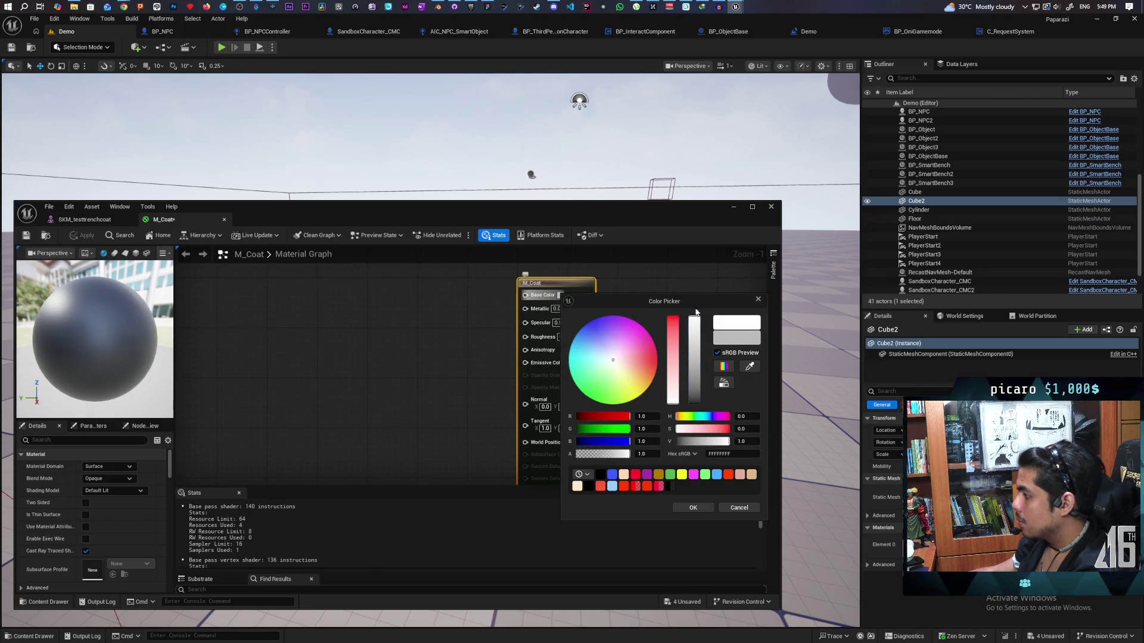
pyautogui.click(691, 508)
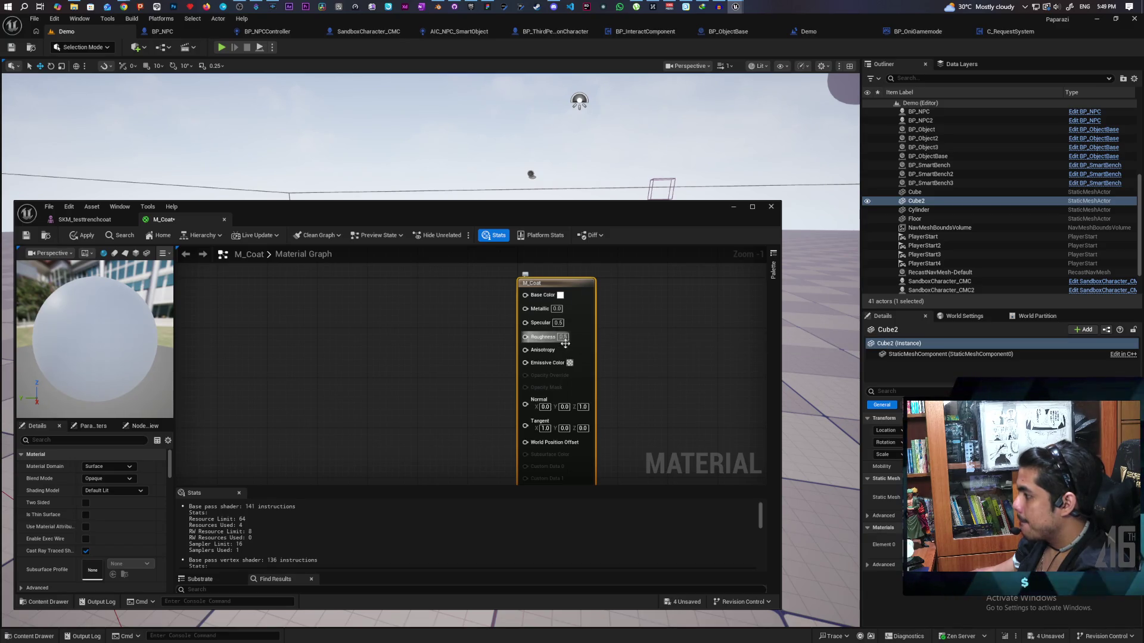
pyautogui.click(562, 337)
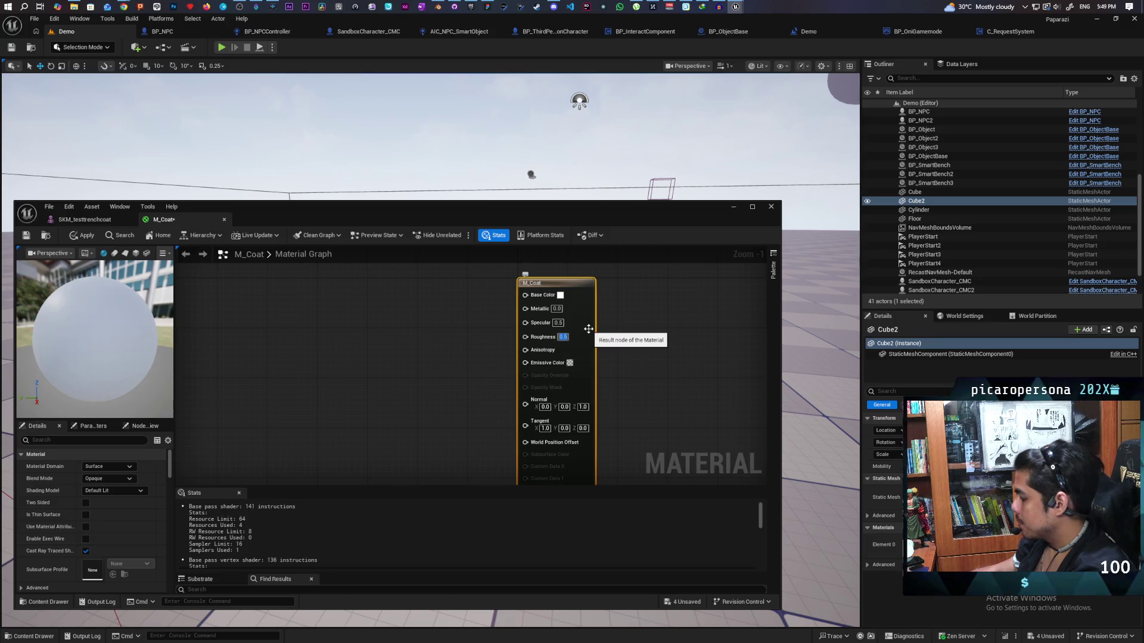
pyautogui.write('.7')
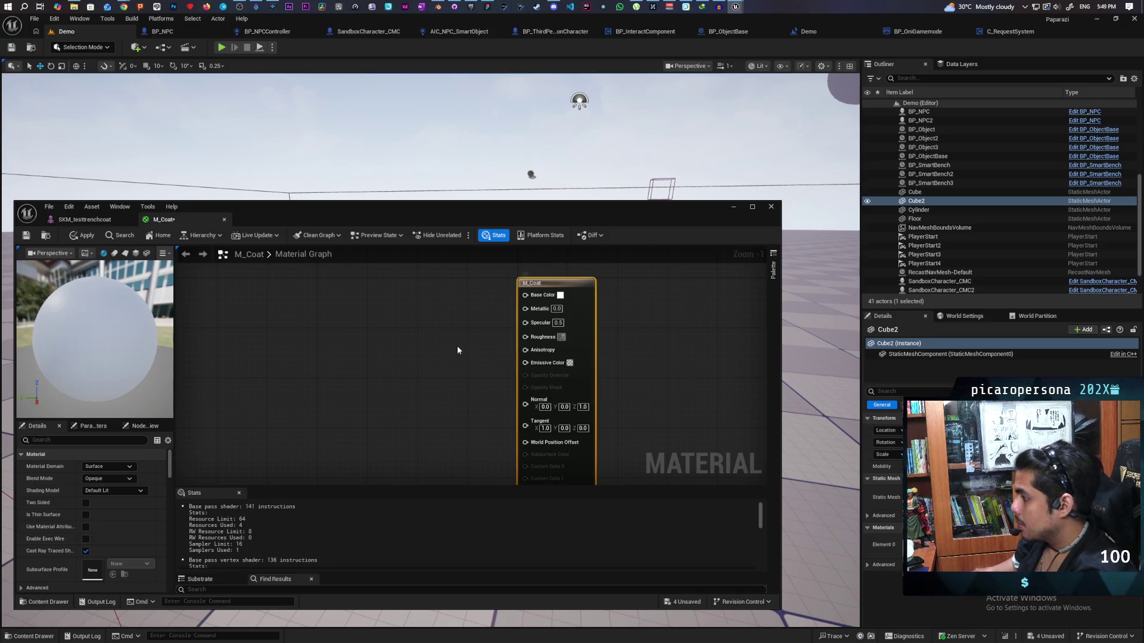
pyautogui.click(457, 349)
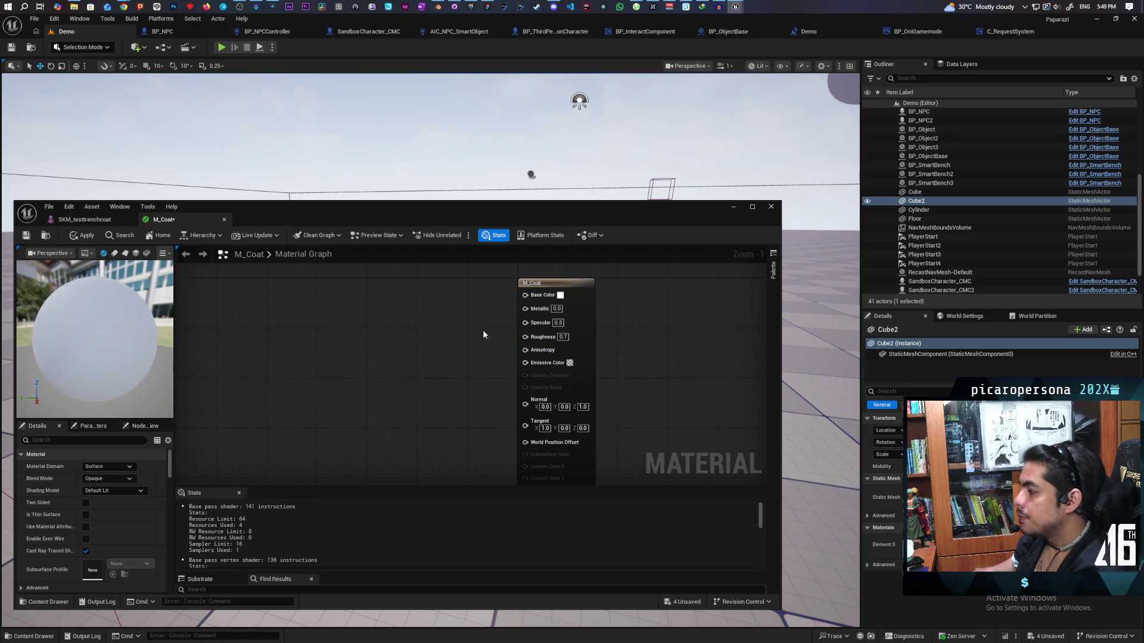
# Add a white Constant3Vector node and wire it into Base Color
pyautogui.click(341, 310)
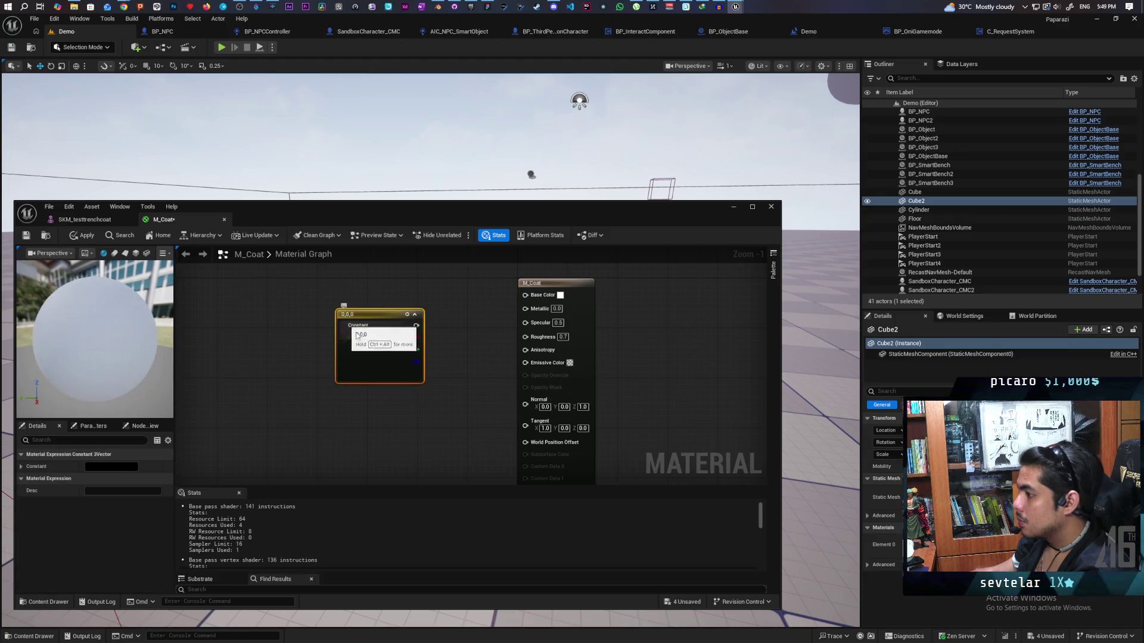
pyautogui.moveTo(394, 363); pyautogui.dragTo(369, 333)
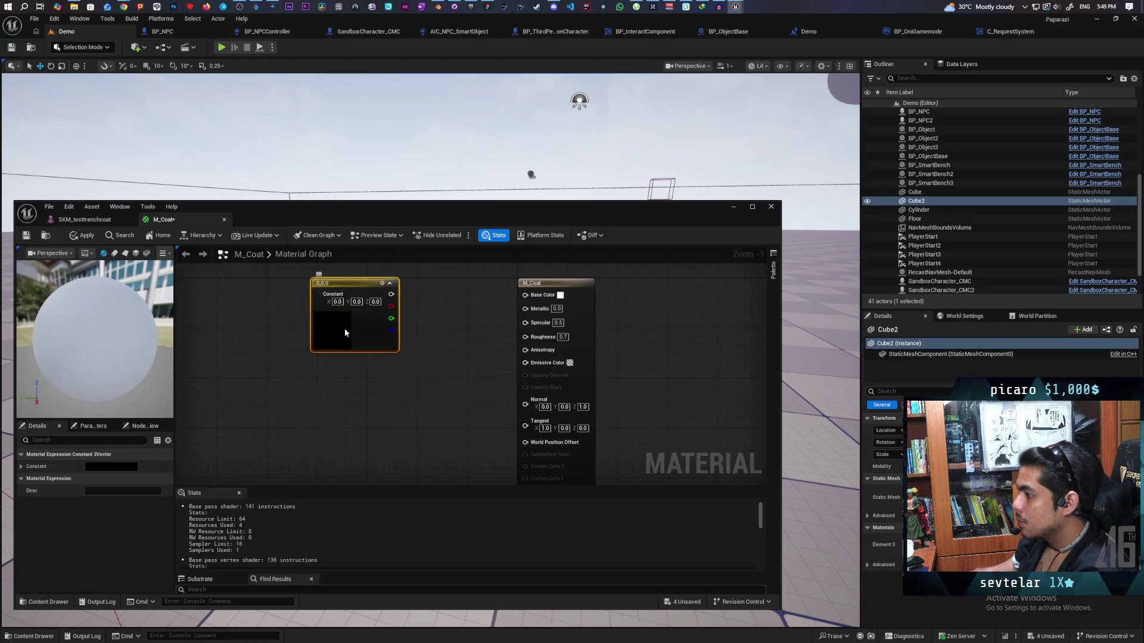
pyautogui.doubleClick(357, 328)
pyautogui.moveTo(479, 411); pyautogui.dragTo(478, 355)
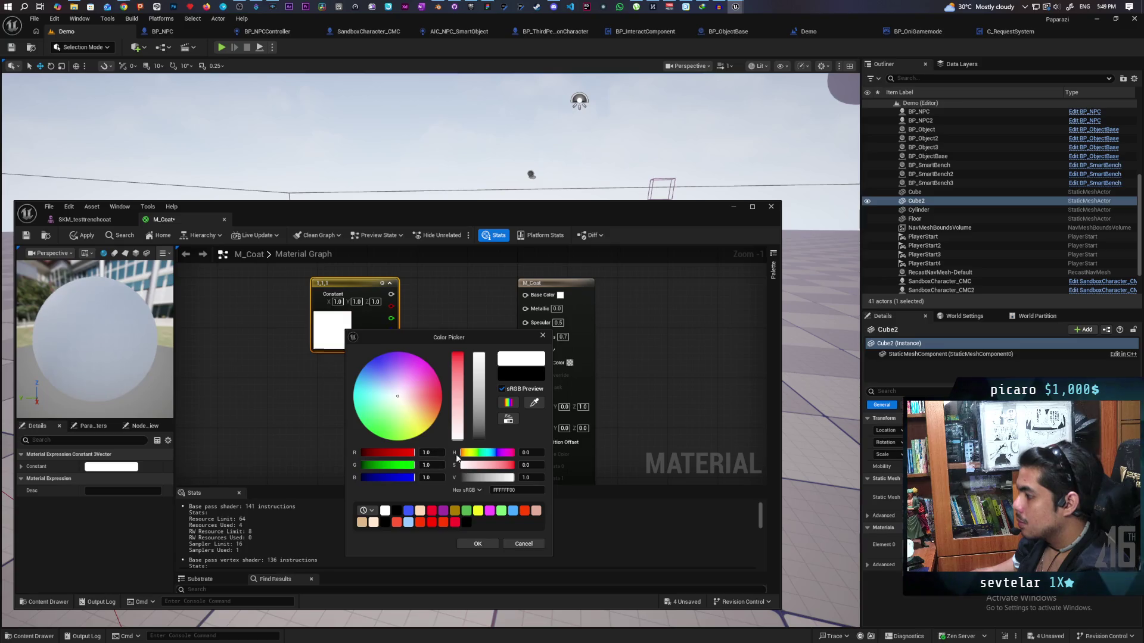
pyautogui.click(477, 544)
pyautogui.moveTo(522, 295); pyautogui.dragTo(523, 295)
pyautogui.moveTo(572, 209)
pyautogui.mouseDown()
pyautogui.moveTo(570, 359)
pyautogui.moveTo(616, 158)
pyautogui.mouseUp()
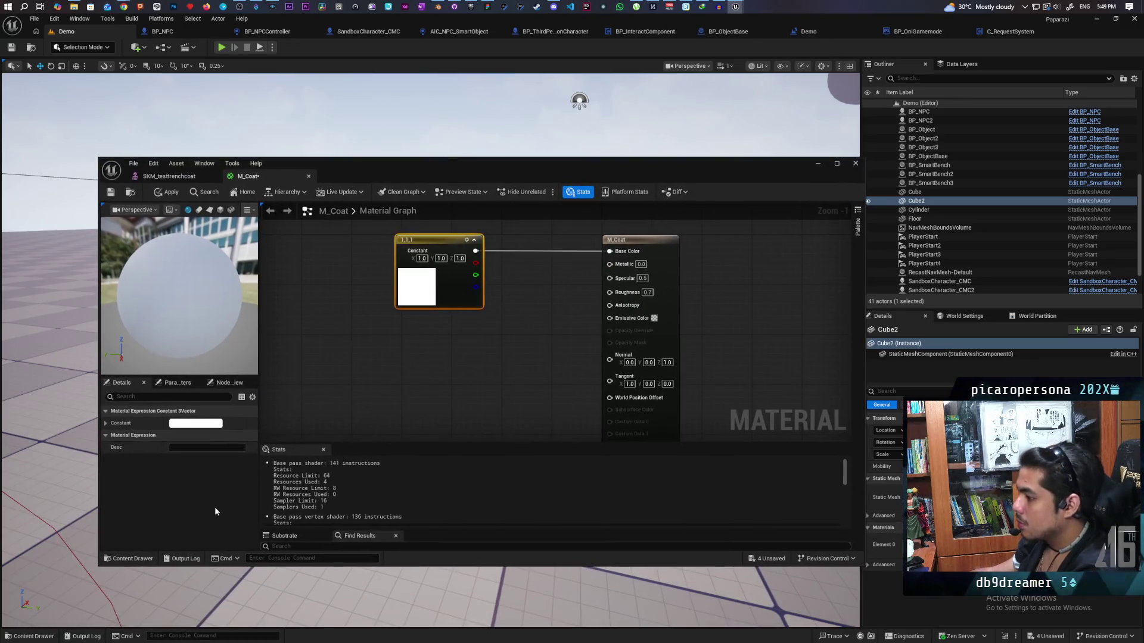
pyautogui.click(135, 558)
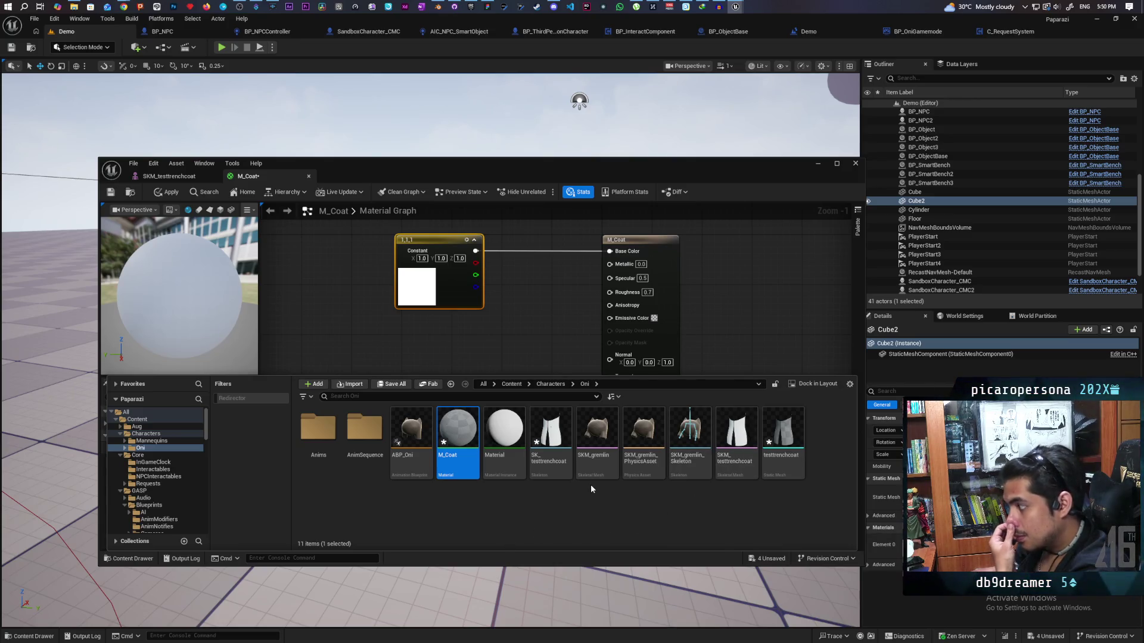
# Open SKM_gremlin and its M_Oni material to inspect the material graph
pyautogui.doubleClick(596, 427)
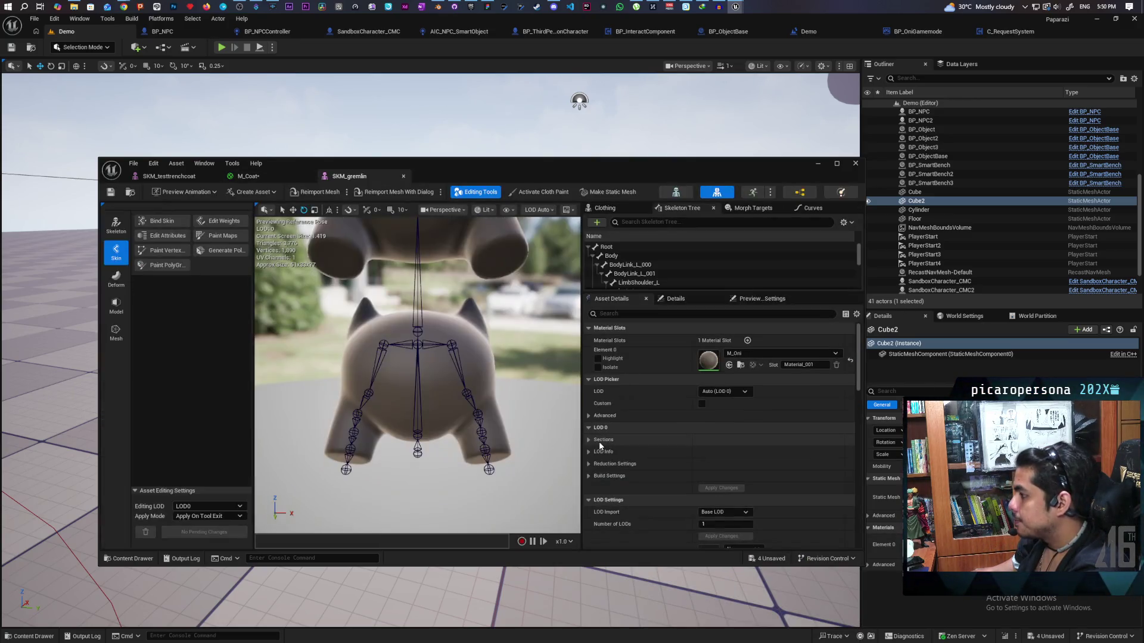
pyautogui.click(740, 365)
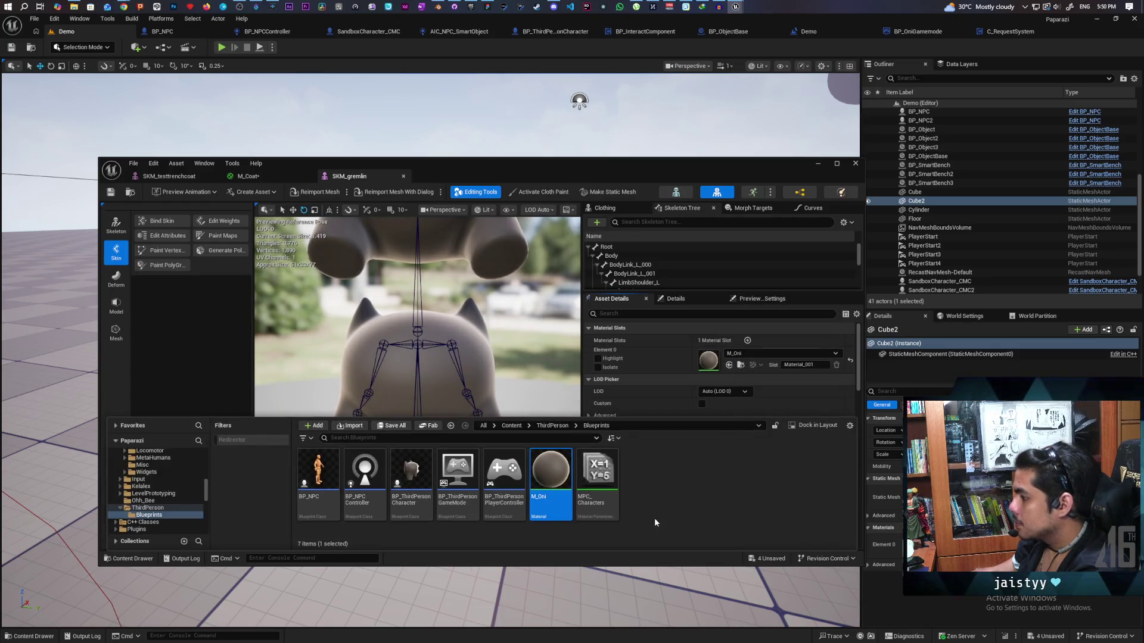
pyautogui.doubleClick(560, 475)
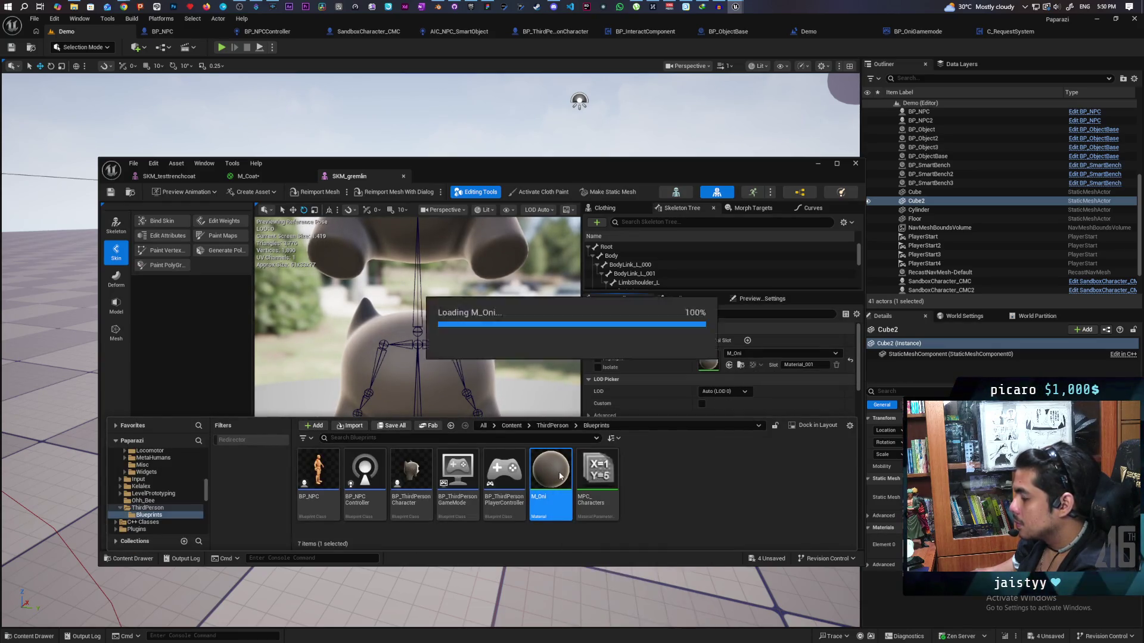
pyautogui.scroll(-4, 450, 333)
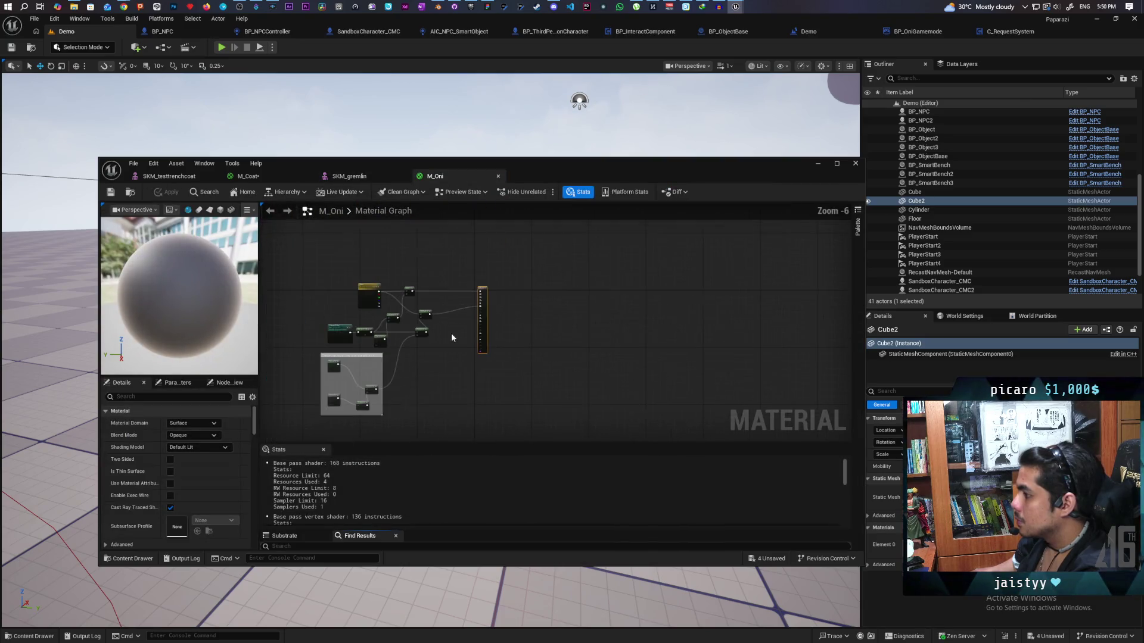
pyautogui.scroll(1, 452, 339)
pyautogui.moveTo(452, 339)
pyautogui.mouseDown()
pyautogui.moveTo(442, 356)
pyautogui.moveTo(496, 302)
pyautogui.moveTo(495, 341)
pyautogui.mouseUp()
pyautogui.click(129, 191)
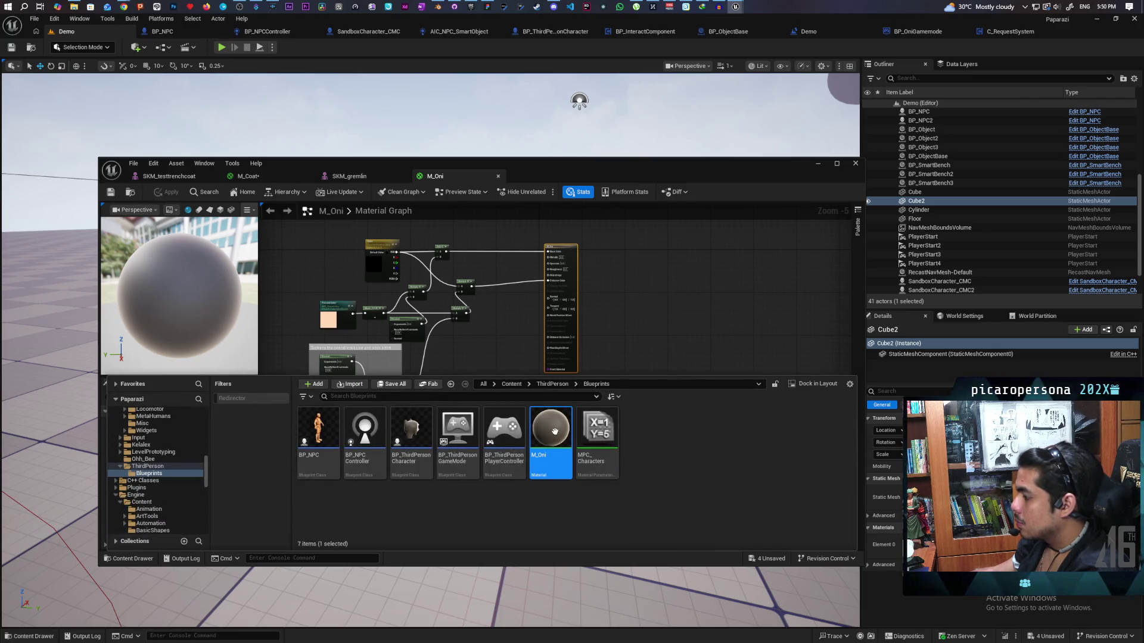
# Create a material instance of M_Oni named MI_Trenchcoat and save all assets
pyautogui.rightClick(554, 431)
pyautogui.click(608, 179)
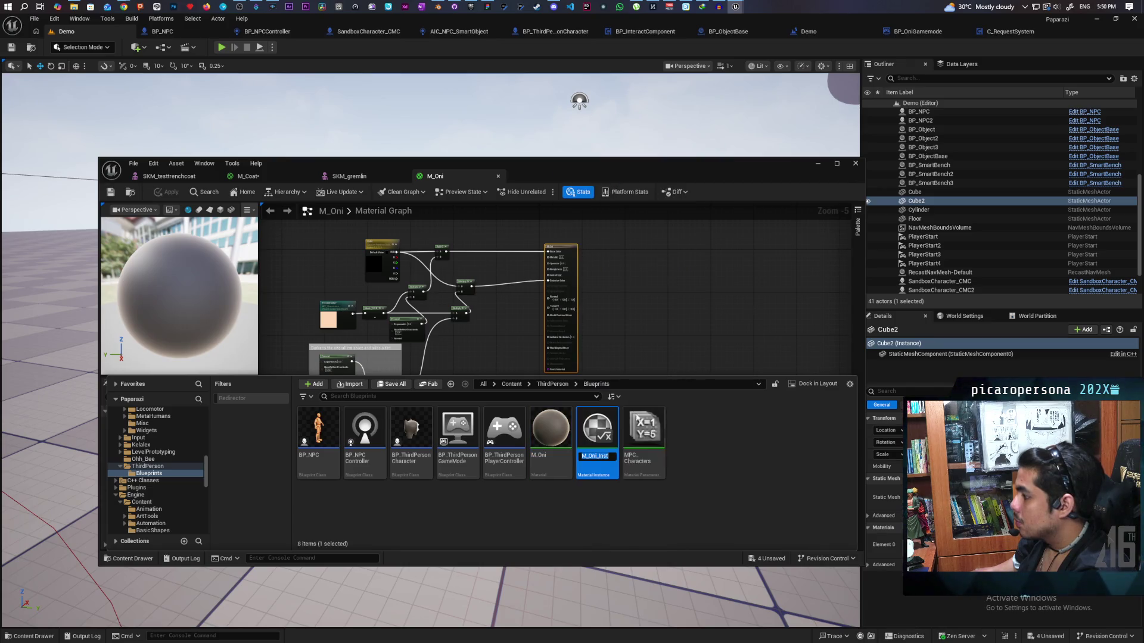
pyautogui.press('Right')
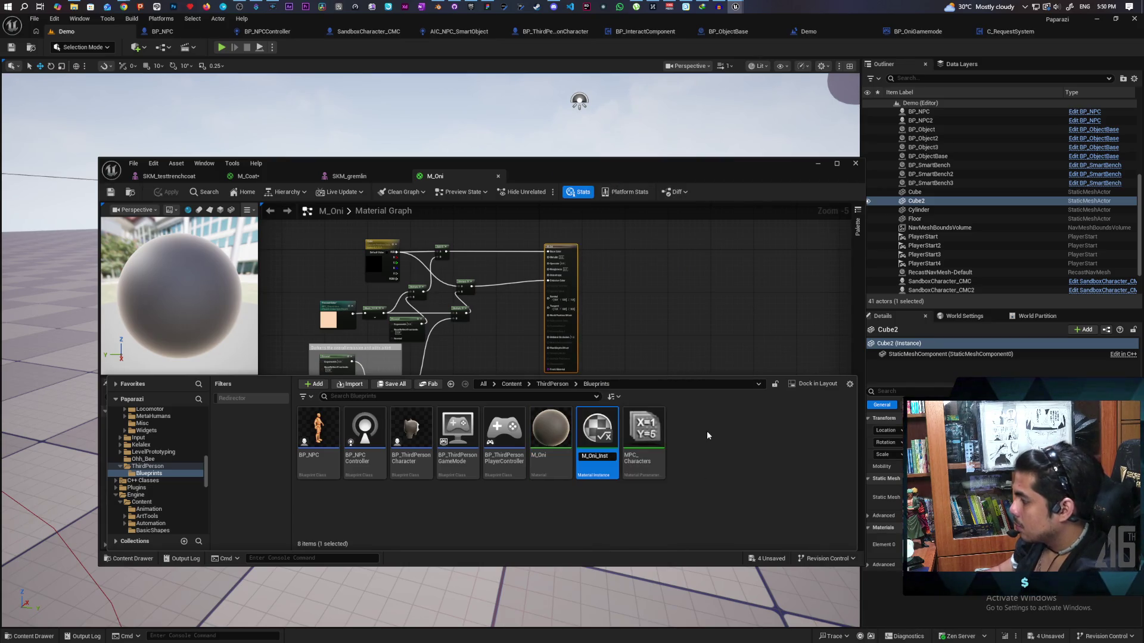
pyautogui.press('BackSpace')
pyautogui.press('BackSpace')
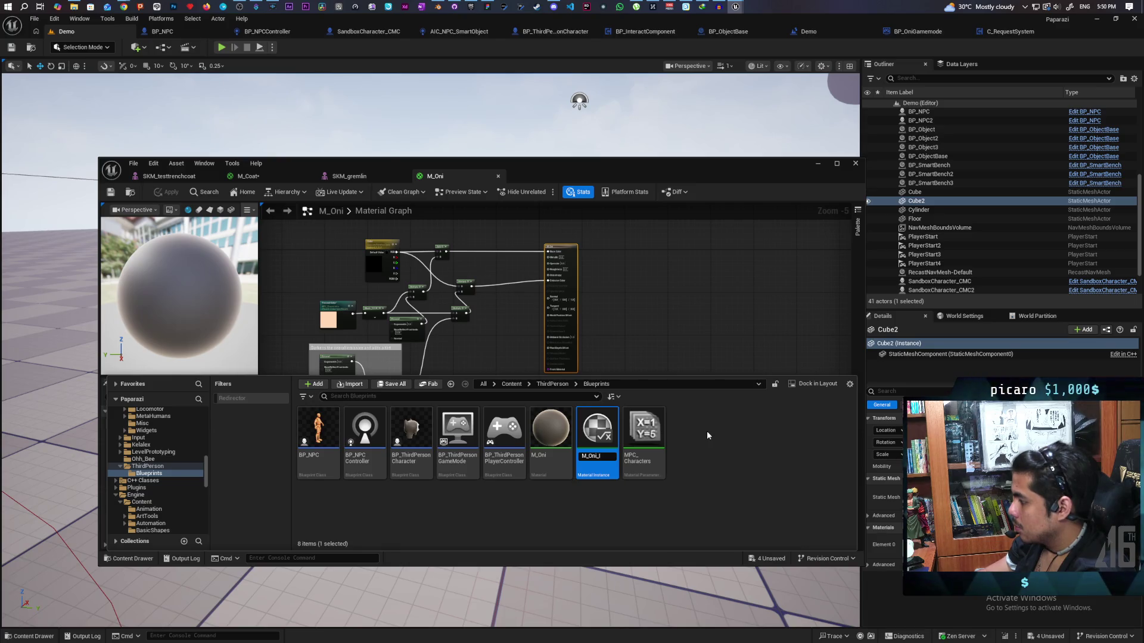
pyautogui.press('BackSpace')
pyautogui.press('BackSpace')
pyautogui.press('BackSpace')
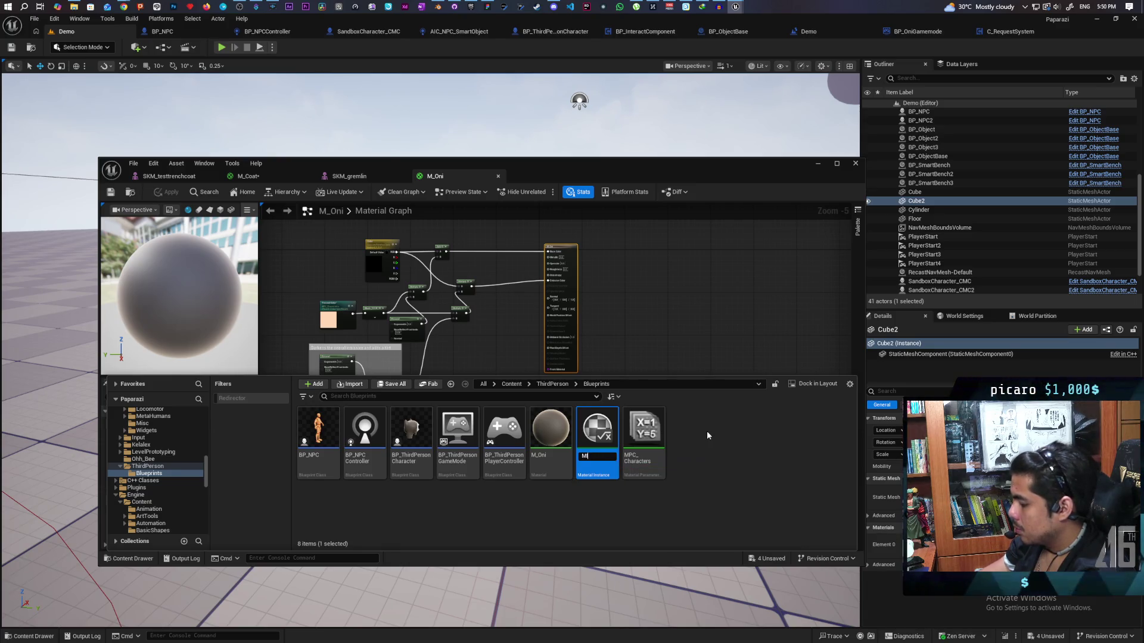
pyautogui.write('_Trenchcoat')
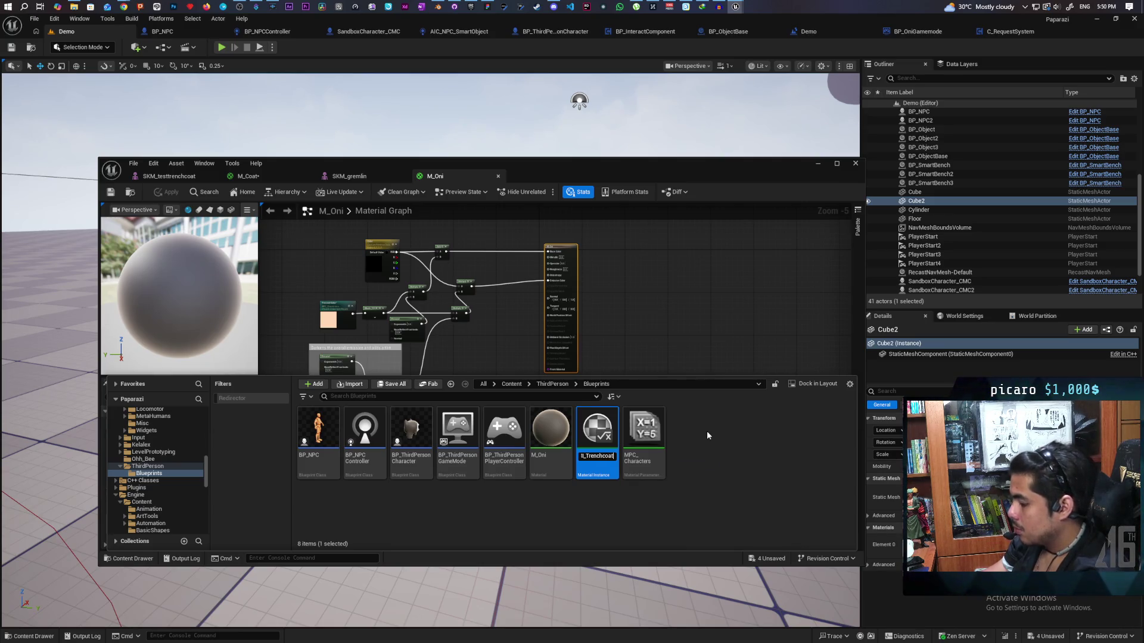
pyautogui.press('Return')
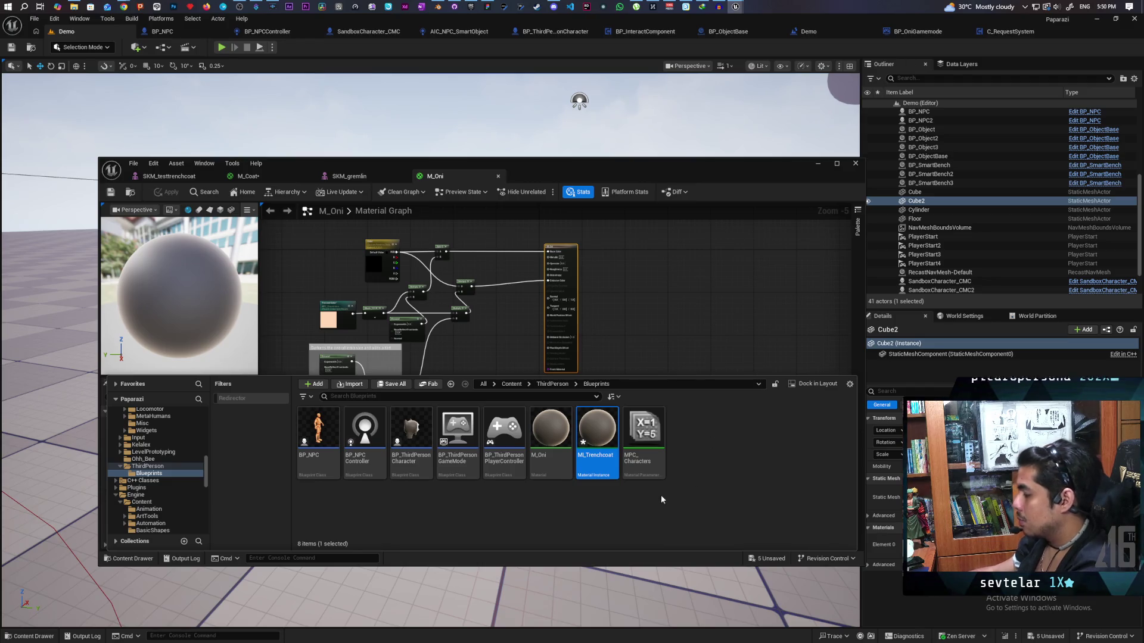
pyautogui.hotkey('ctrl', 'shift', 's')
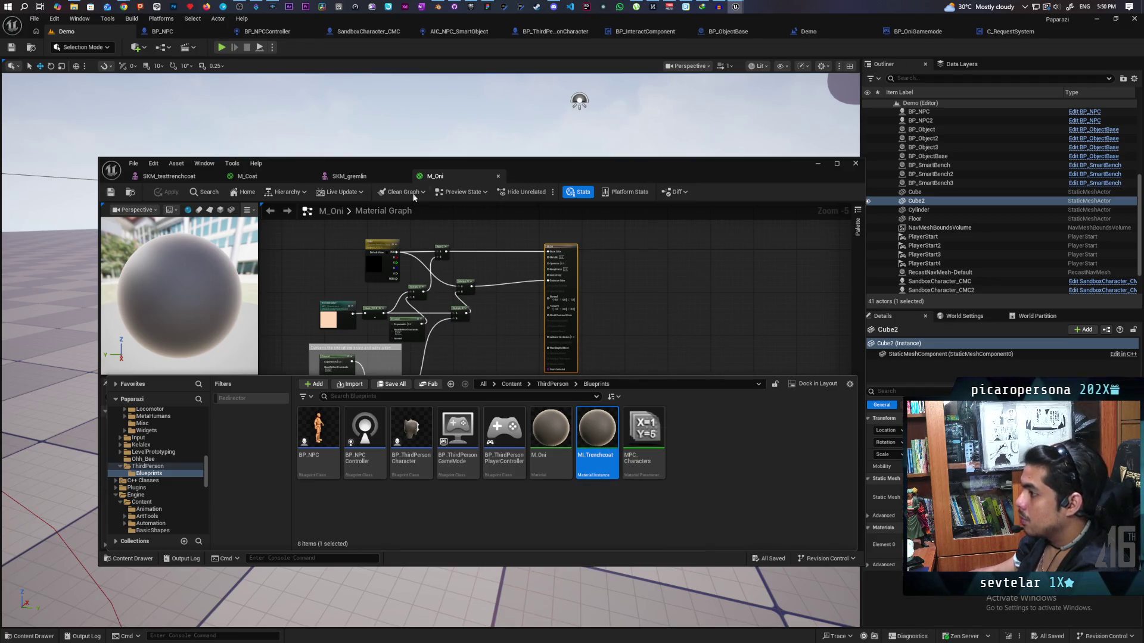
# Assign MI_Trenchcoat to the trench coat mesh's Element 0 material slot
pyautogui.click(372, 174)
pyautogui.click(169, 176)
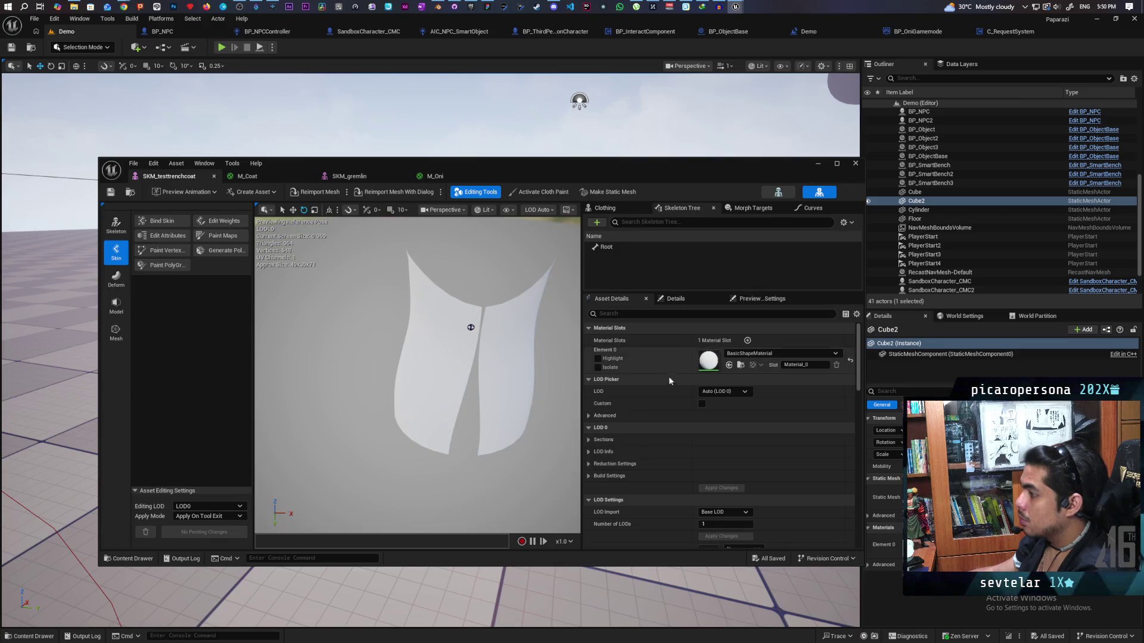
pyautogui.click(729, 365)
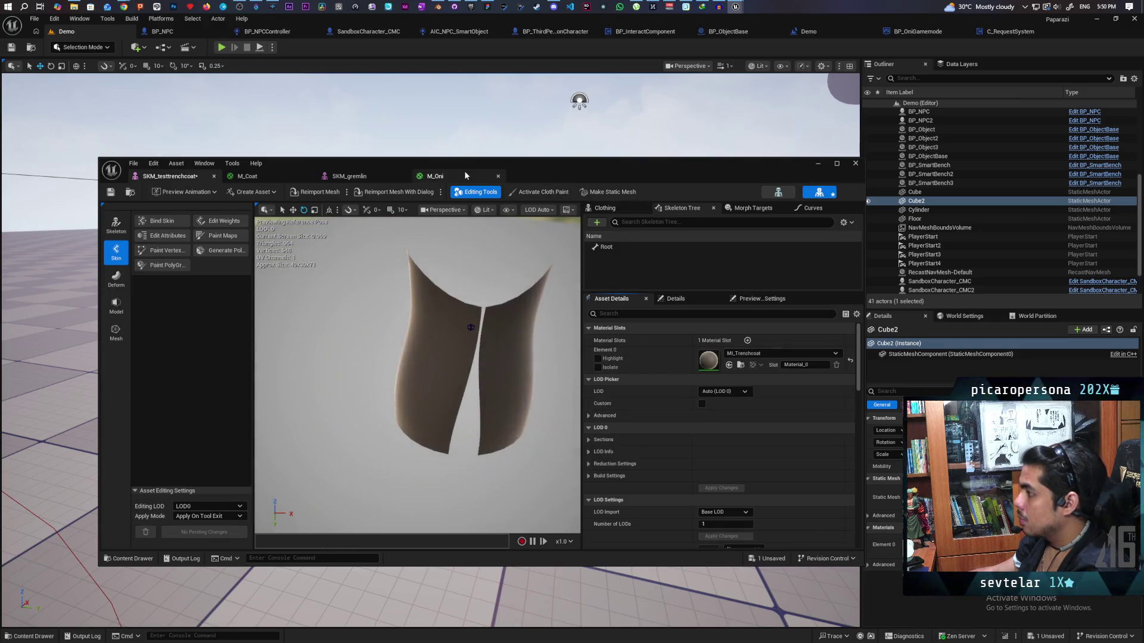
pyautogui.click(145, 562)
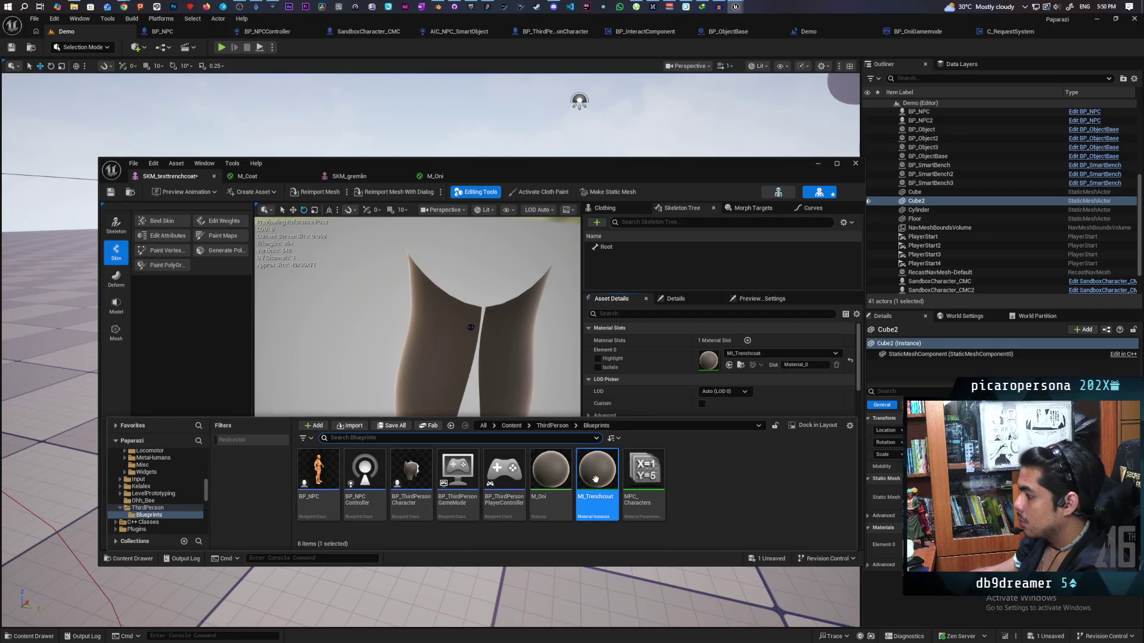
# Turn on the Two Sided override in MI_Trenchcoat and save the instance
pyautogui.press('Return')
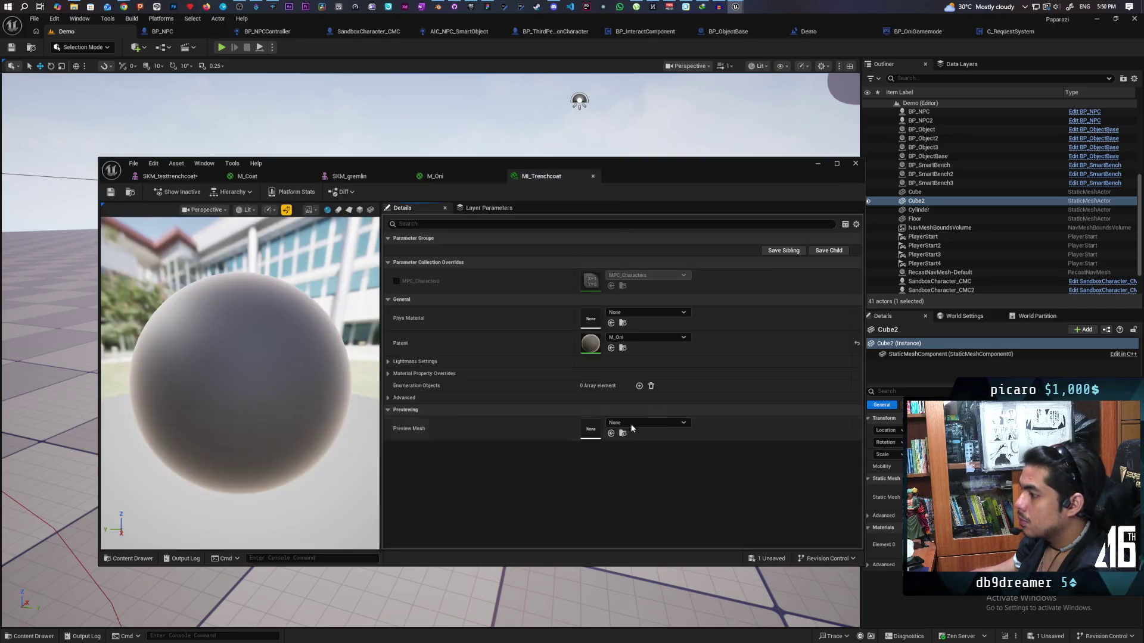
pyautogui.click(388, 371)
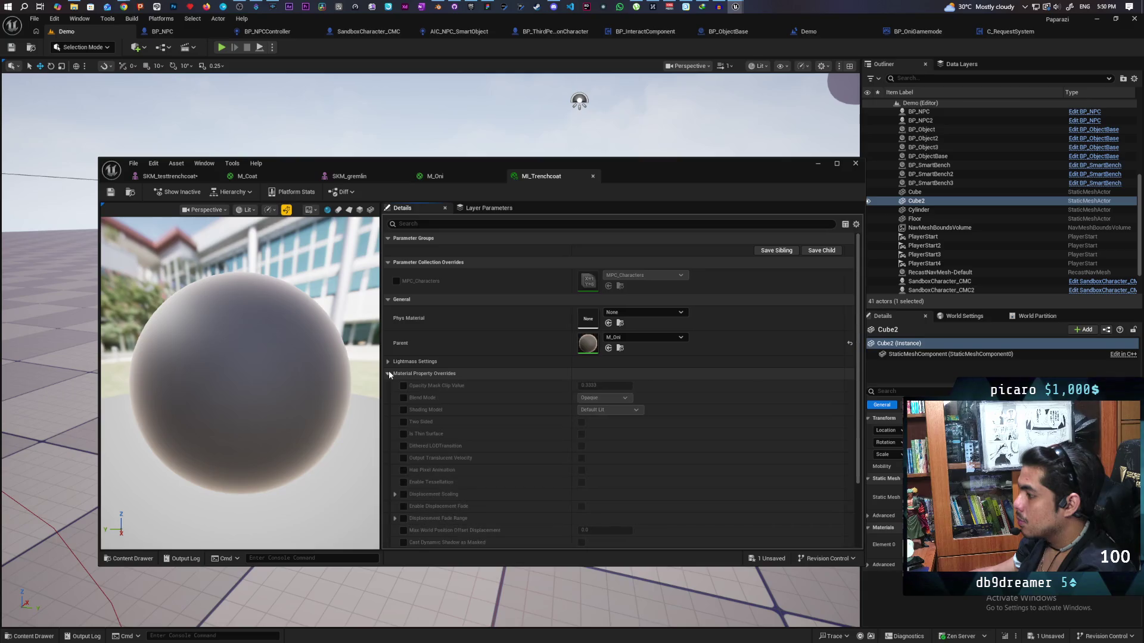
pyautogui.click(403, 422)
pyautogui.click(582, 421)
pyautogui.hotkey('ctrl', 's')
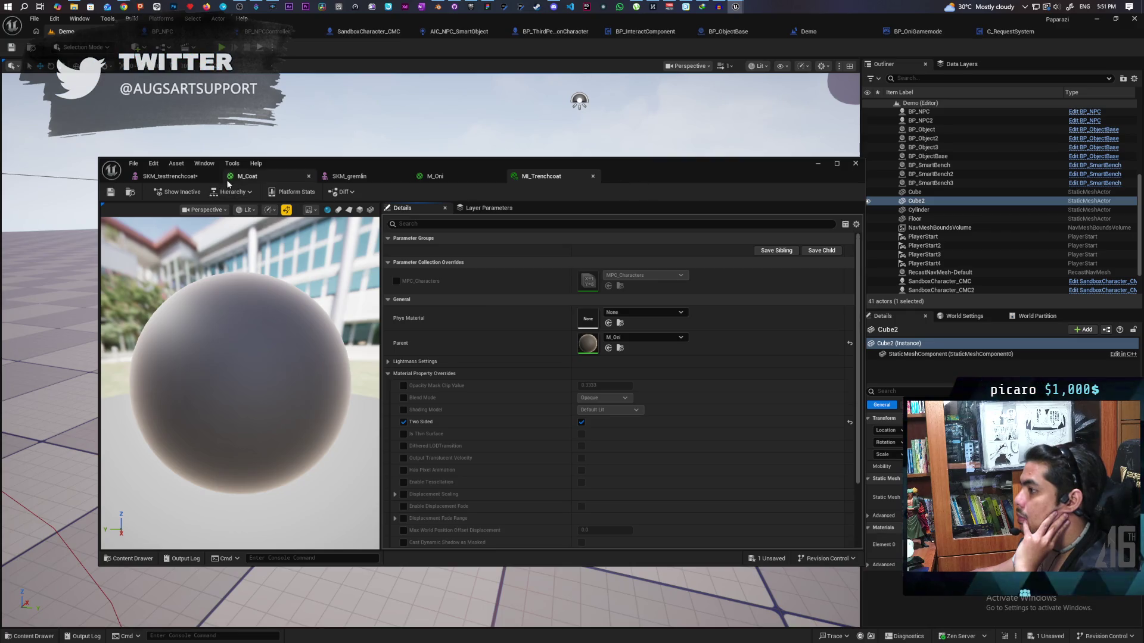
pyautogui.click(182, 179)
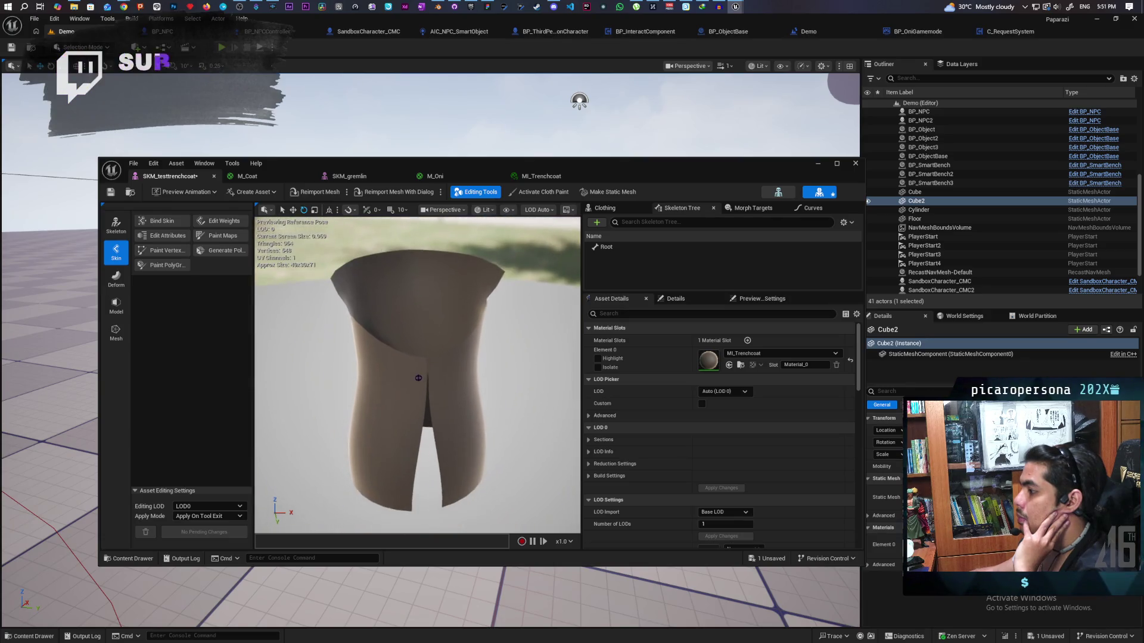
# Save the trench-coat mesh and check its Clothing data list, which is empty
pyautogui.click(111, 194)
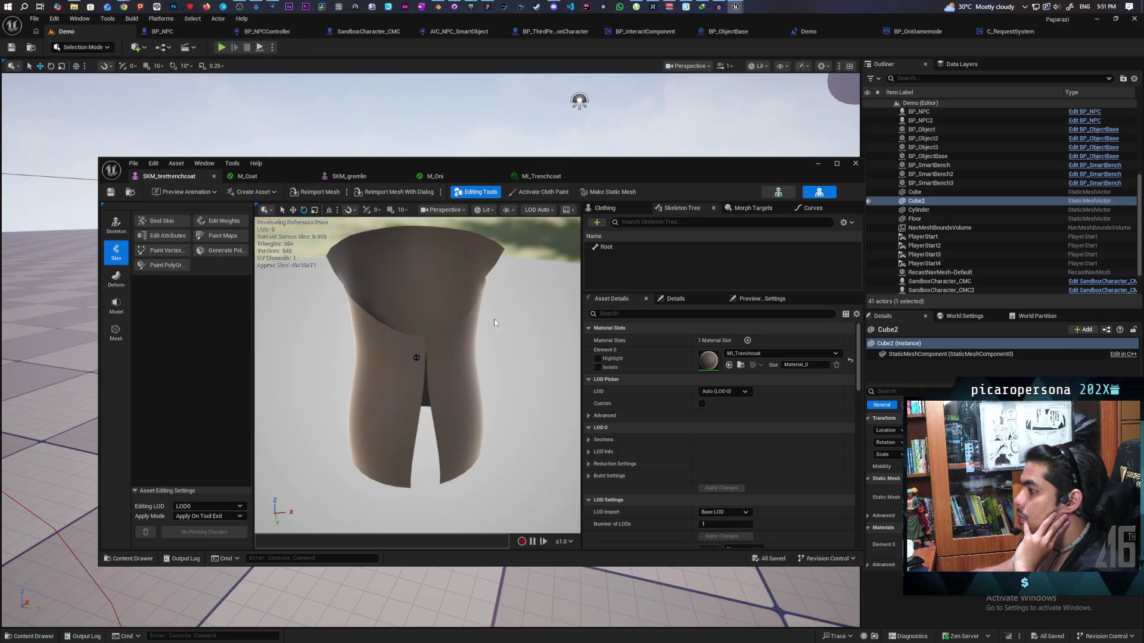
pyautogui.click(116, 224)
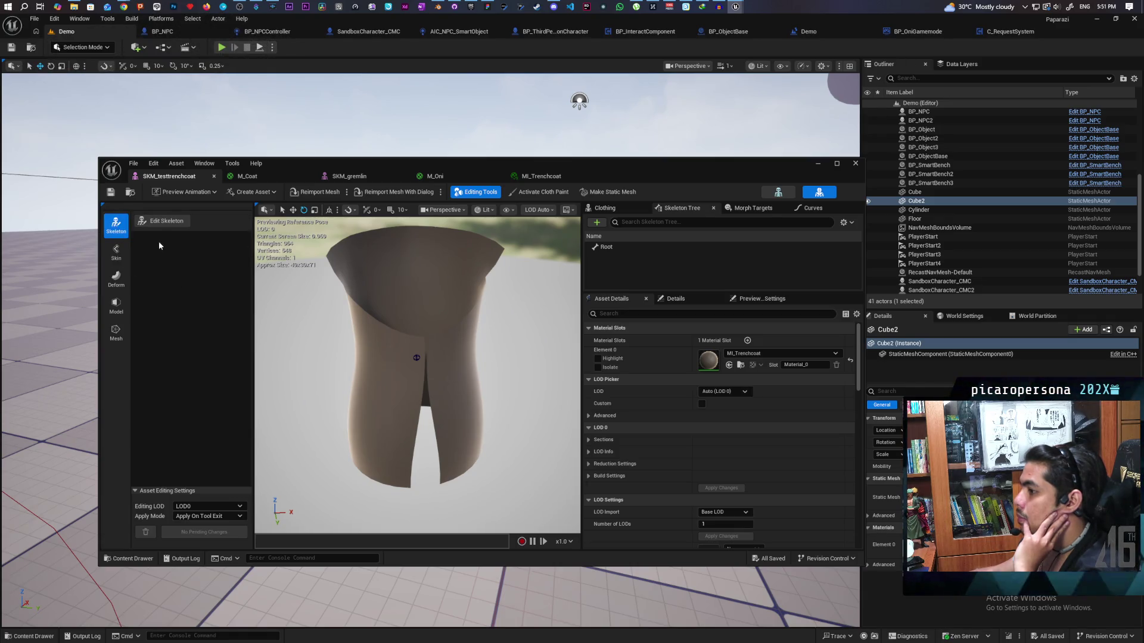
pyautogui.click(623, 212)
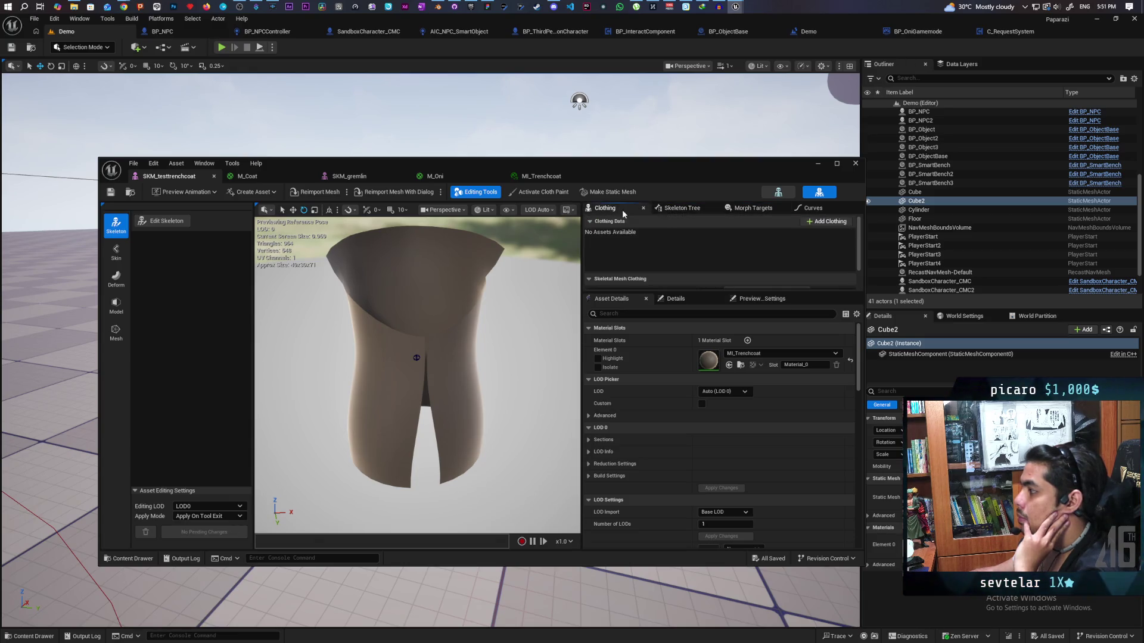
pyautogui.click(616, 232)
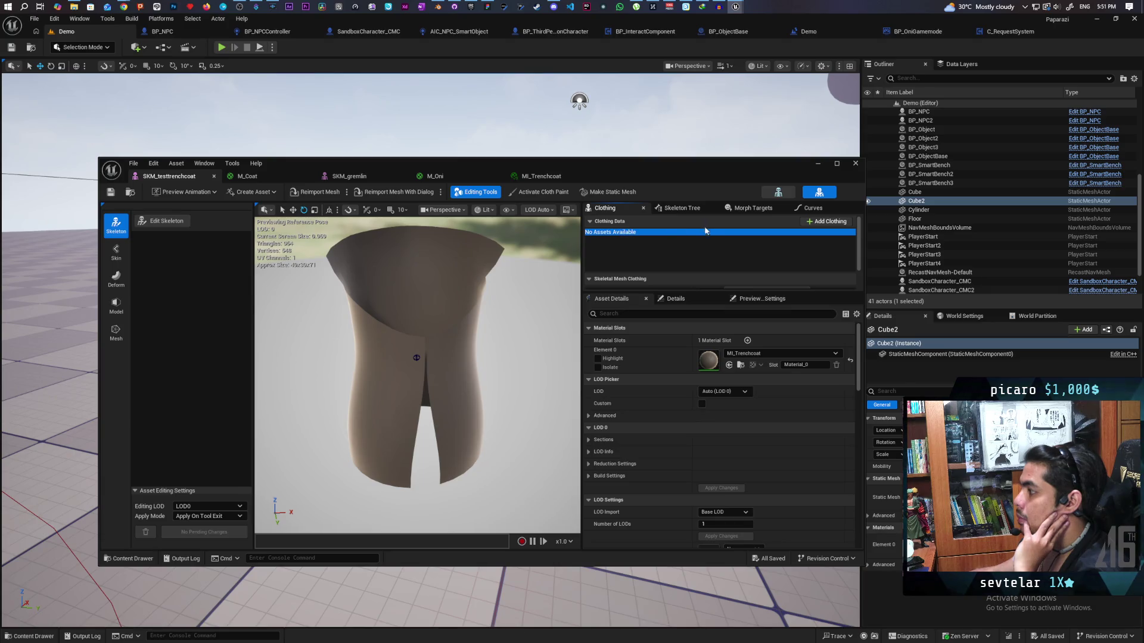
# Return to Skeleton mode and select the Root bone in the Skeleton Tree
pyautogui.click(119, 253)
pyautogui.click(117, 225)
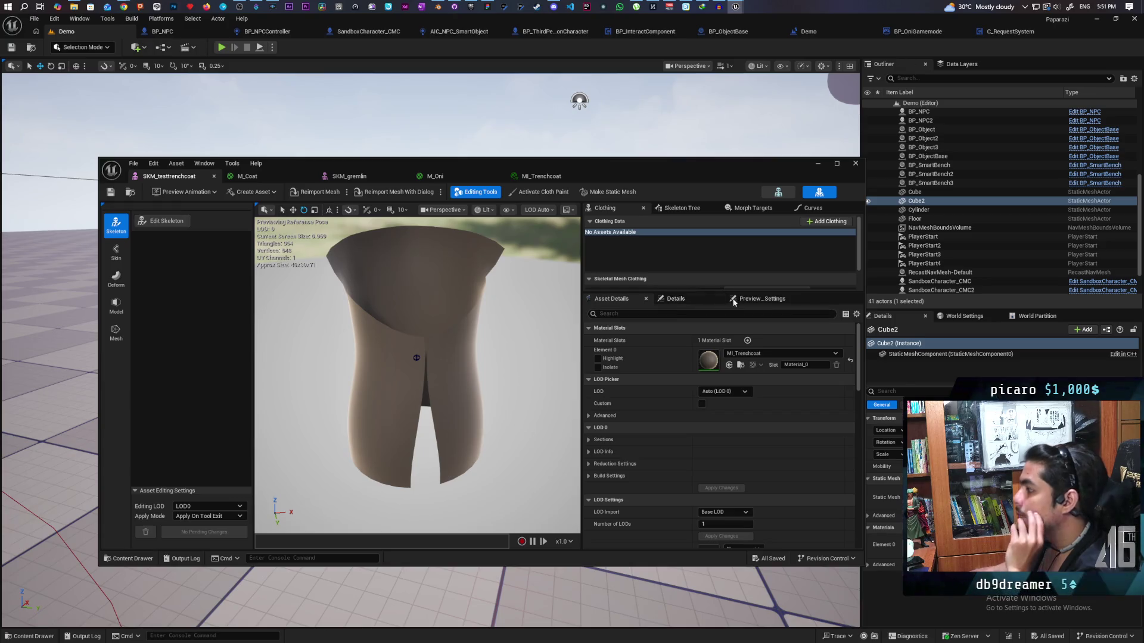
pyautogui.click(682, 207)
pyautogui.click(602, 246)
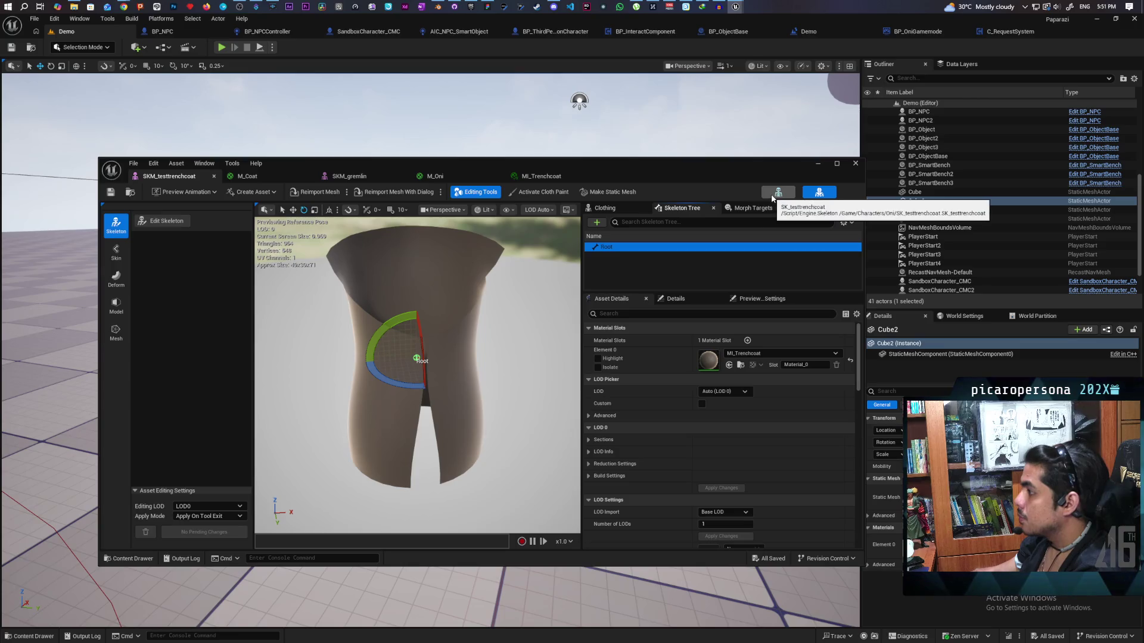
# Locate the trench-coat mesh asset in the Content Browser
pyautogui.click(250, 191)
pyautogui.moveTo(288, 219)
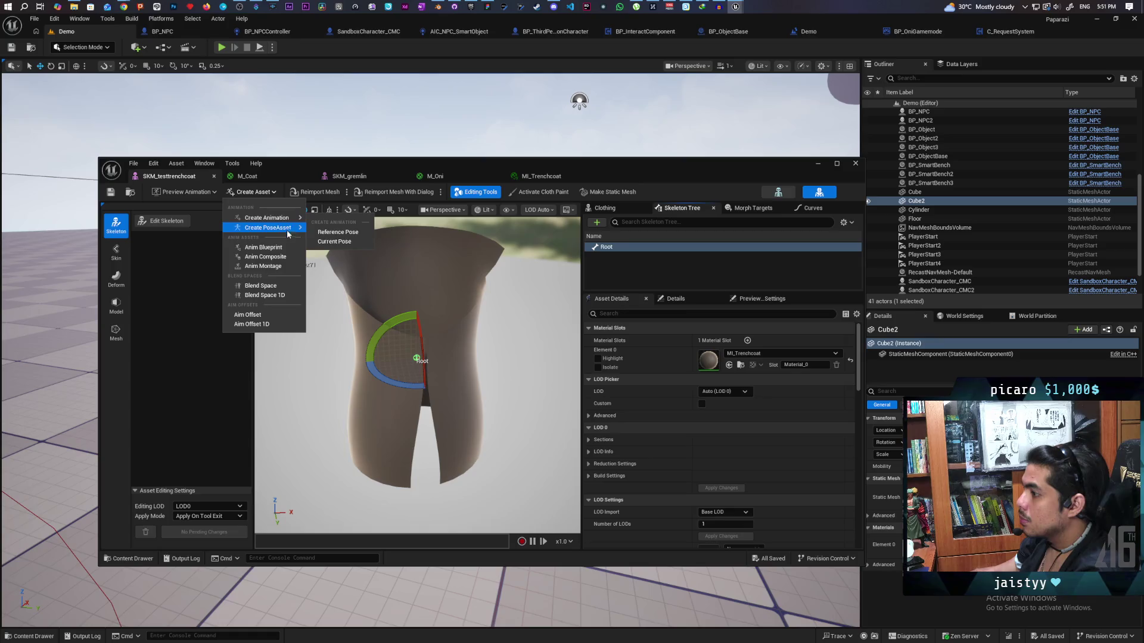
pyautogui.click(134, 194)
pyautogui.click(133, 195)
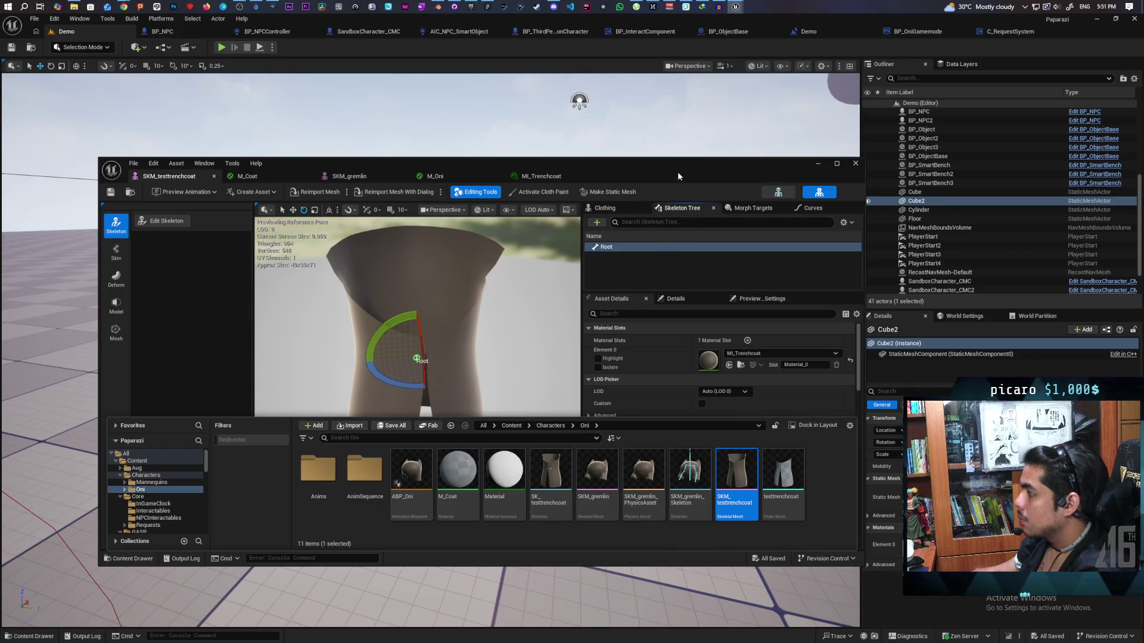
# Close the Content Drawer, reposition the mesh editor window and show its Clothing panel
pyautogui.moveTo(512, 314)
pyautogui.mouseDown()
pyautogui.moveTo(476, 316)
pyautogui.moveTo(435, 381)
pyautogui.moveTo(417, 346)
pyautogui.mouseUp()
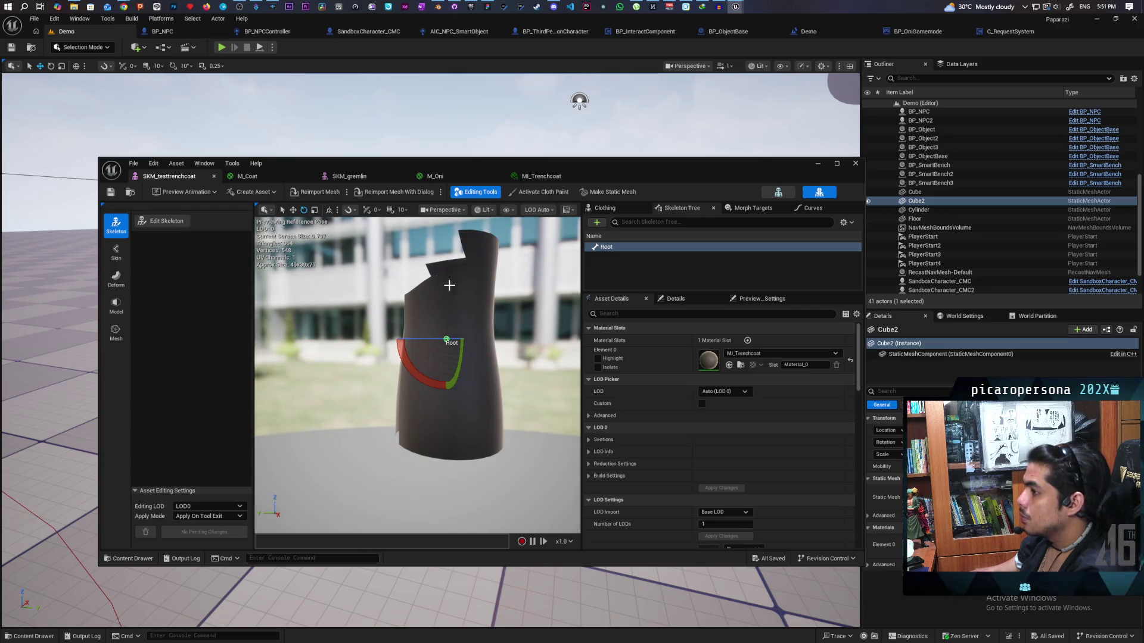
pyautogui.moveTo(655, 172)
pyautogui.mouseDown()
pyautogui.moveTo(536, 365)
pyautogui.moveTo(620, 335)
pyautogui.moveTo(614, 324)
pyautogui.mouseUp()
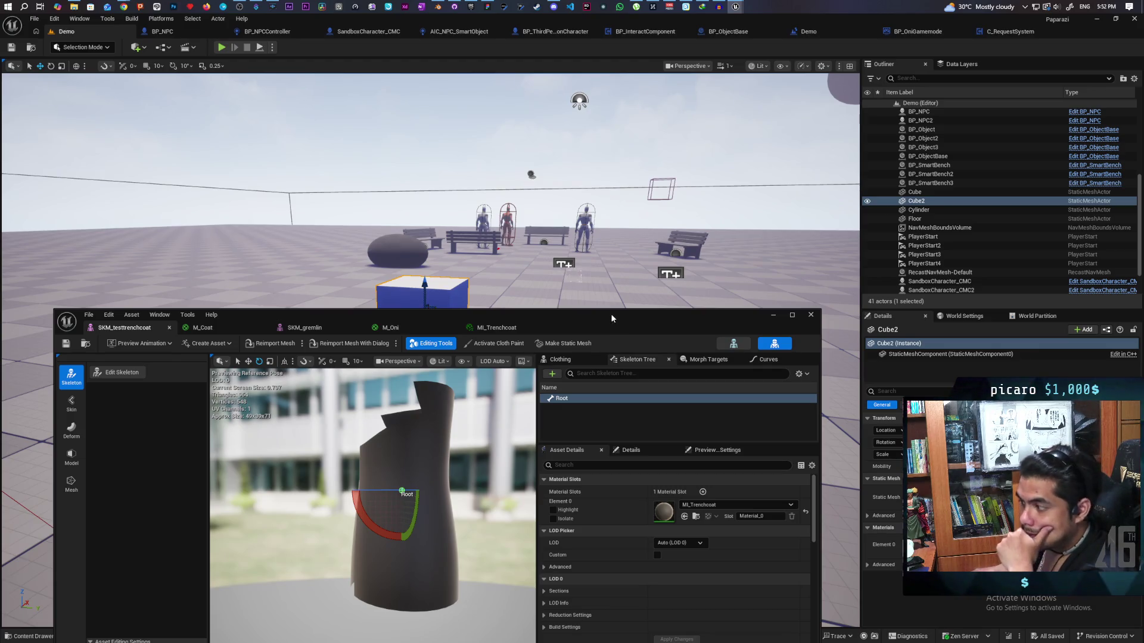
pyautogui.moveTo(607, 311); pyautogui.dragTo(601, 179)
pyautogui.click(557, 227)
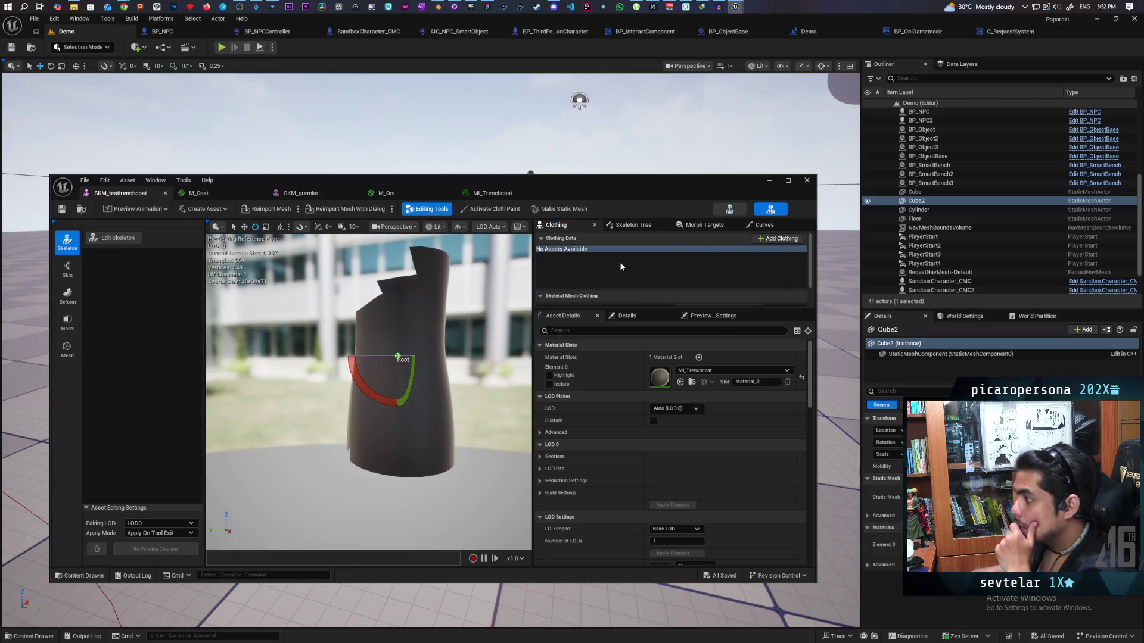
# In the SKM_gremlin editor, choose SKM_testtrenchcoat as the Add Clothing source
pyautogui.click(299, 193)
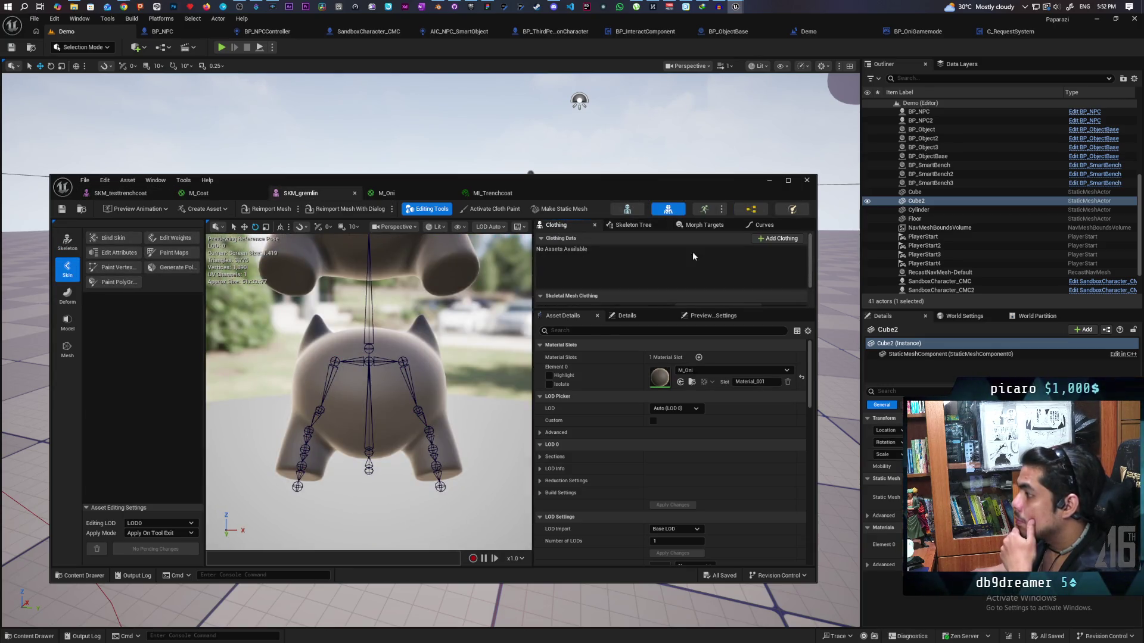
pyautogui.click(770, 239)
pyautogui.write('tren')
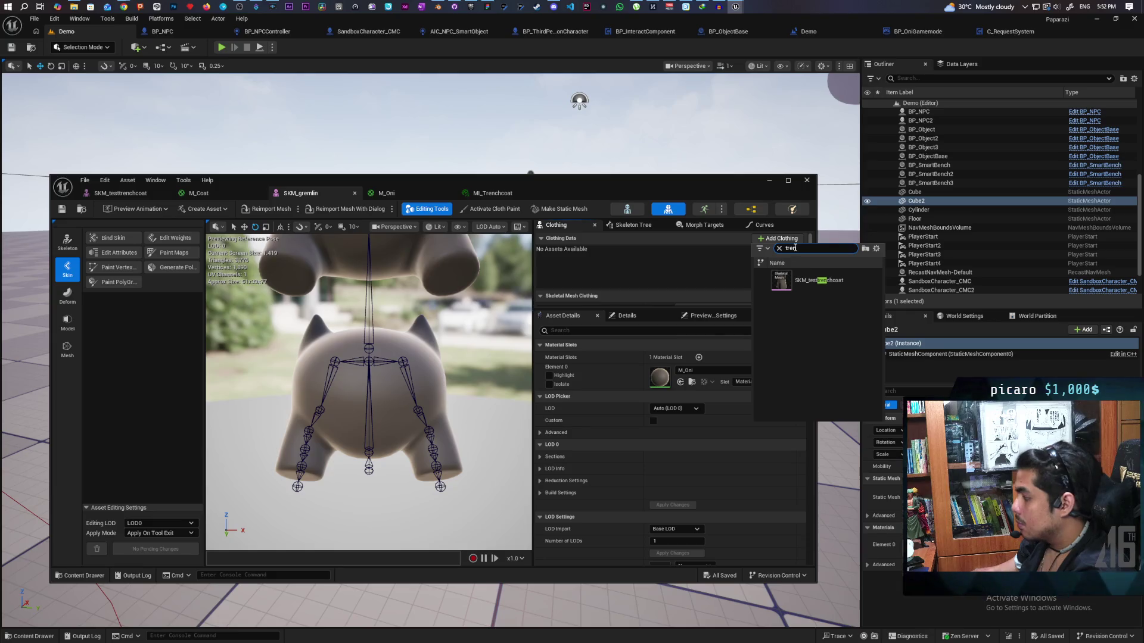
pyautogui.click(805, 281)
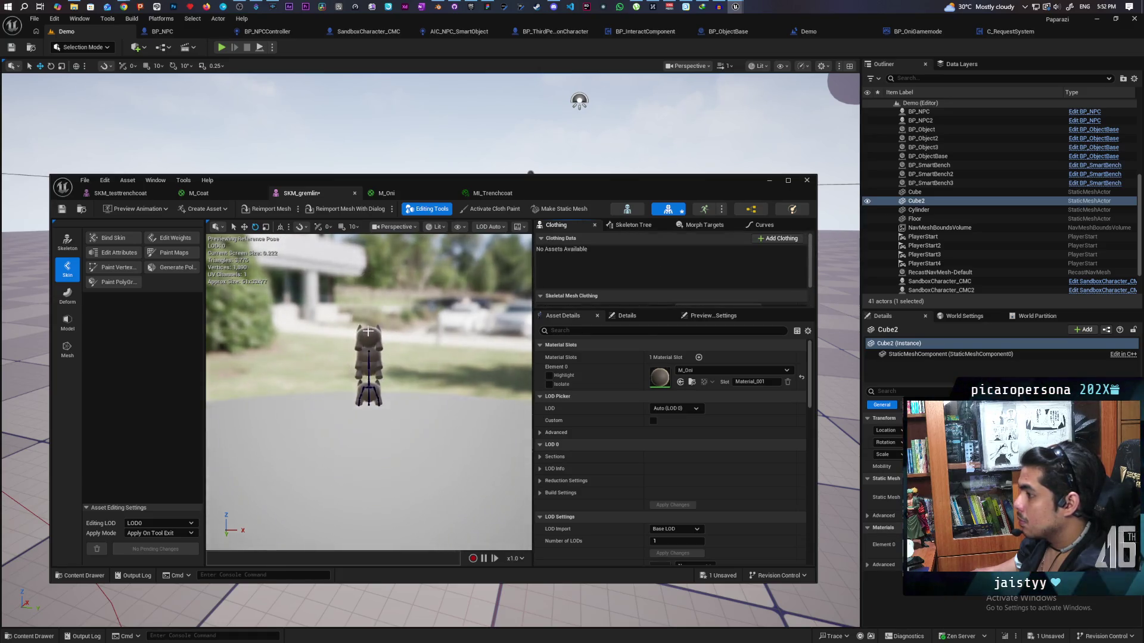
pyautogui.scroll(-2, 368, 331)
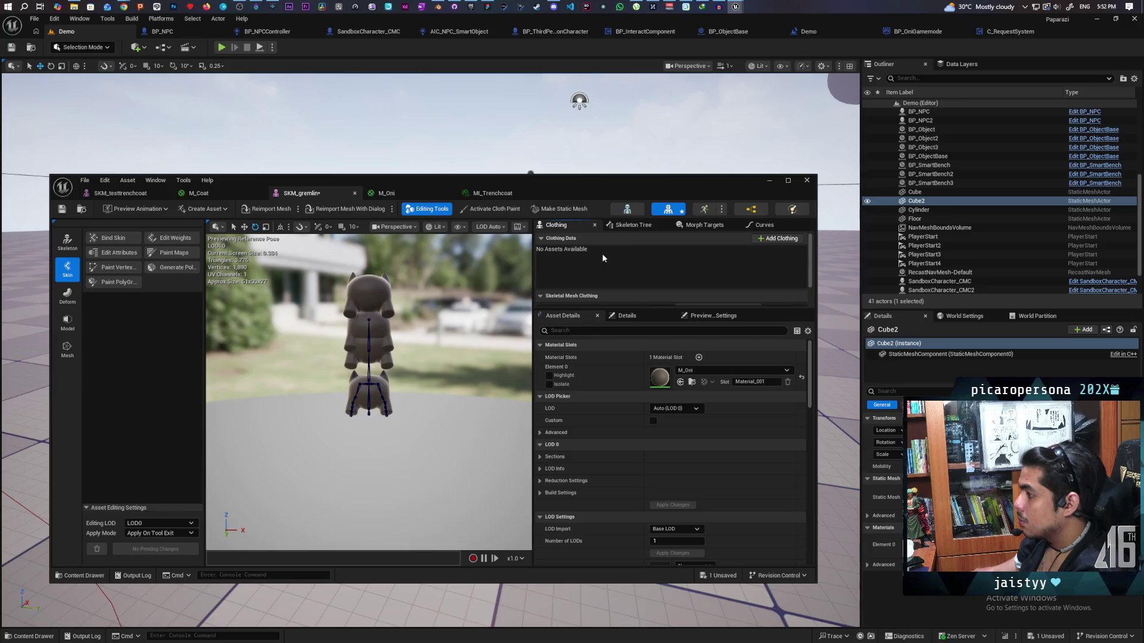
# Retry Add Clothing without choosing a source, then return to the SKM_testtrenchcoat editor
pyautogui.click(584, 250)
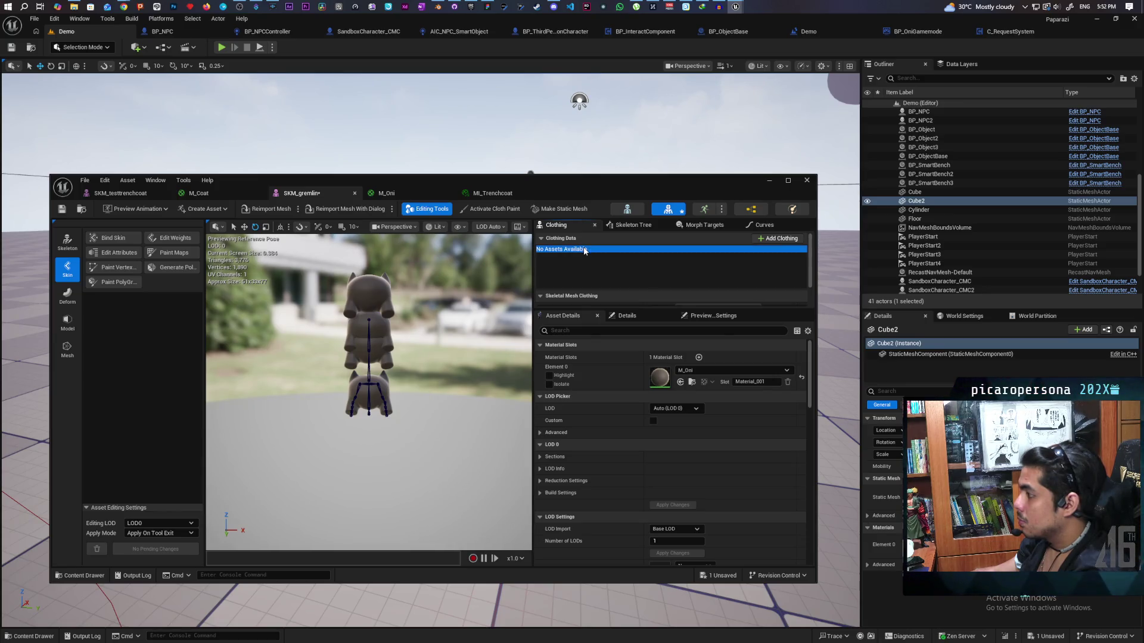
pyautogui.click(766, 240)
pyautogui.click(662, 267)
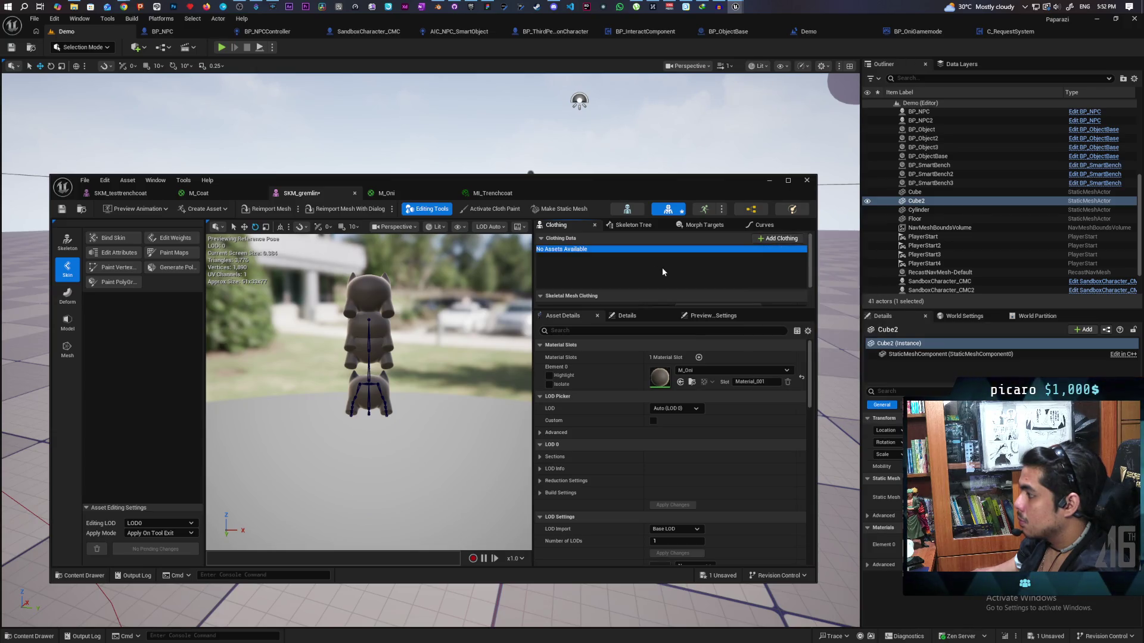
pyautogui.click(120, 193)
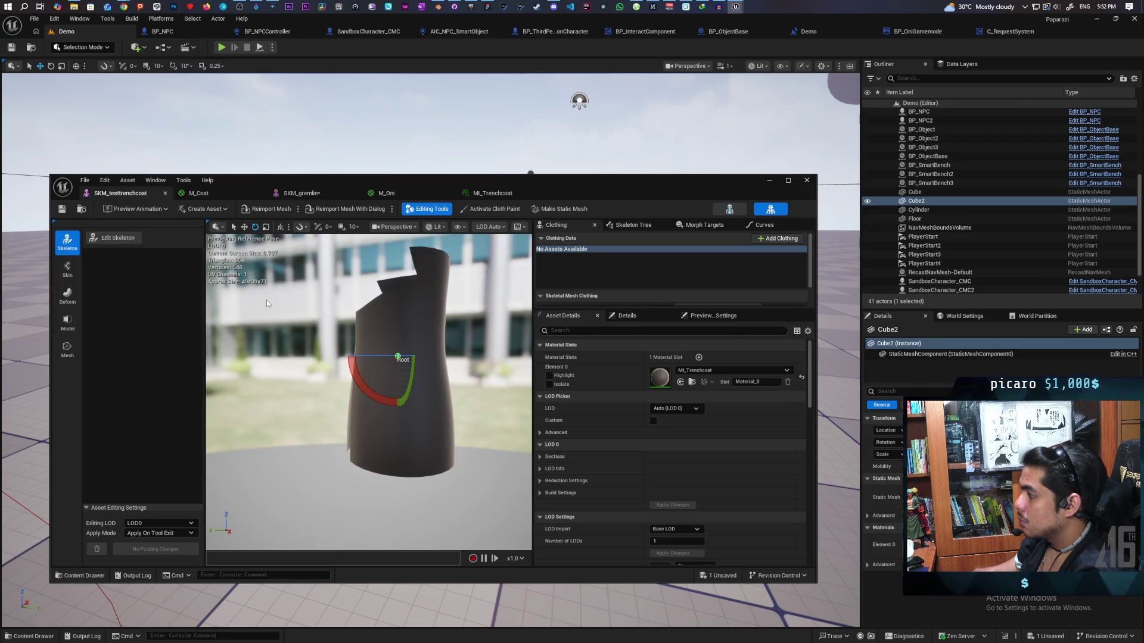
# Bring up the image-search browser window, minimize Pastebin and start a new tab
pyautogui.moveTo(126, 6)
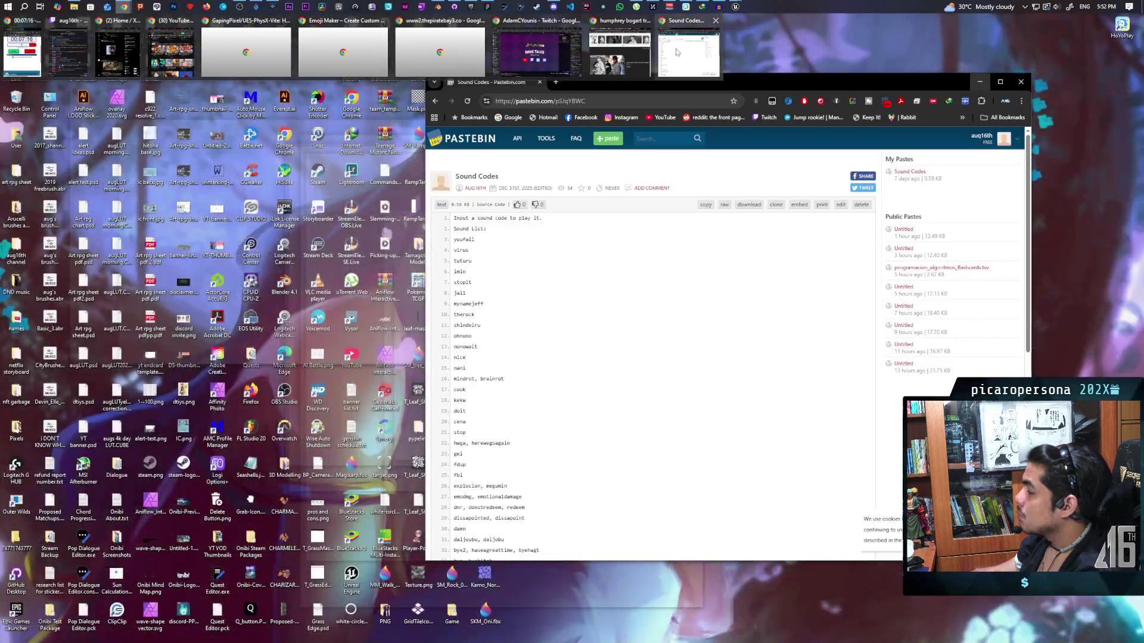
pyautogui.click(676, 53)
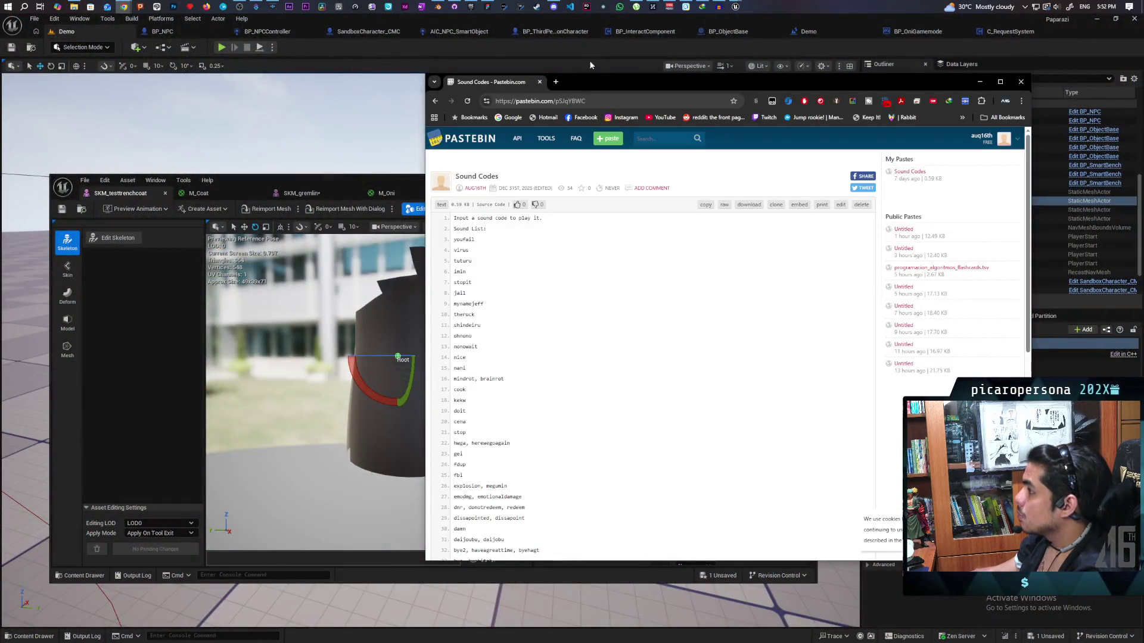
pyautogui.click(977, 86)
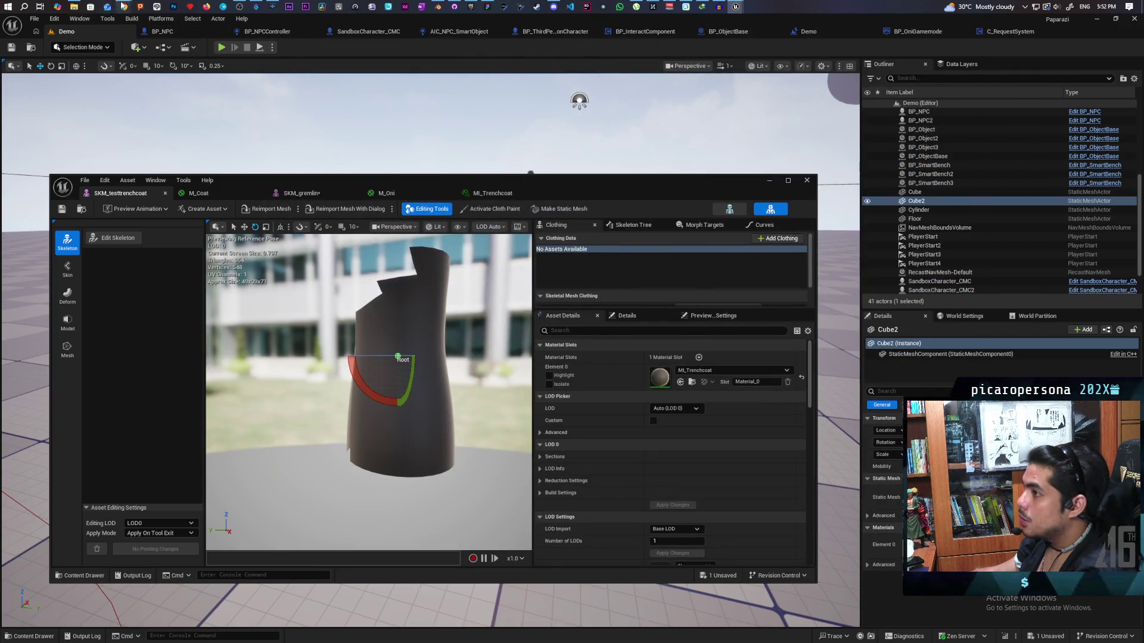
pyautogui.moveTo(123, 7)
pyautogui.click(622, 53)
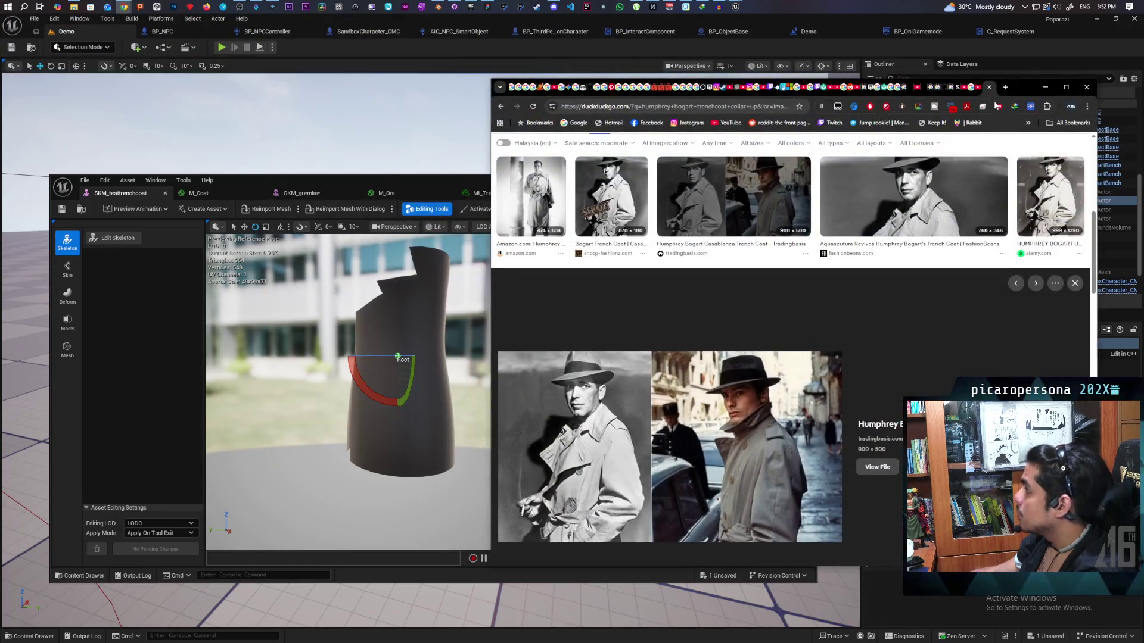
pyautogui.click(1005, 88)
pyautogui.moveTo(1022, 87)
pyautogui.mouseDown()
pyautogui.moveTo(865, 83)
pyautogui.moveTo(913, 90)
pyautogui.mouseUp()
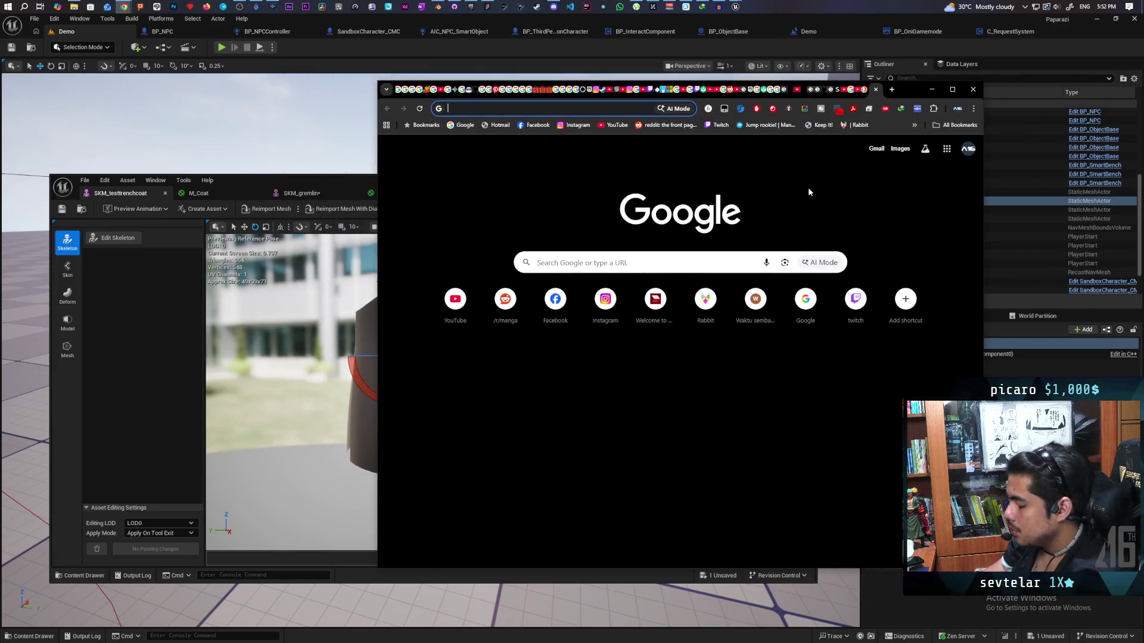
# Search Google for 'how to add cloth sim ue5' and open the Royal Skies cloth physics video
pyautogui.write('how to add cl')
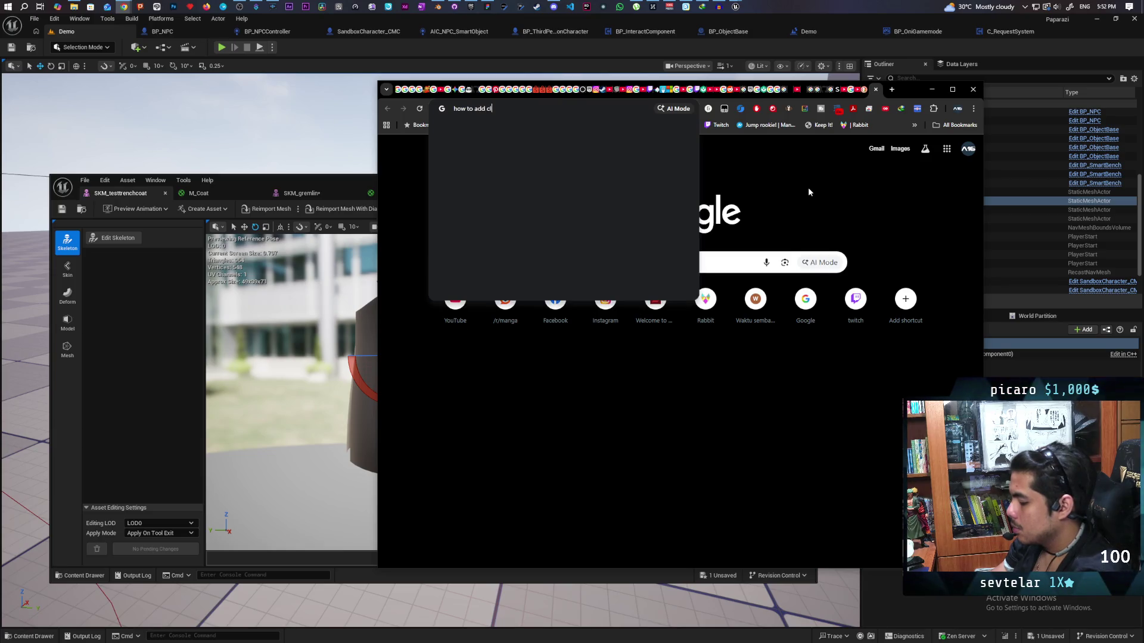
pyautogui.write('oth sim ue')
pyautogui.press('Return')
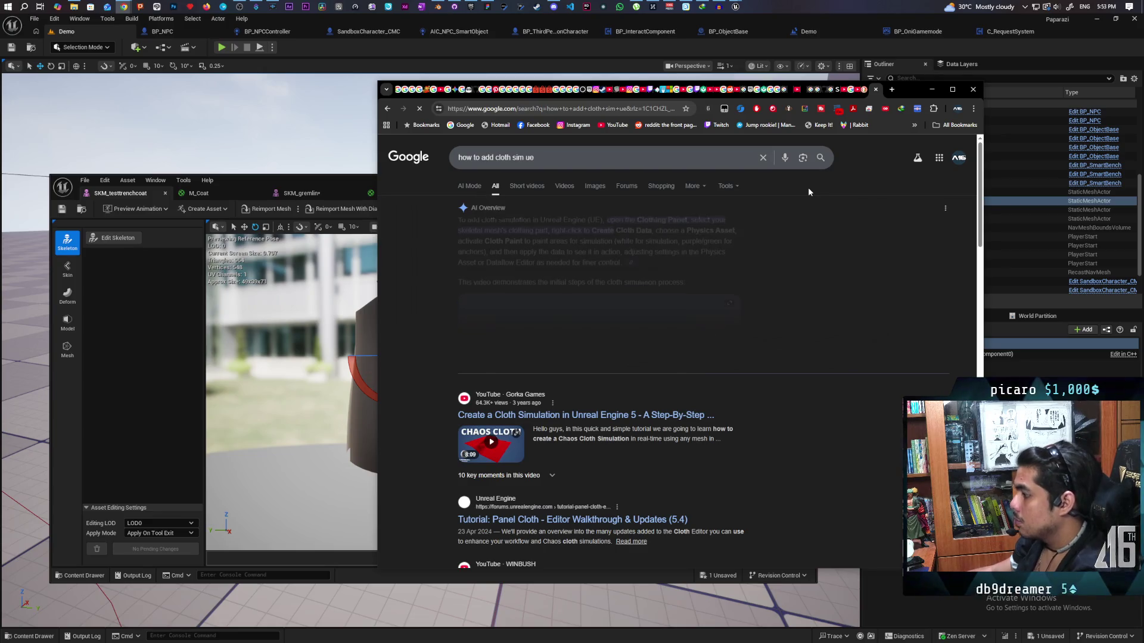
pyautogui.click(558, 158)
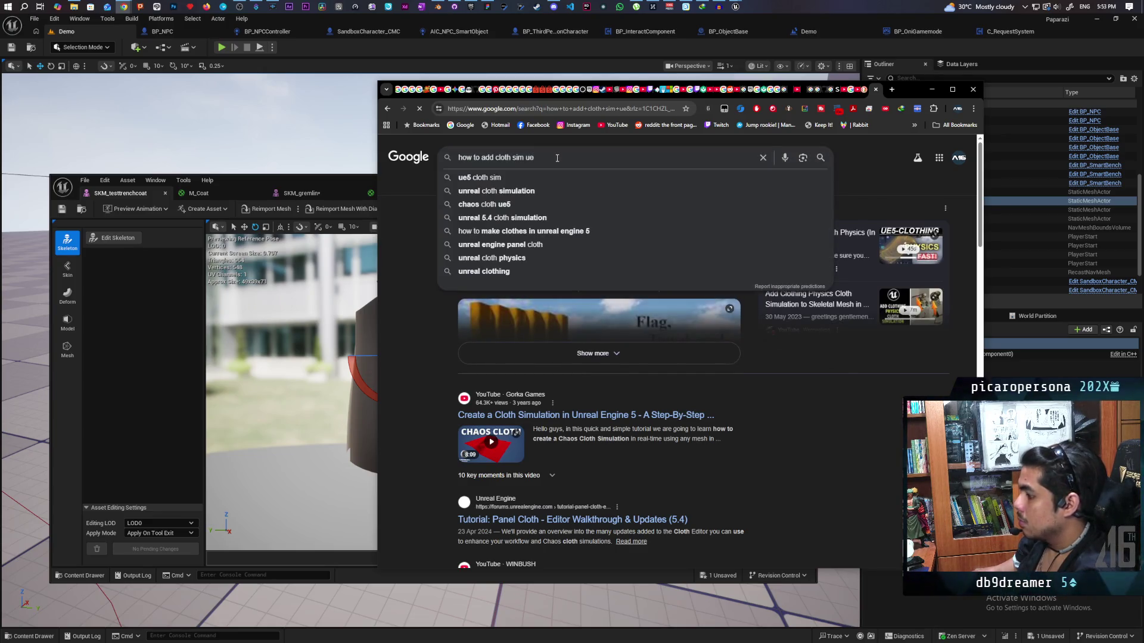
pyautogui.write('5')
pyautogui.press('Return')
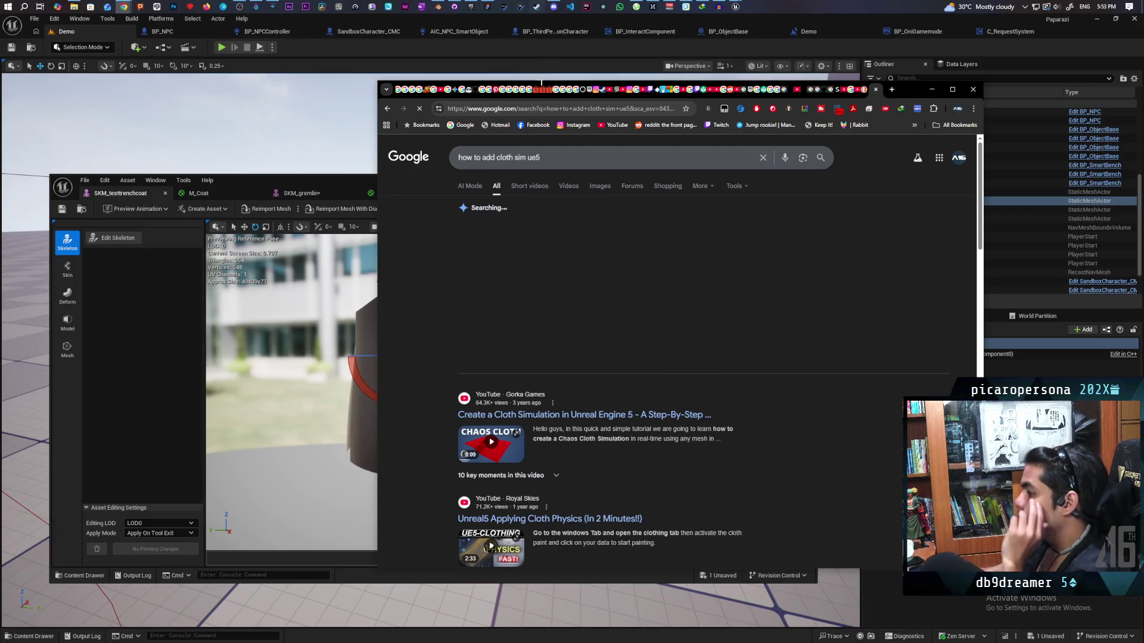
pyautogui.scroll(-5, 659, 309)
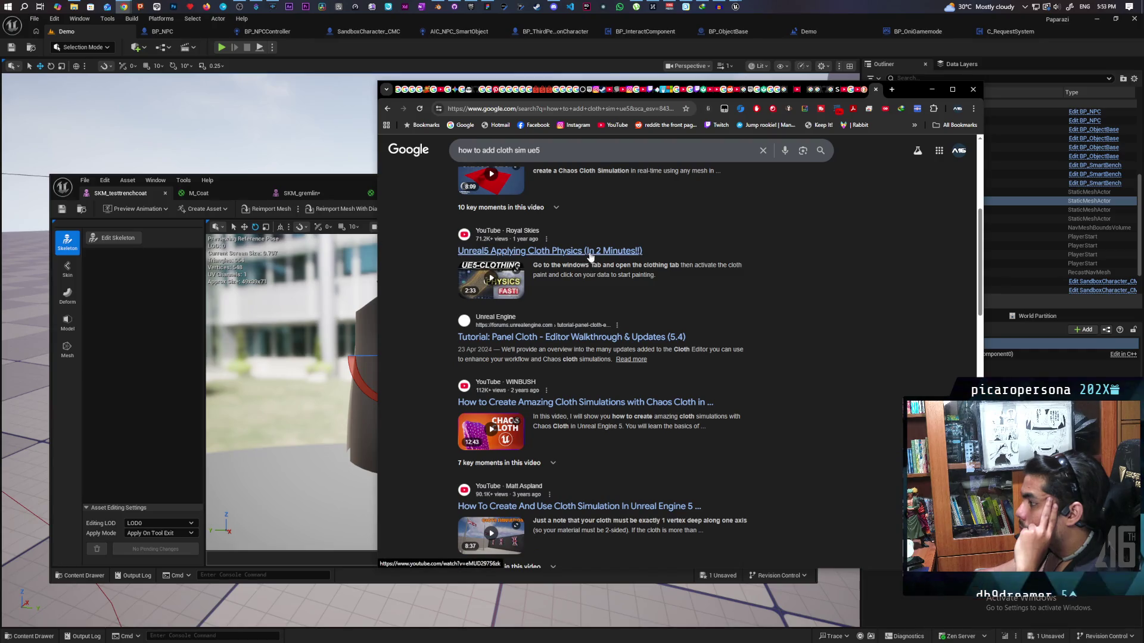
pyautogui.click(590, 255)
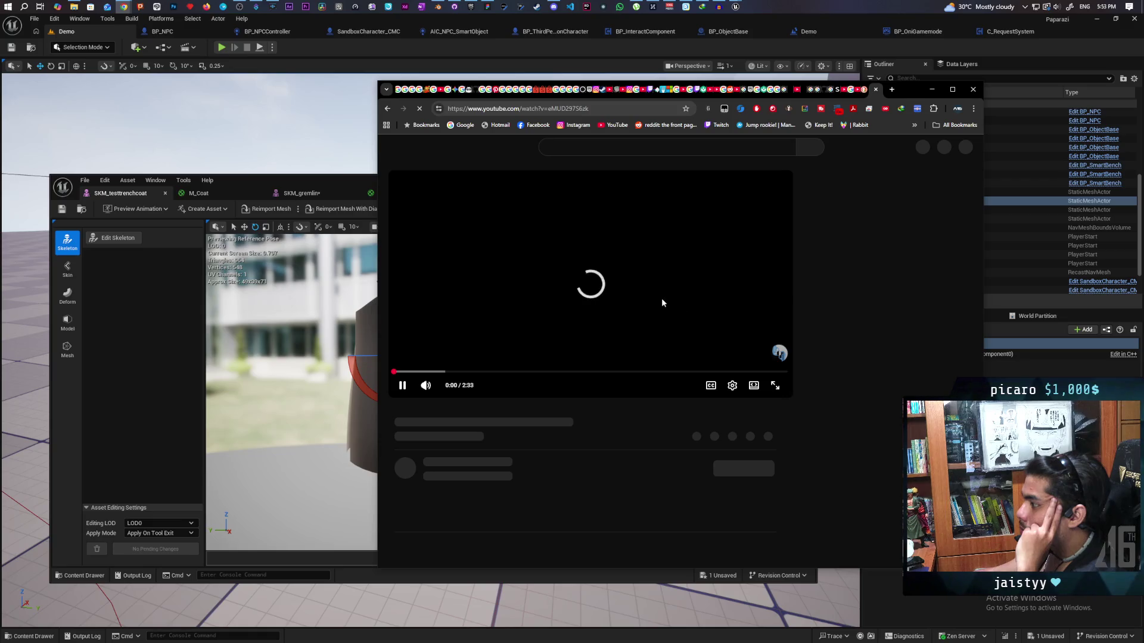
# Watch the cloth tutorial maximized and quieter, pause at the clothing-data step, then select the coat mesh
pyautogui.click(438, 381)
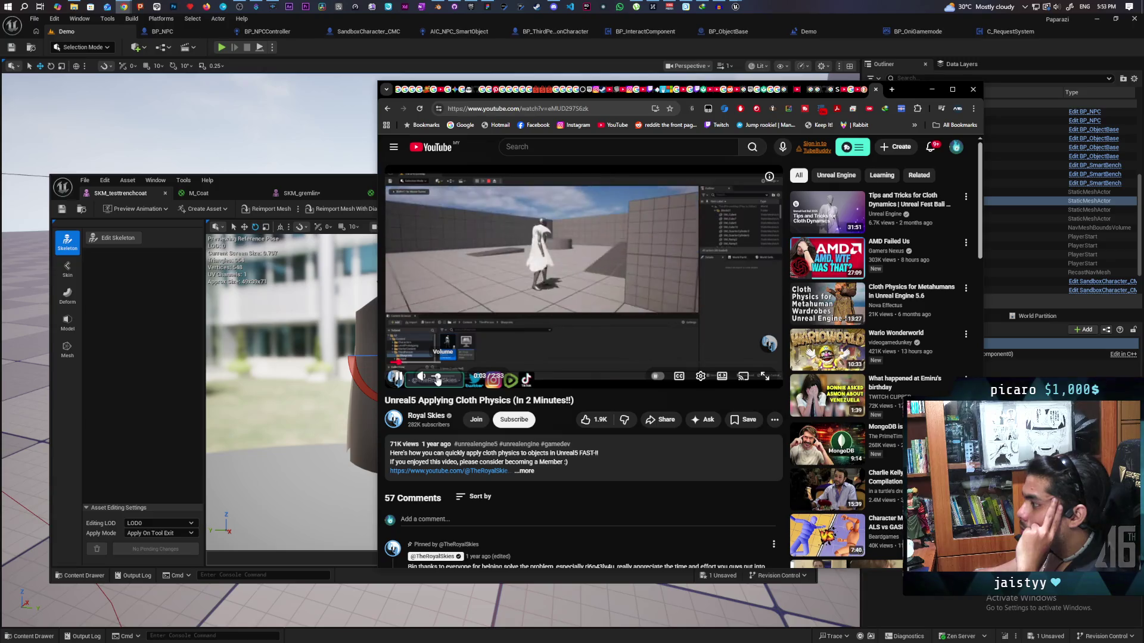
pyautogui.doubleClick(906, 89)
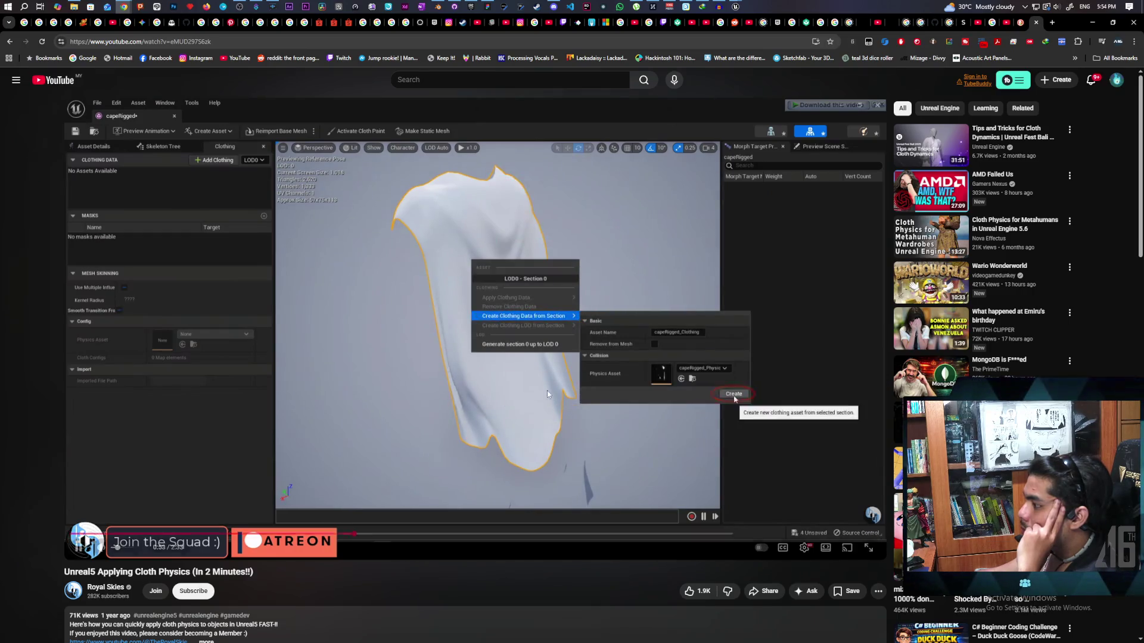
pyautogui.click(485, 379)
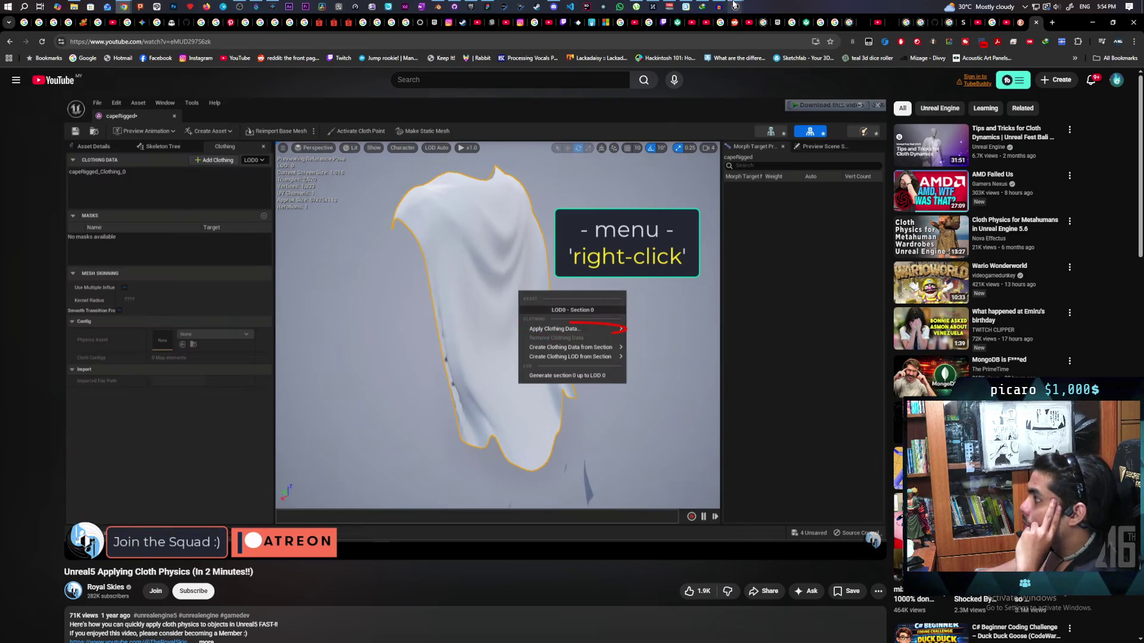
pyautogui.moveTo(735, 7)
pyautogui.click(422, 328)
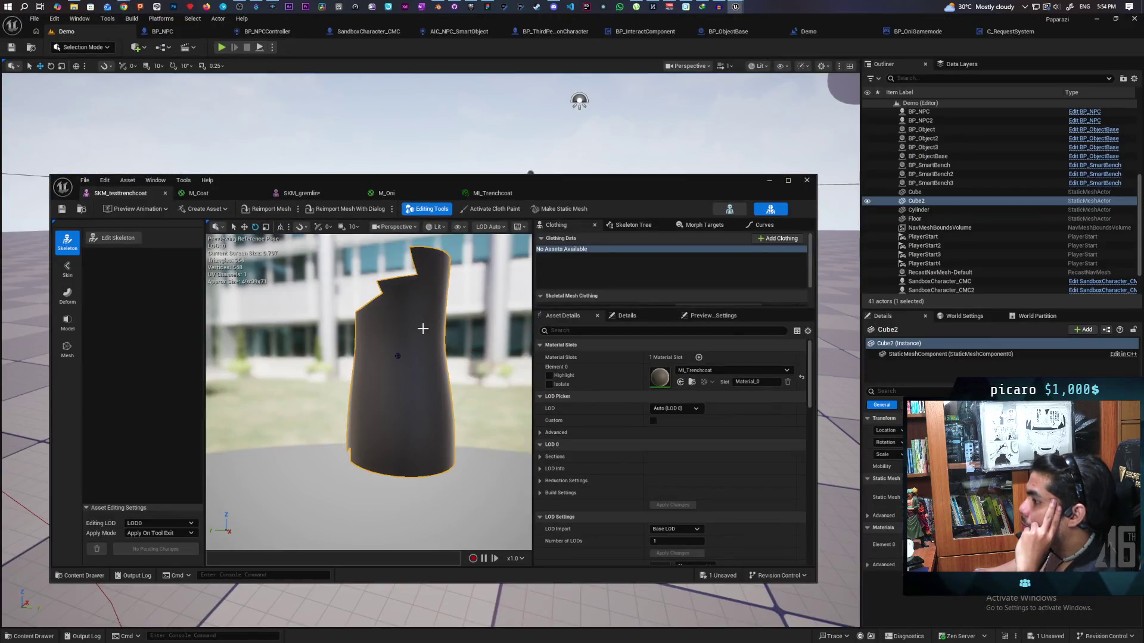
# Open the coat mesh section's clothing options, then bring the cloth tutorial back up
pyautogui.rightClick(422, 332)
pyautogui.moveTo(491, 392)
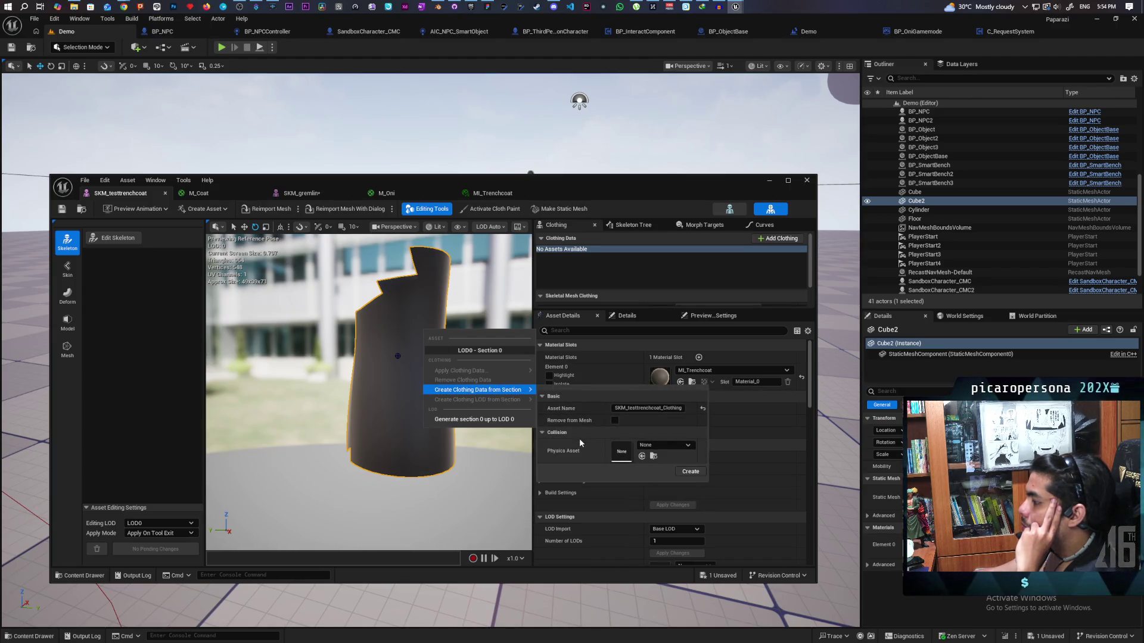
pyautogui.moveTo(736, 7)
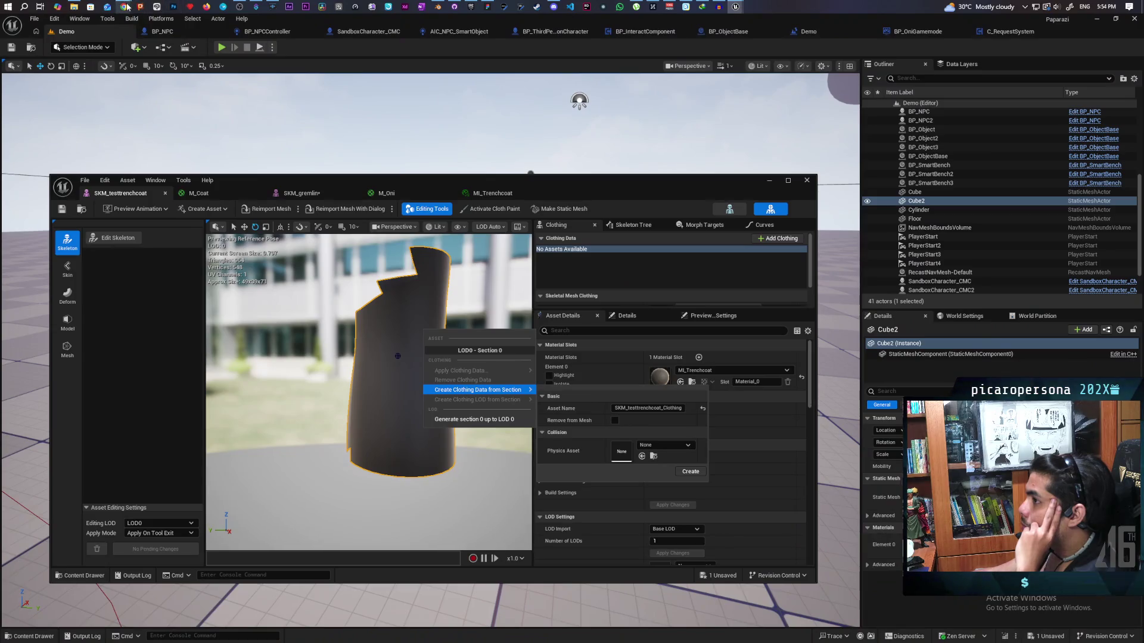
pyautogui.moveTo(127, 7)
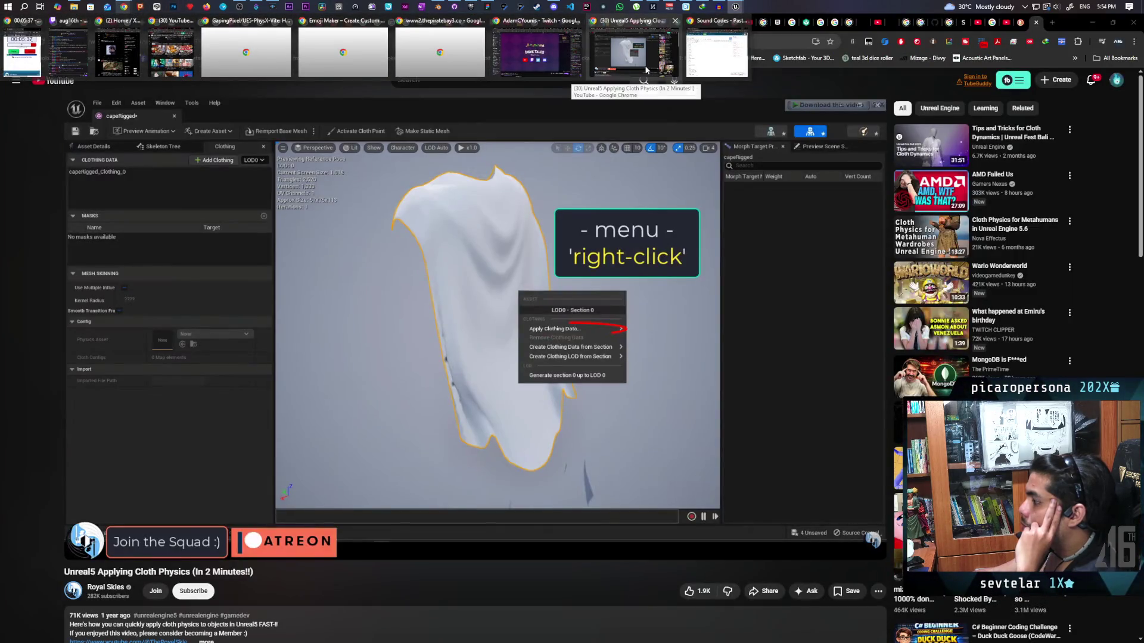
pyautogui.click(645, 68)
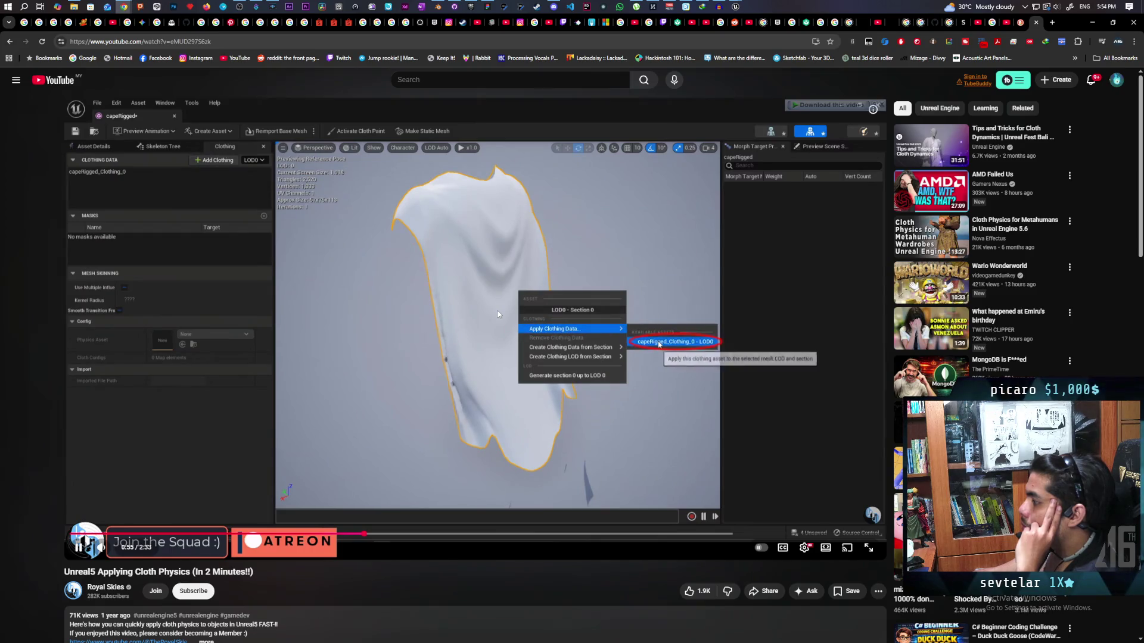
# Rewind the tutorial and pause it on the Create Clothing Data step, then minimize Chrome
pyautogui.click(531, 309)
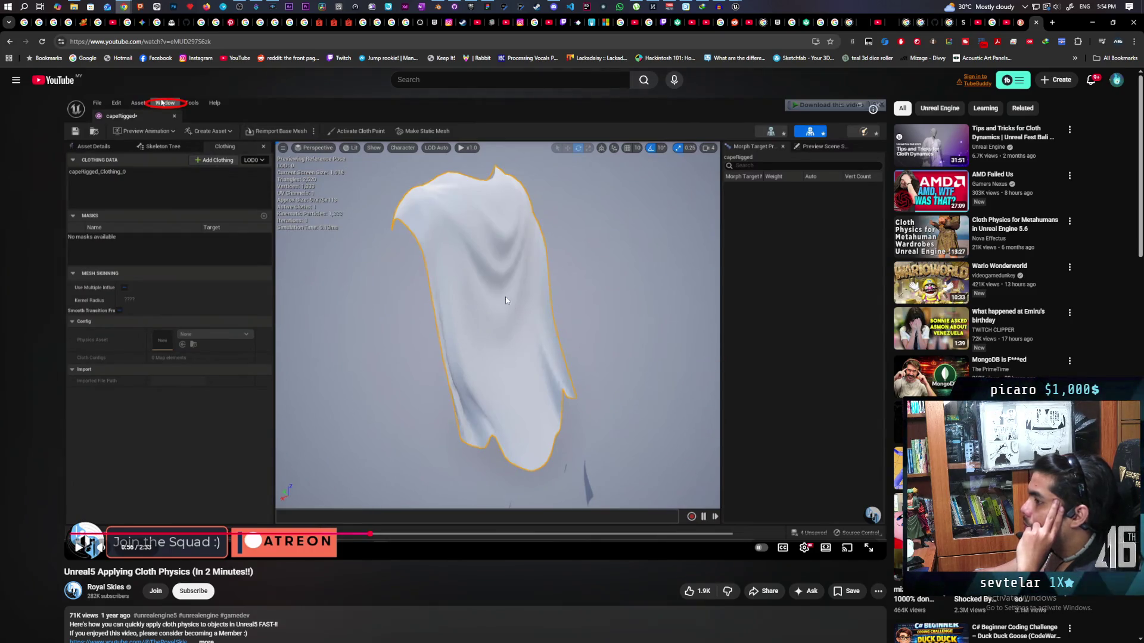
pyautogui.press('space')
pyautogui.press('Left')
pyautogui.press('Left')
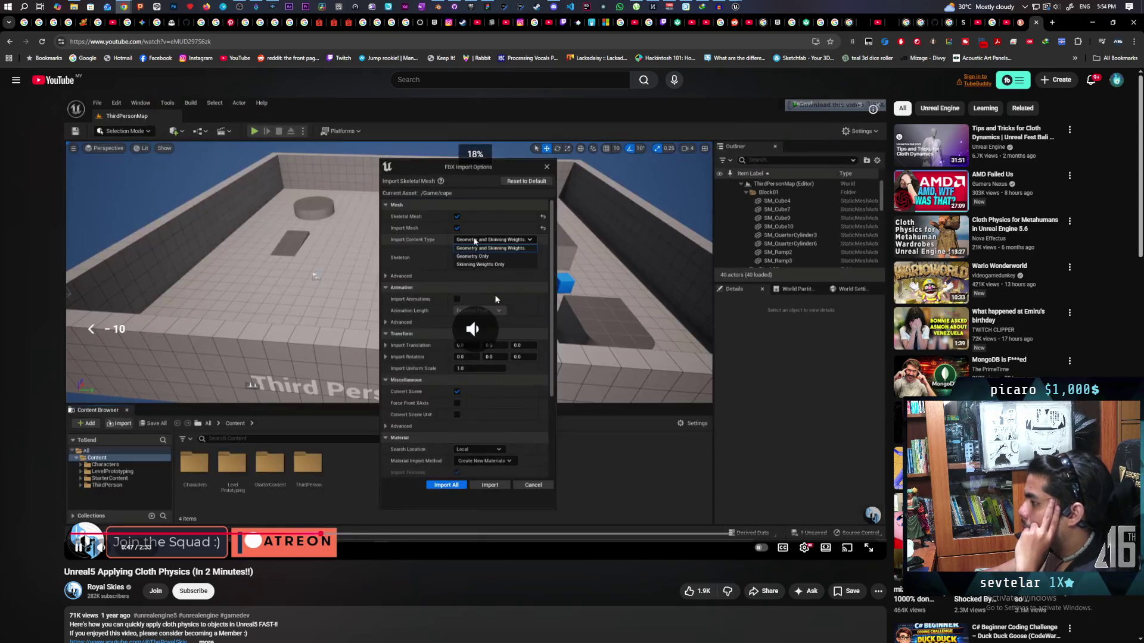
pyautogui.press('Up')
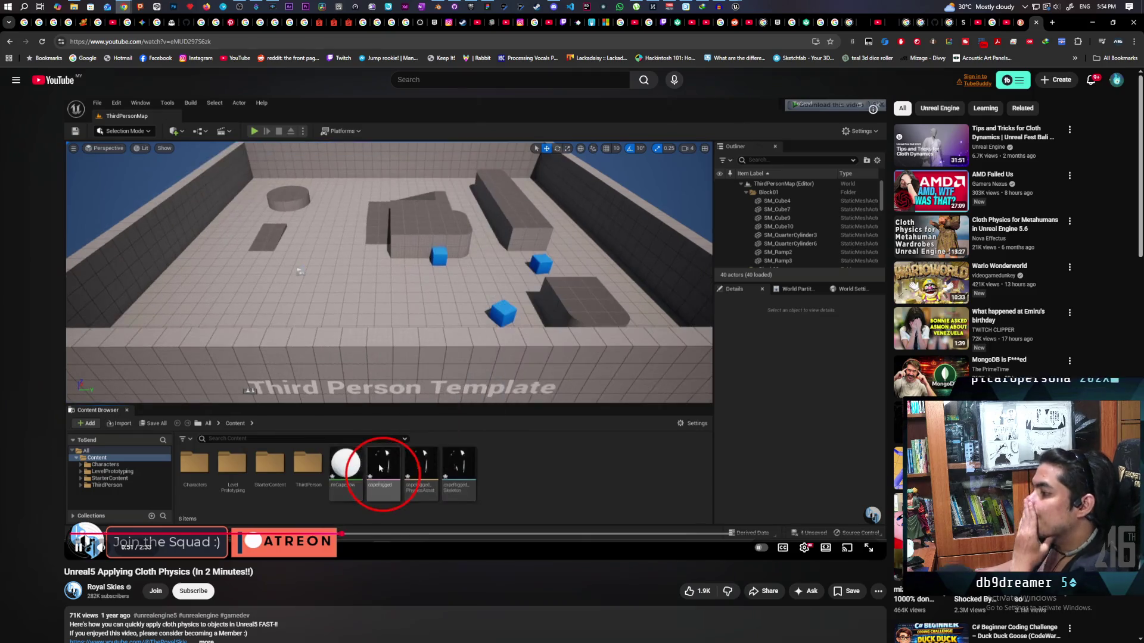
pyautogui.press('space')
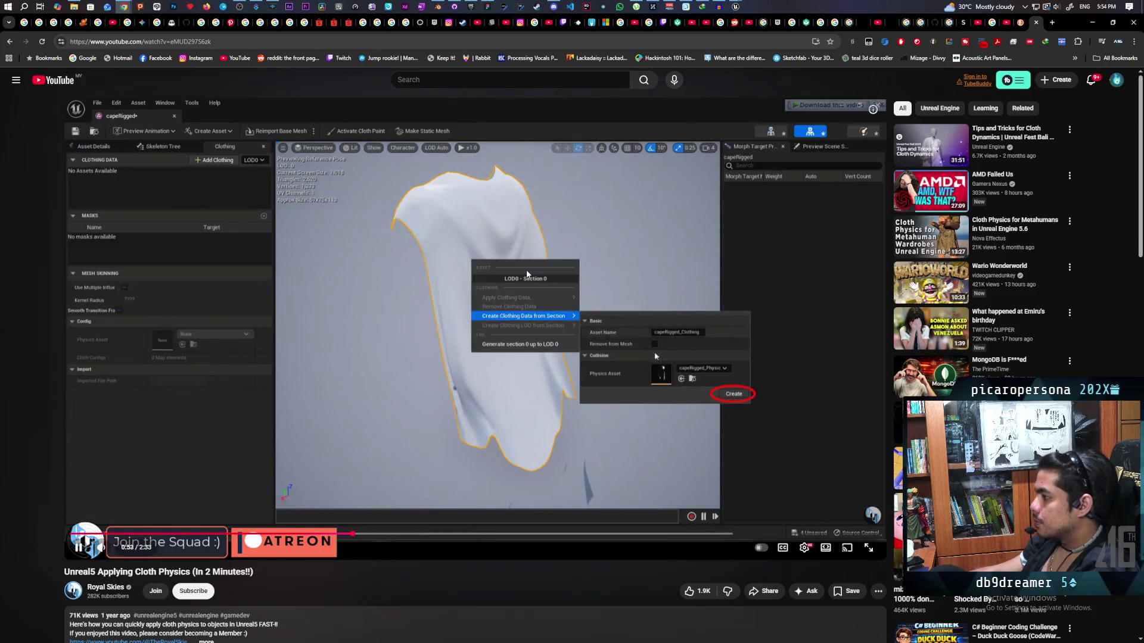
pyautogui.click(1094, 22)
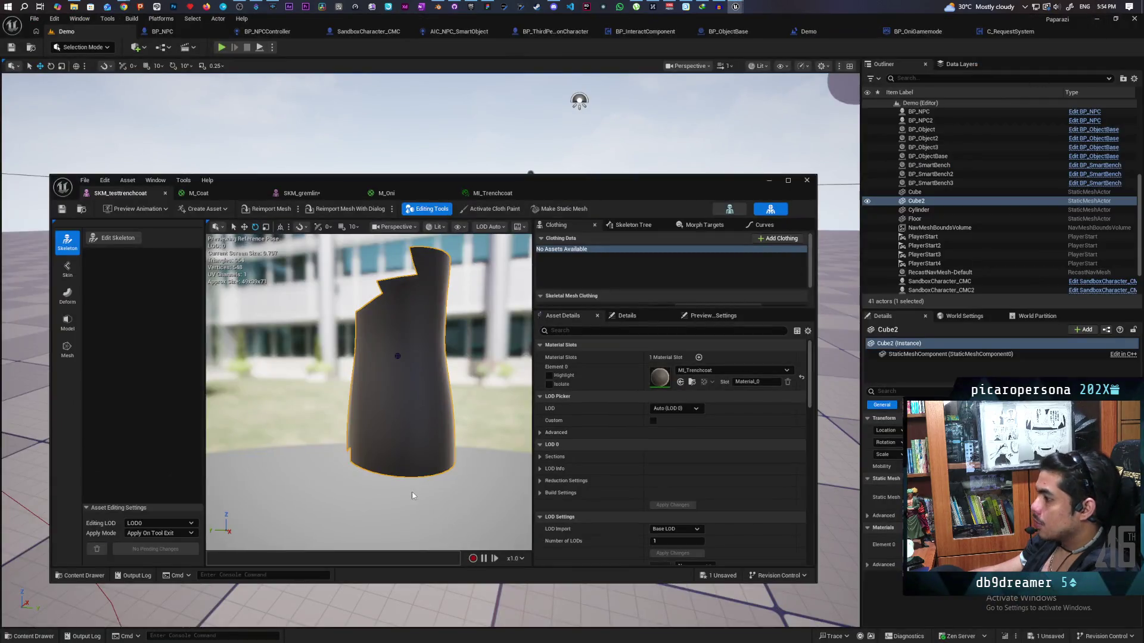
# Review Create Asset options and SK_testtrenchcoat's actions in the Oni folder, then return to the tutorial
pyautogui.click(204, 209)
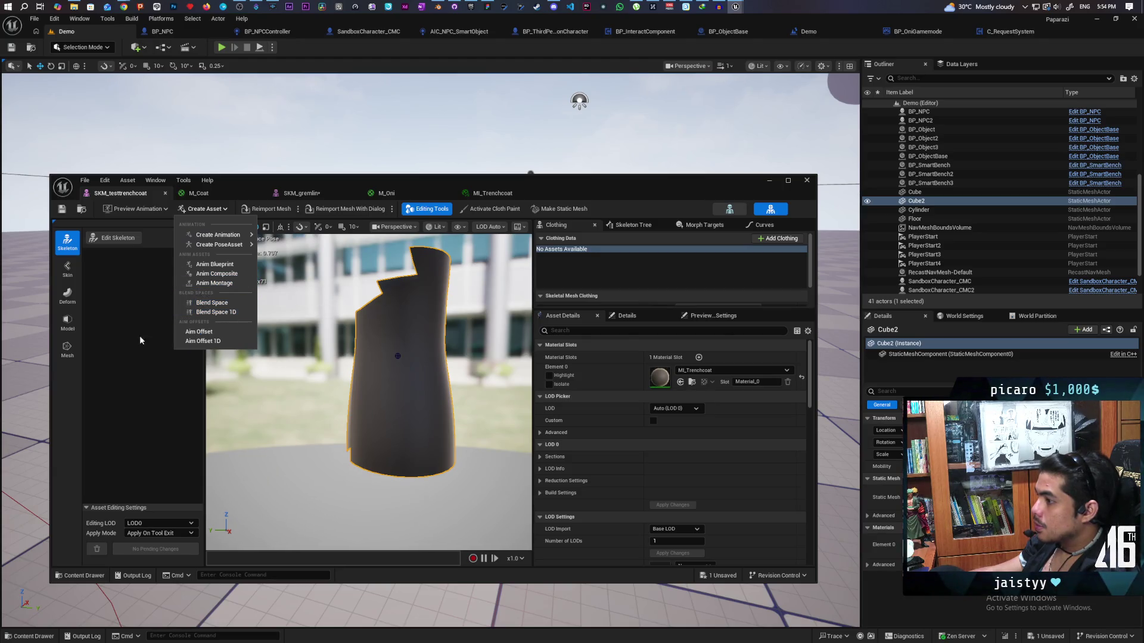
pyautogui.click(82, 209)
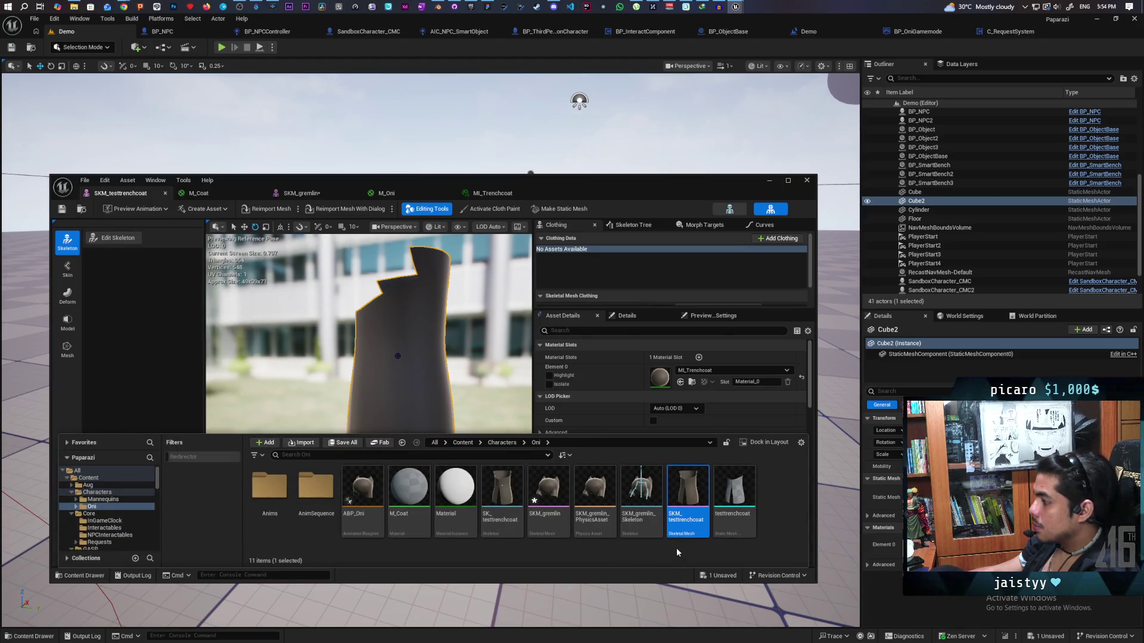
pyautogui.click(504, 530)
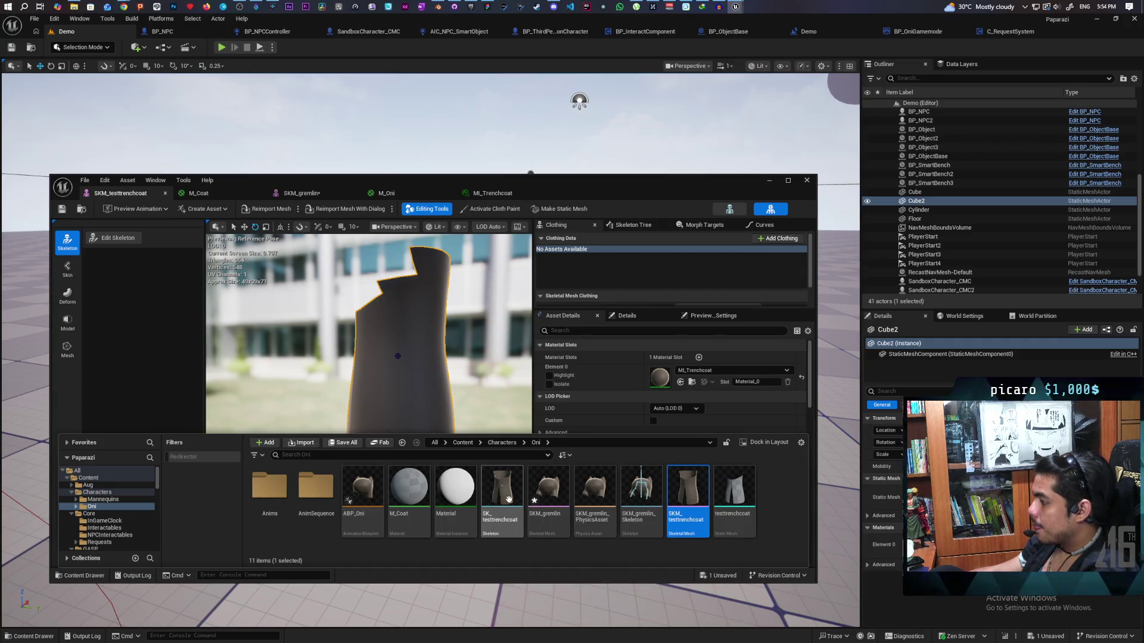
pyautogui.rightClick(511, 492)
pyautogui.moveTo(632, 238)
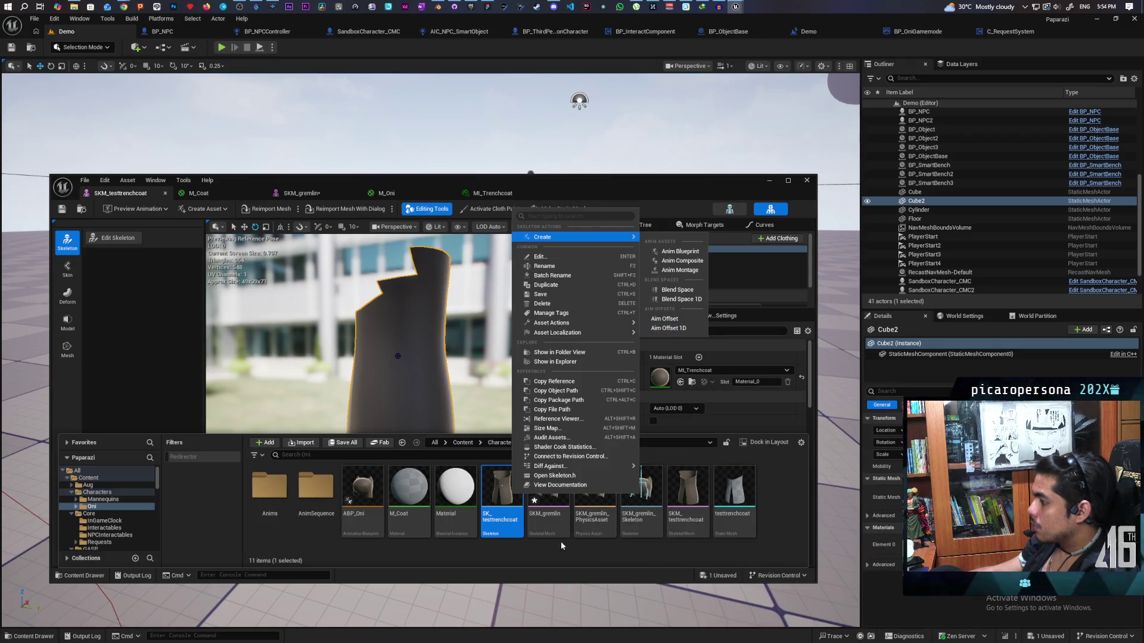
pyautogui.click(542, 547)
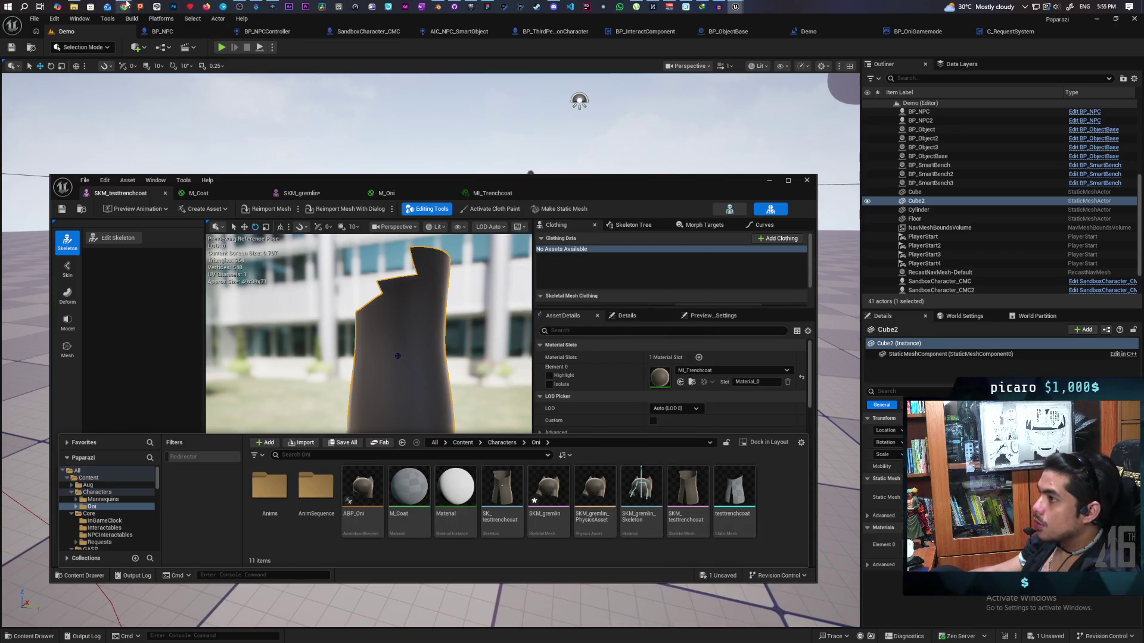
pyautogui.moveTo(125, 6)
pyautogui.click(636, 47)
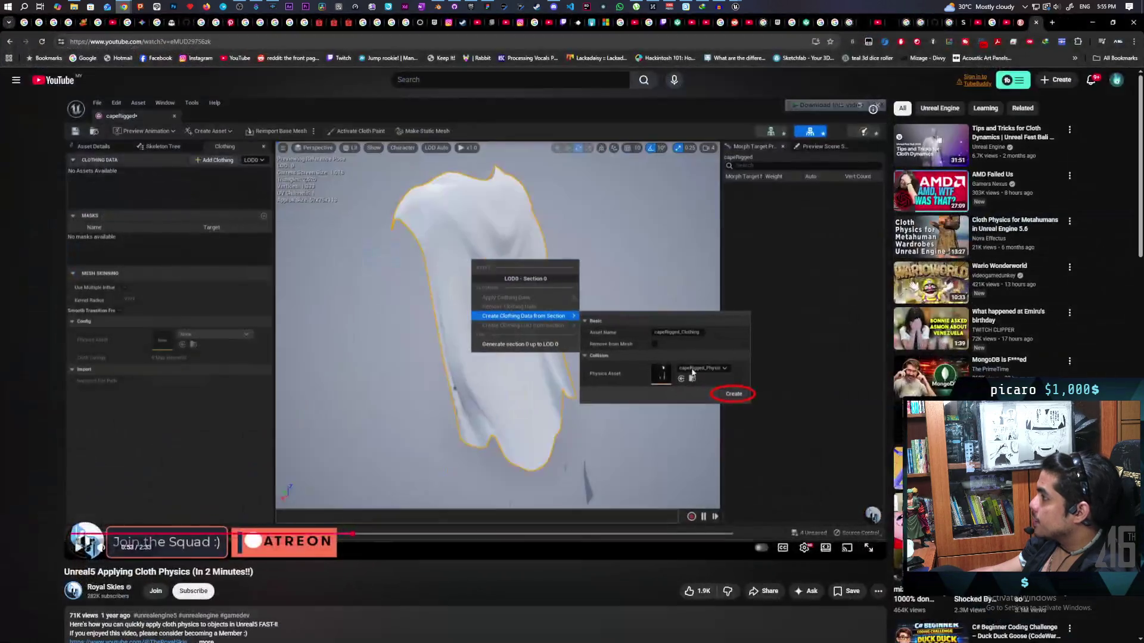
# Search 'how to create physics asset ue5' in a new tab and open Epic's 'Creating a New Physics Asset' page
pyautogui.click(1049, 21)
pyautogui.write('how to create physics asset ue5')
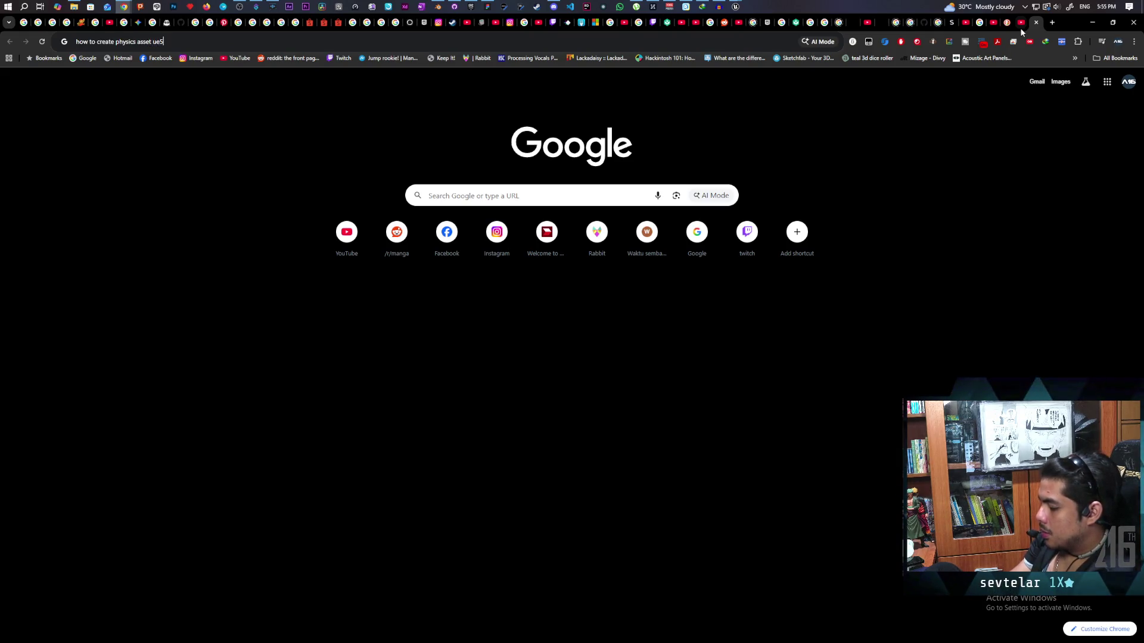
pyautogui.press('Return')
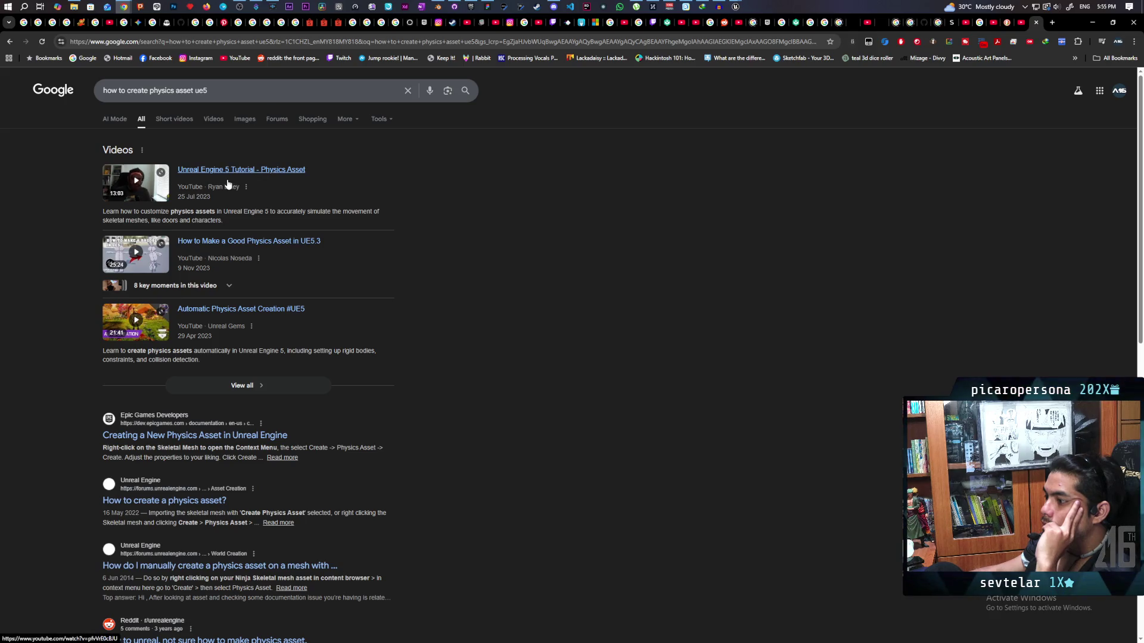
pyautogui.click(191, 440)
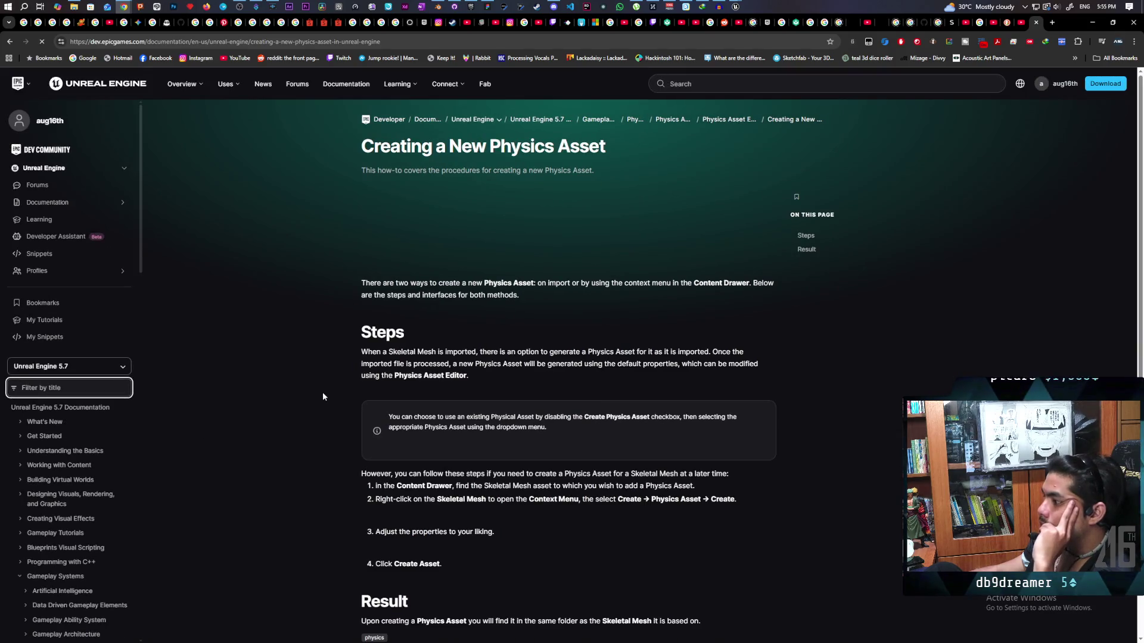
# Read the physics-asset guide down to its context-menu steps, then minimize Chrome
pyautogui.scroll(-2, 363, 352)
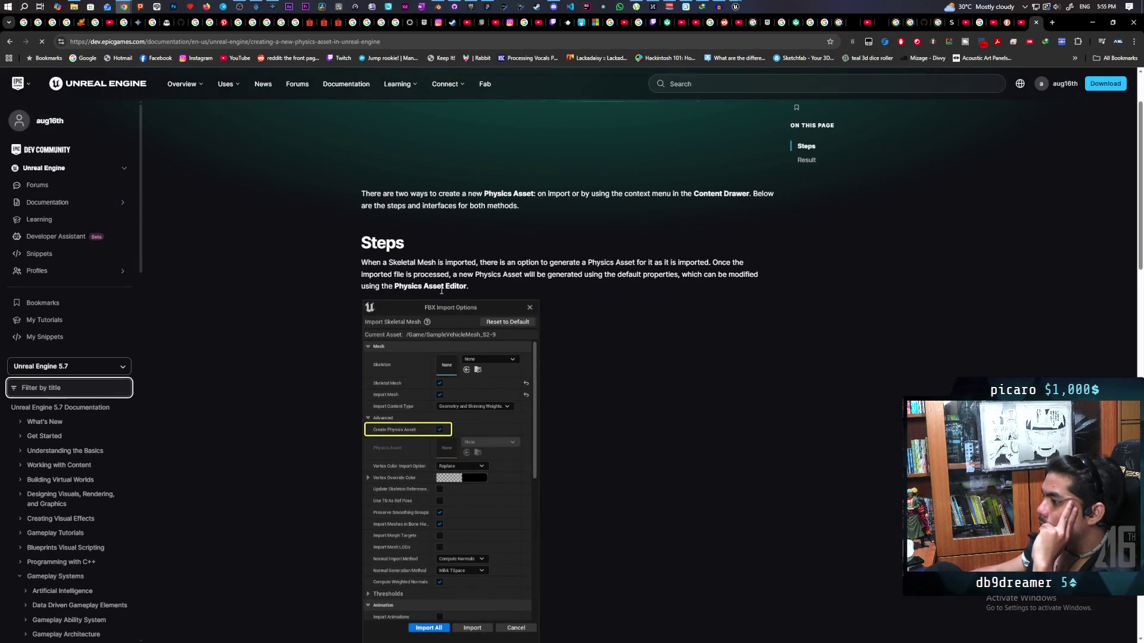
pyautogui.scroll(-4, 614, 268)
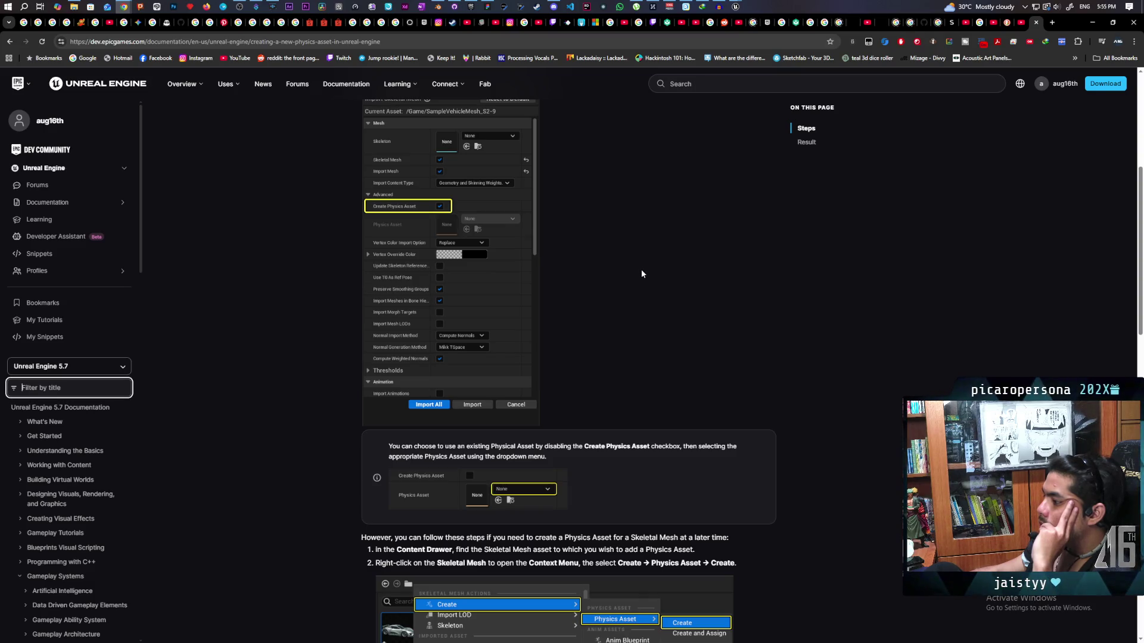
pyautogui.scroll(-2, 642, 274)
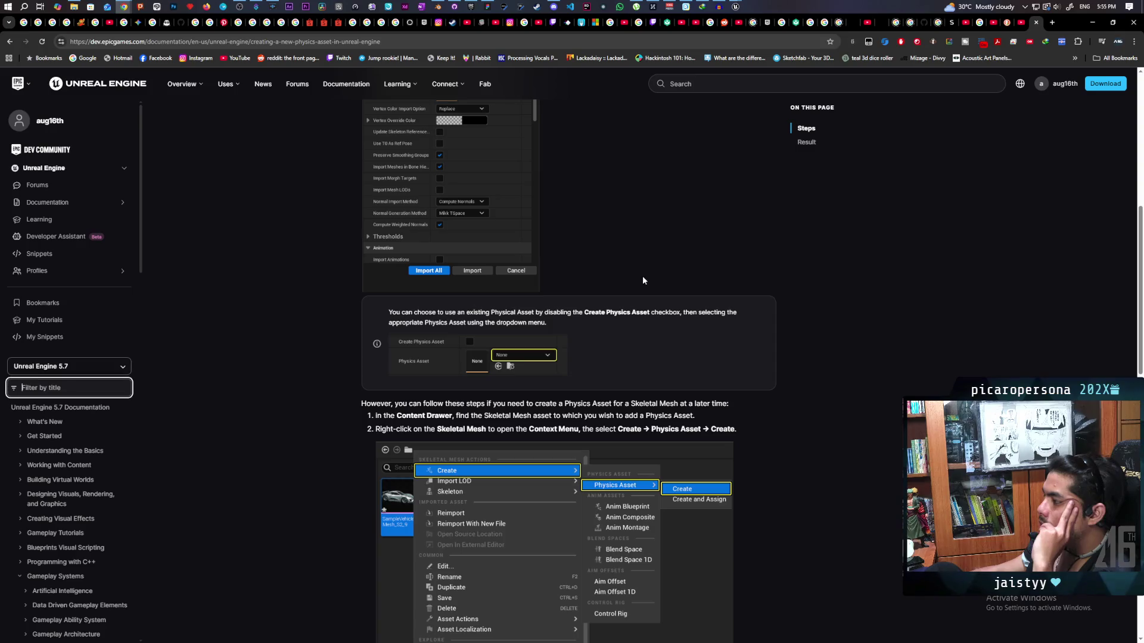
pyautogui.scroll(-2, 642, 278)
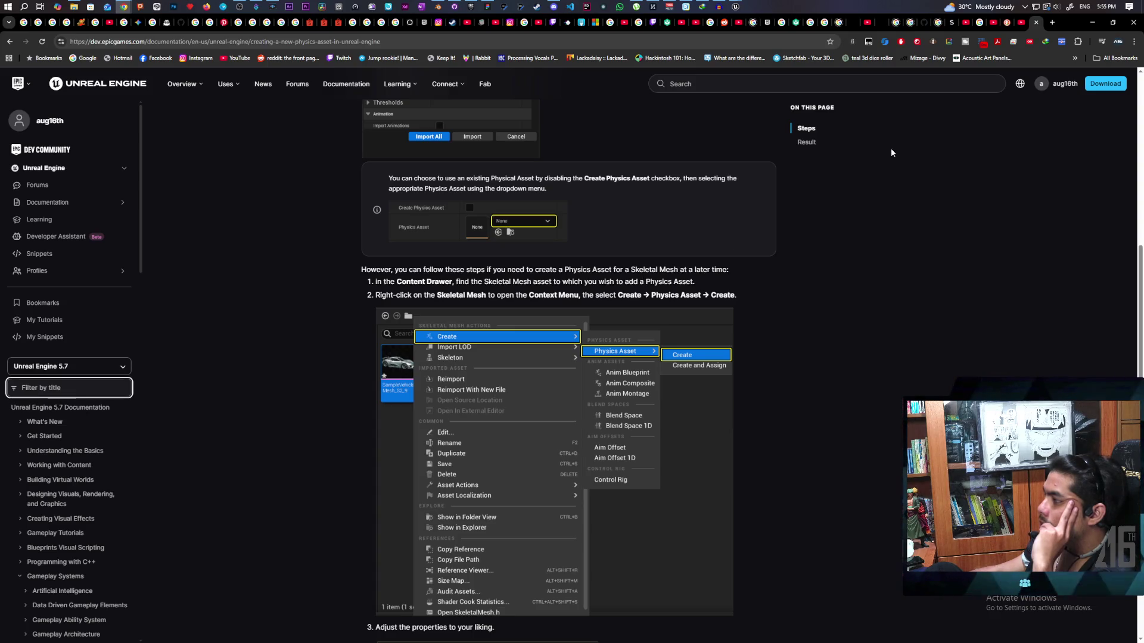
pyautogui.click(1092, 23)
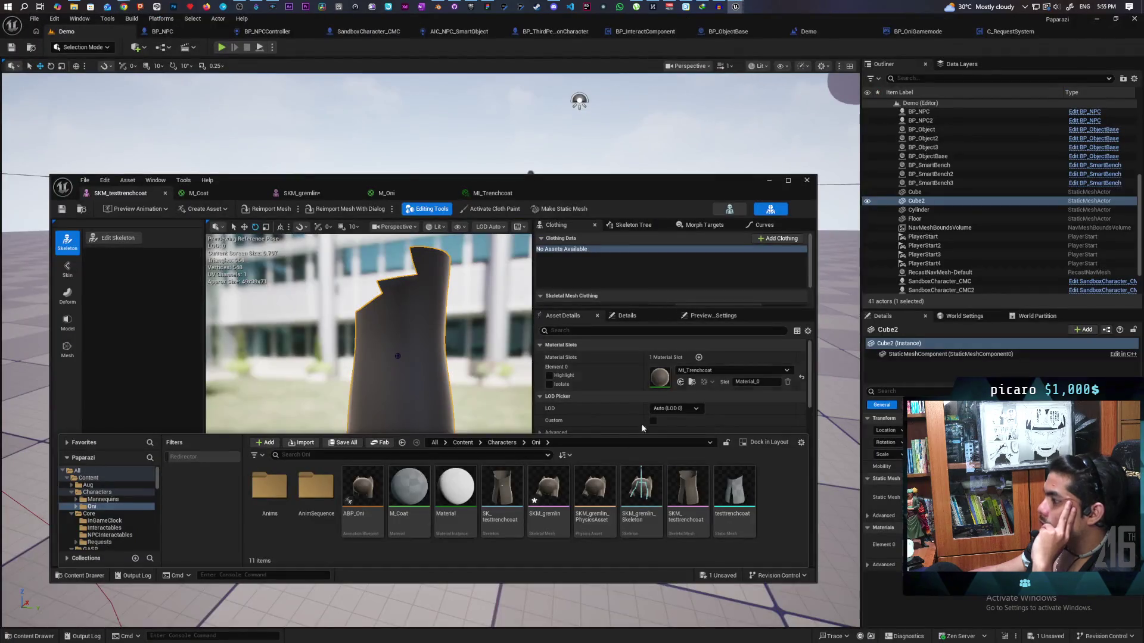
# Create a capsule-body physics asset for SKM_testtrenchcoat through Create > Physics Asset
pyautogui.rightClick(688, 499)
pyautogui.moveTo(759, 154)
pyautogui.moveTo(870, 172)
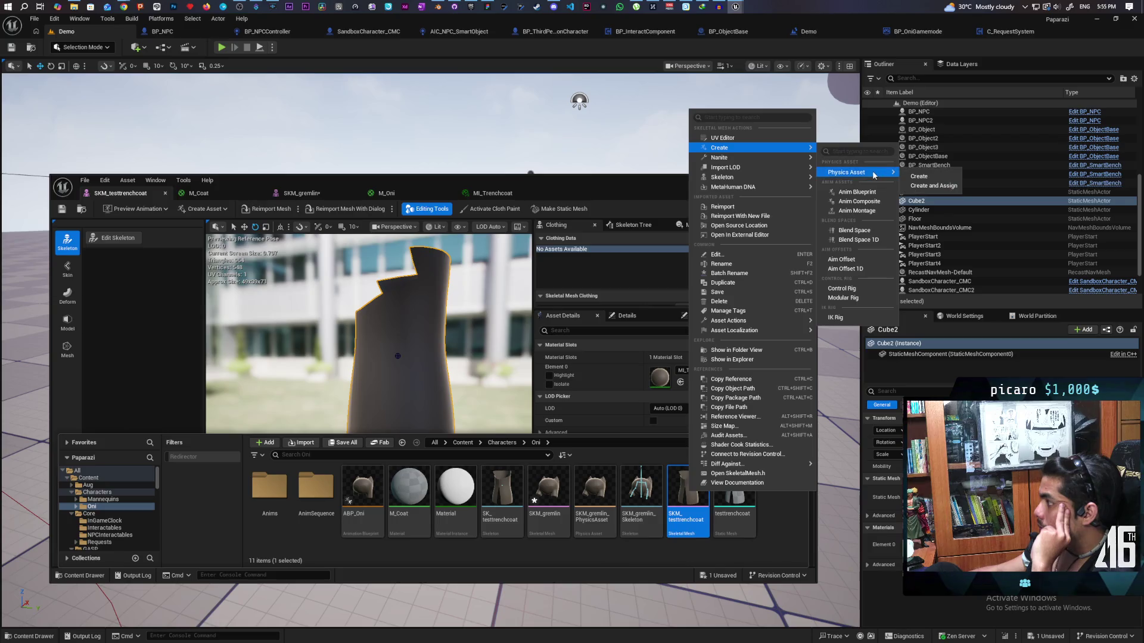
pyautogui.click(943, 177)
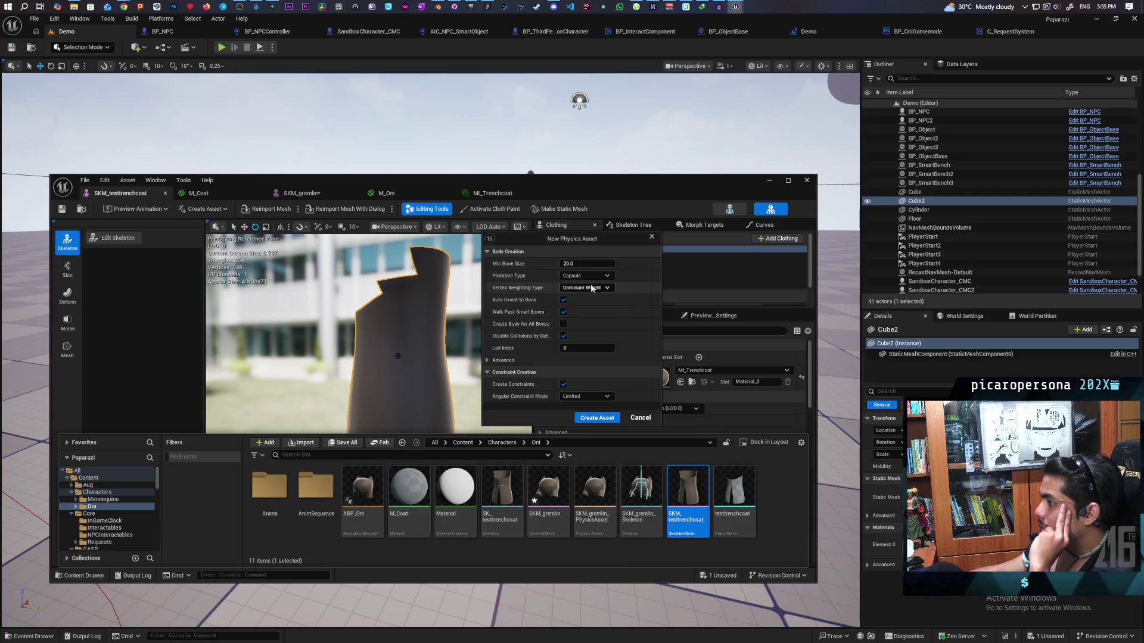
pyautogui.click(591, 419)
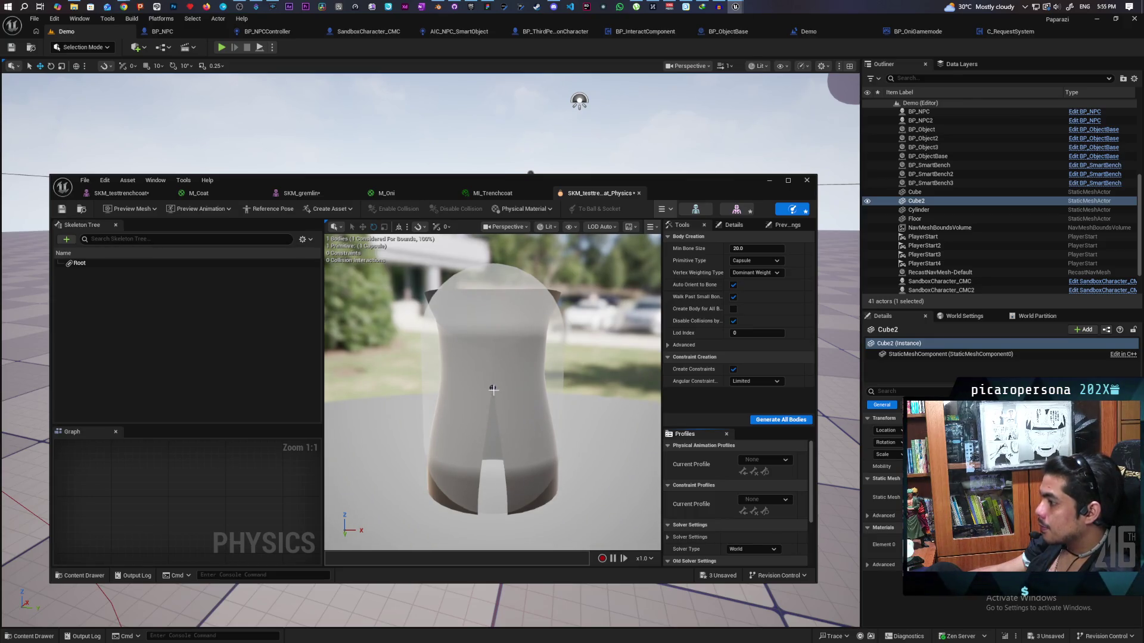
# Scale the coat's capsule body thinner so it fits inside the trench coat
pyautogui.click(491, 371)
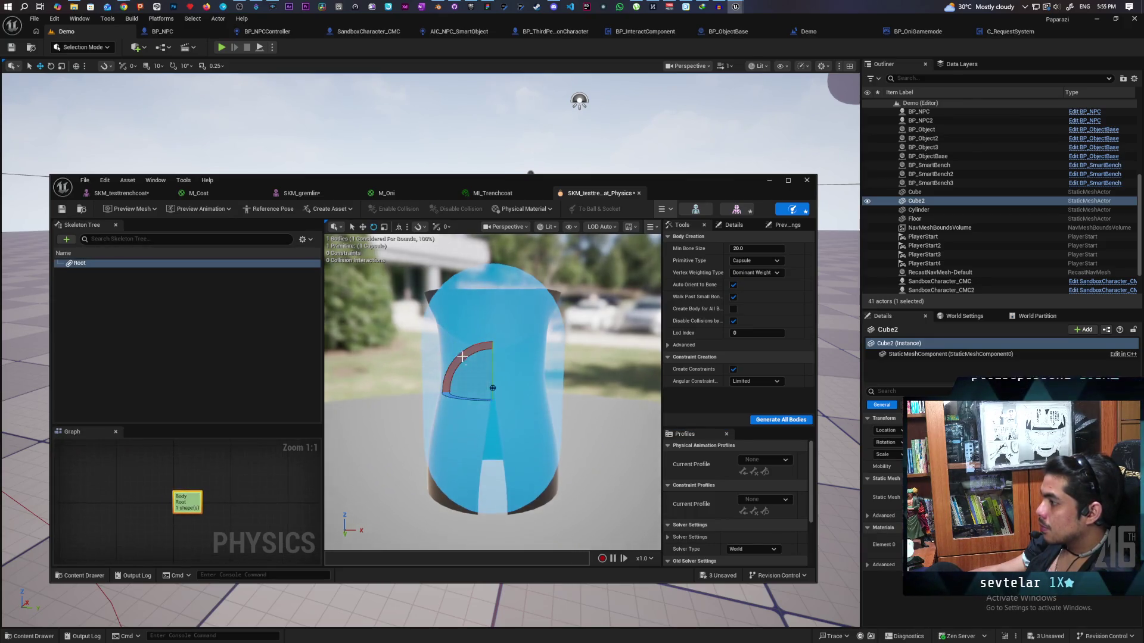
pyautogui.press('r')
pyautogui.press('e')
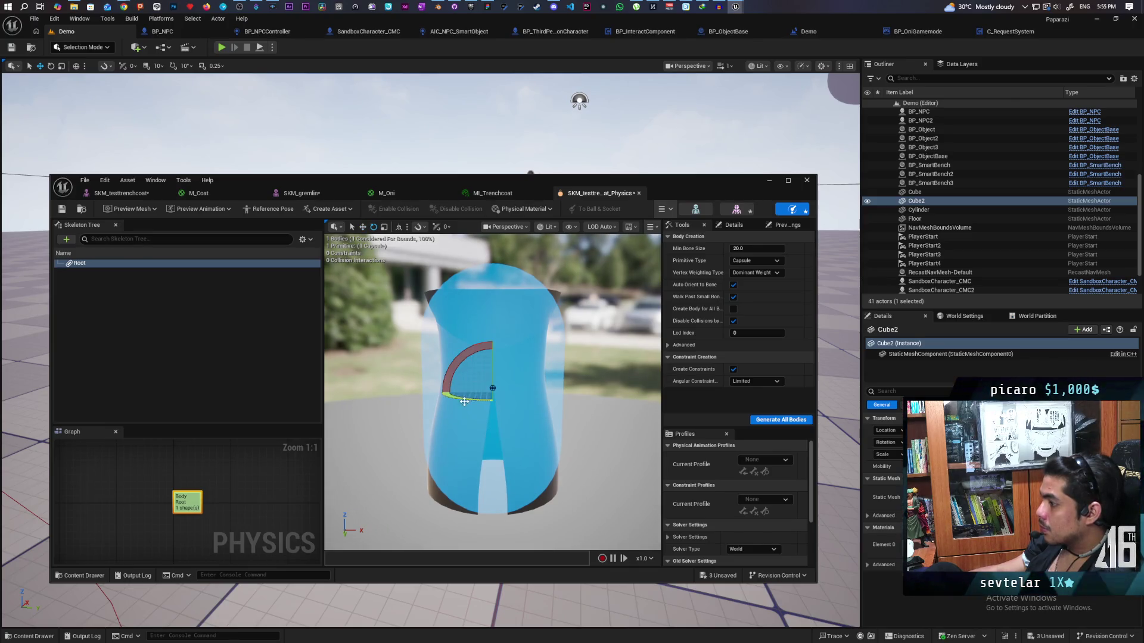
pyautogui.press('r')
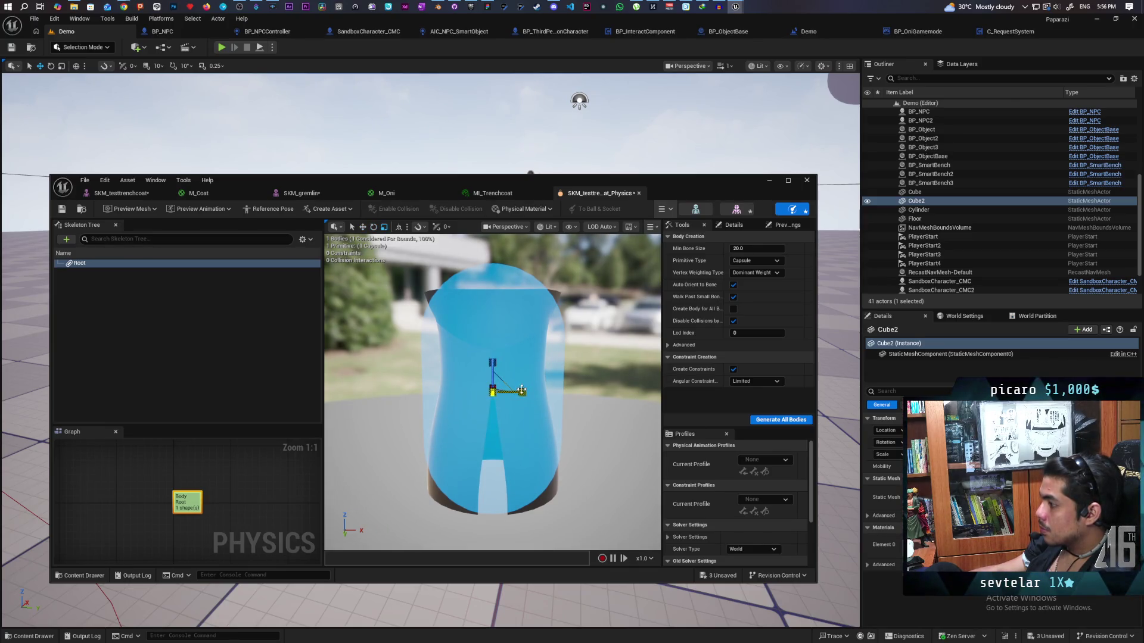
pyautogui.moveTo(522, 392); pyautogui.dragTo(505, 392)
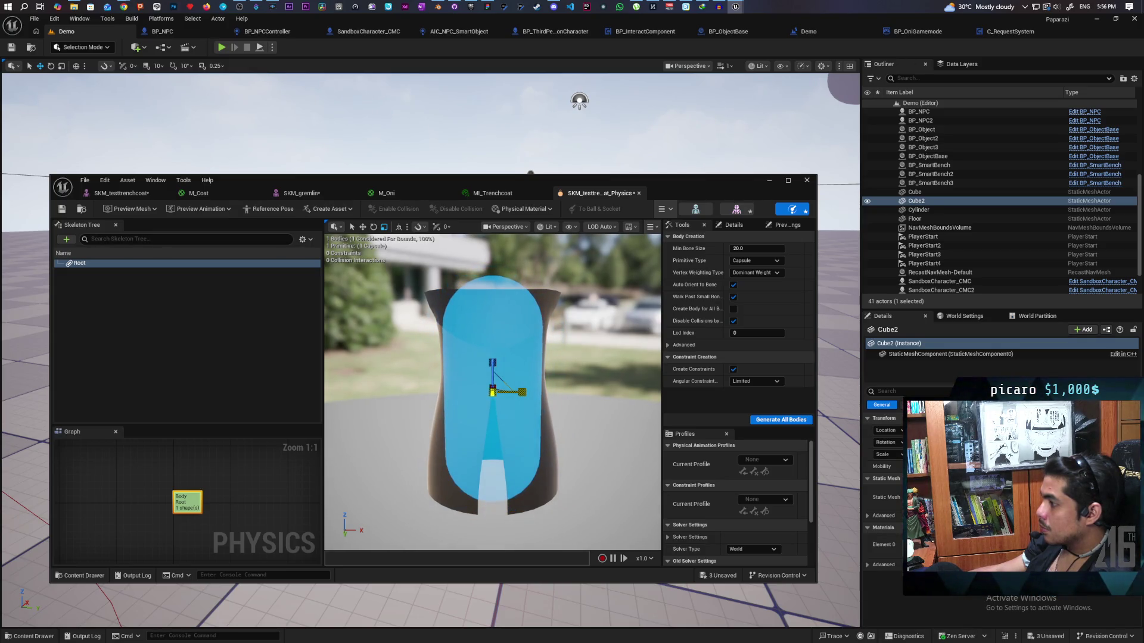
# Tilt the capsule body slightly to follow the coat's angle
pyautogui.moveTo(537, 290)
pyautogui.mouseDown()
pyautogui.moveTo(537, 310)
pyautogui.moveTo(537, 290)
pyautogui.mouseUp()
pyautogui.moveTo(492, 391)
pyautogui.mouseDown()
pyautogui.moveTo(492, 369)
pyautogui.moveTo(506, 394)
pyautogui.moveTo(536, 399)
pyautogui.moveTo(484, 356)
pyautogui.mouseUp()
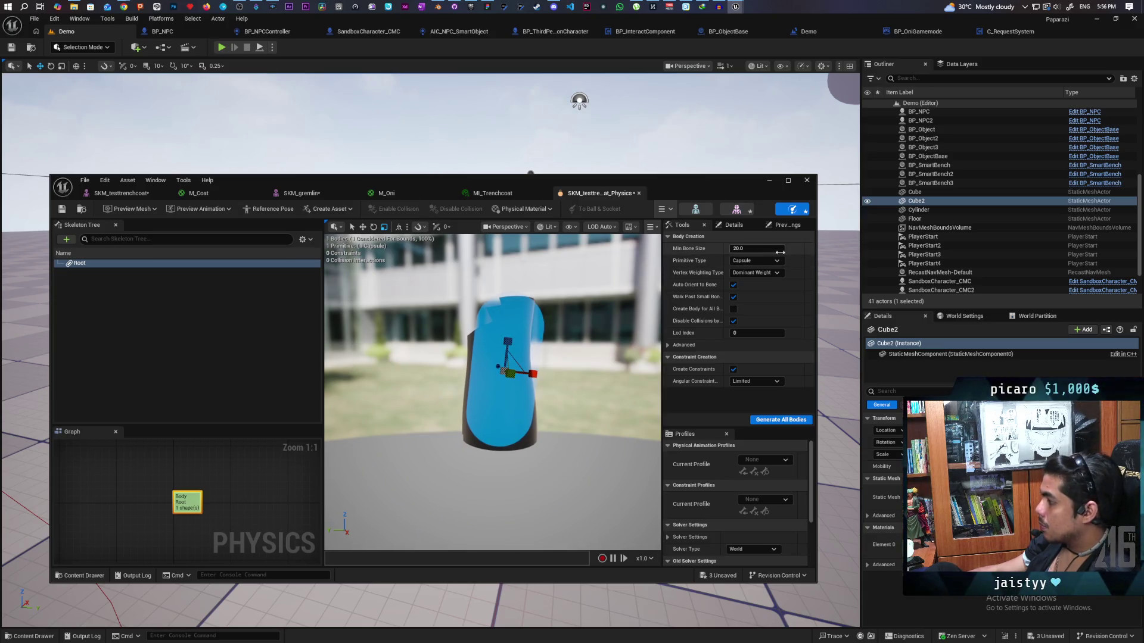
pyautogui.click(733, 226)
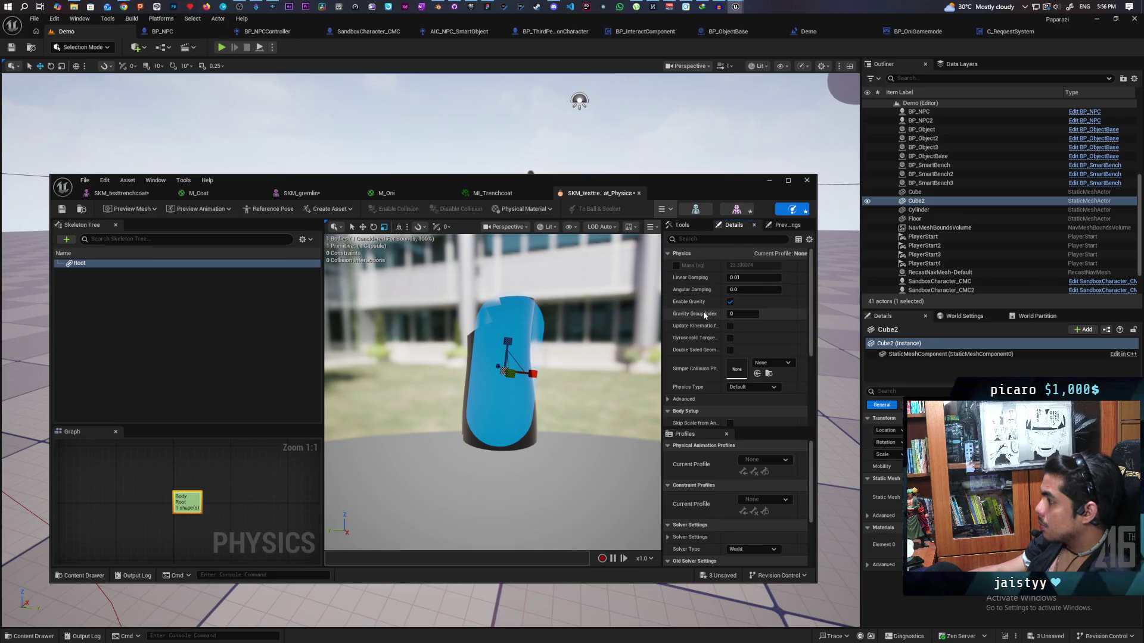
pyautogui.press('e')
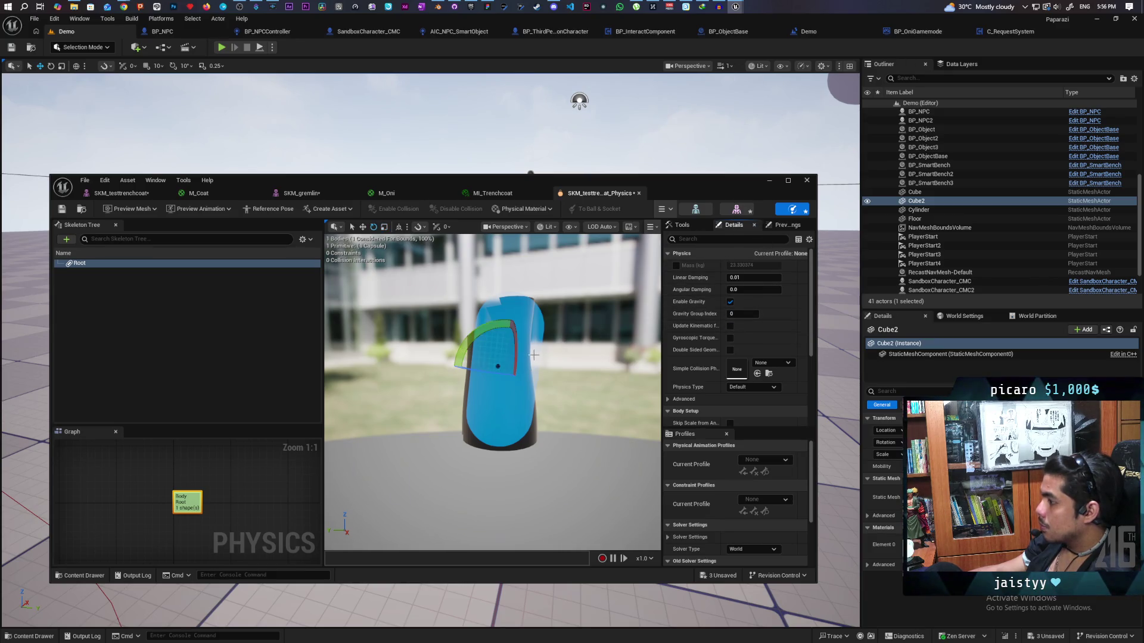
pyautogui.moveTo(498, 324)
pyautogui.mouseDown()
pyautogui.moveTo(554, 375)
pyautogui.moveTo(573, 364)
pyautogui.moveTo(548, 363)
pyautogui.moveTo(548, 334)
pyautogui.moveTo(548, 375)
pyautogui.moveTo(545, 346)
pyautogui.mouseUp()
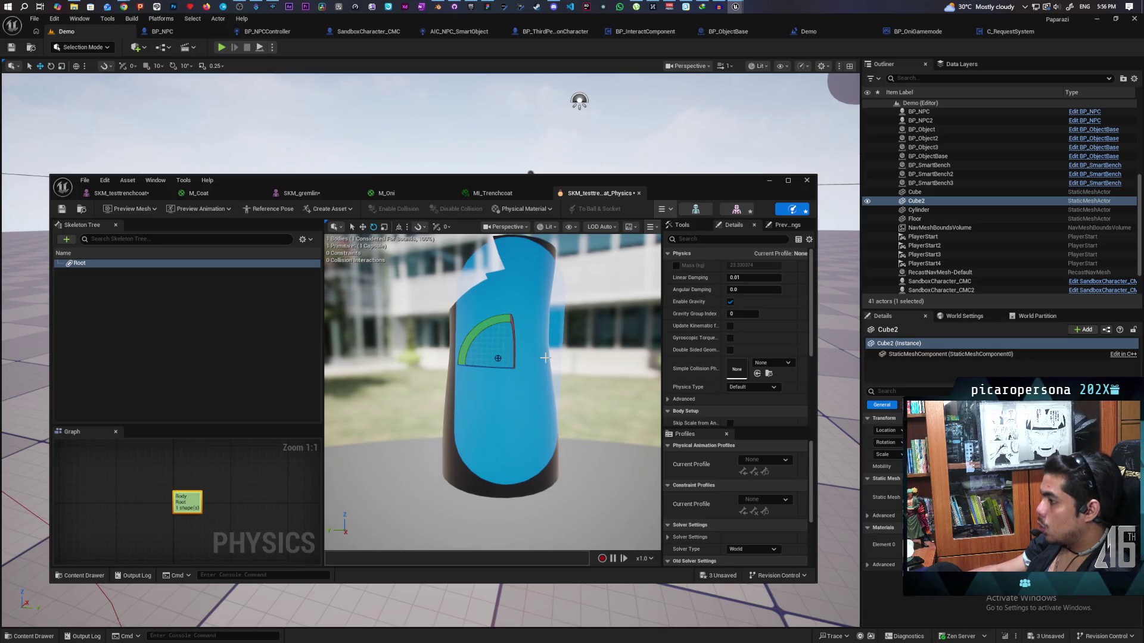